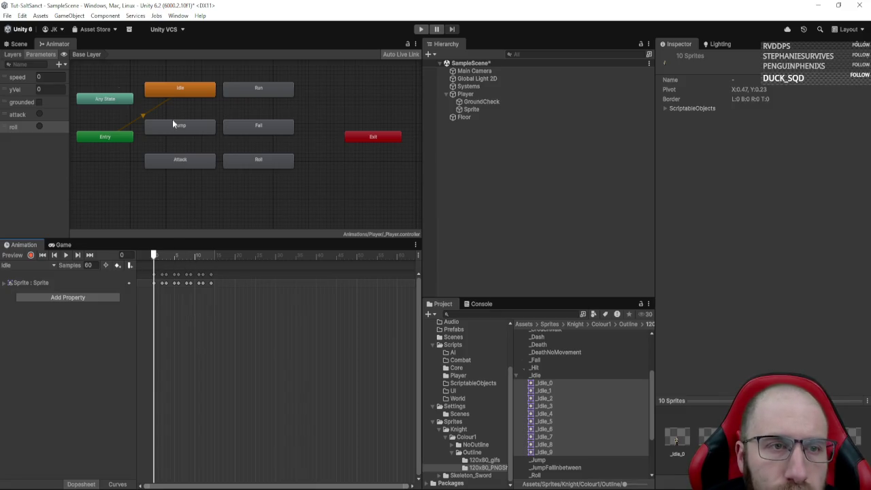
- Select all Idle keyframes in the Dopesheet and stretch them to about frame 28
click(19, 43)
click(65, 254)
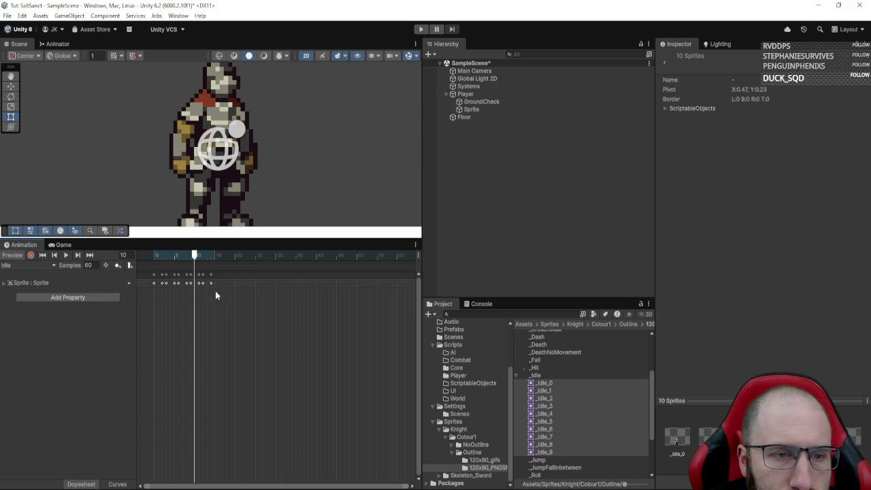
drag(222, 313, 151, 265)
drag(215, 283, 272, 282)
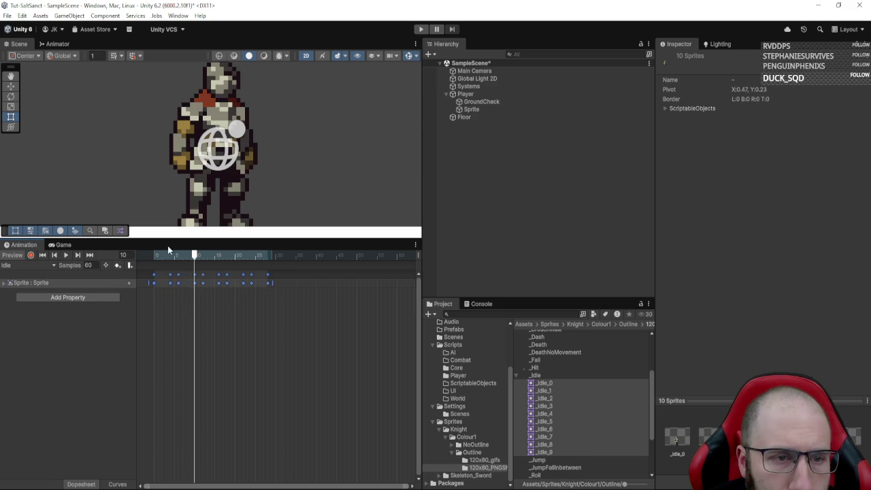
click(66, 252)
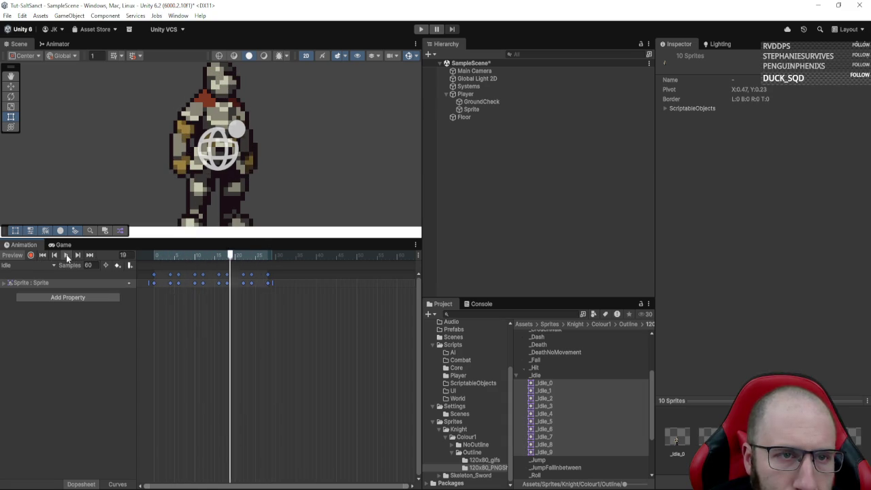
- Stretch the Idle keyframes further to about frame 57 and preview the slower animation
drag(272, 283, 392, 302)
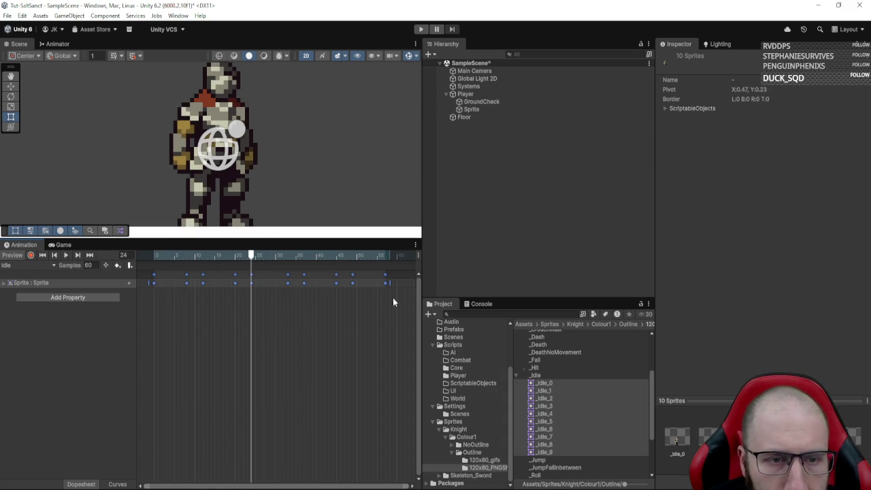
click(66, 255)
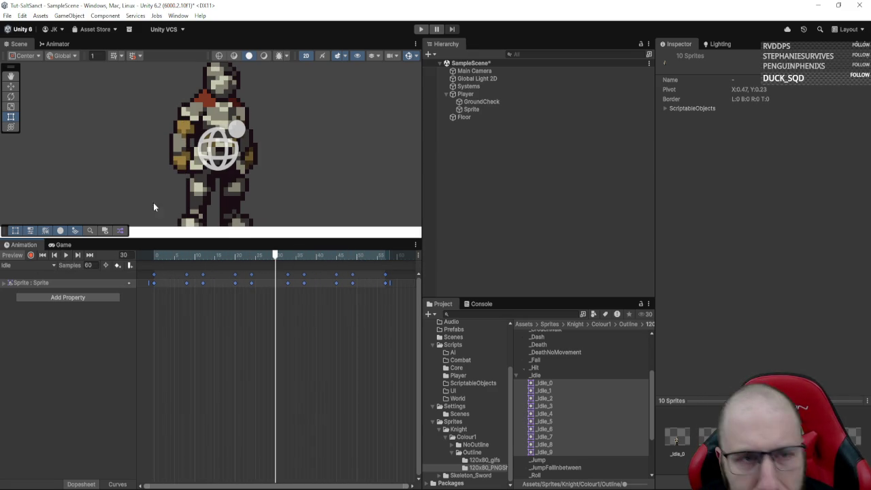
scroll(154, 204, down, 4)
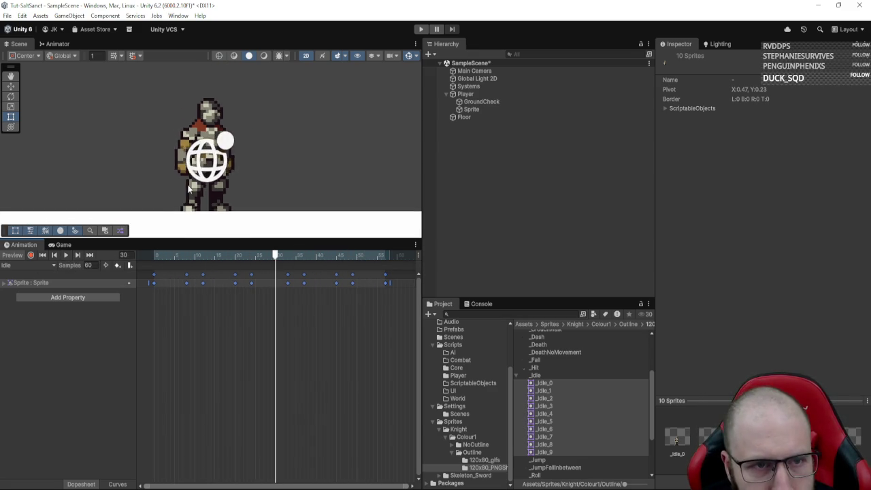
click(44, 266)
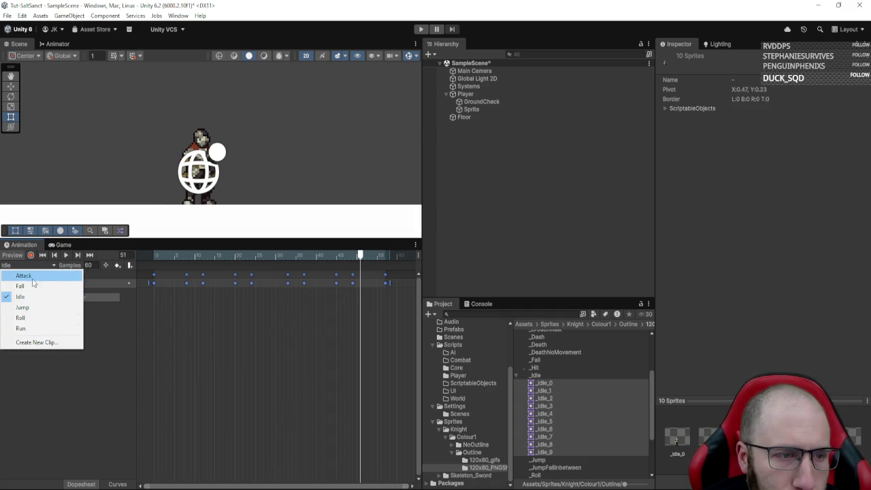
- Switch the Animation window to the Run clip and select the _Run sprite sheet
click(27, 329)
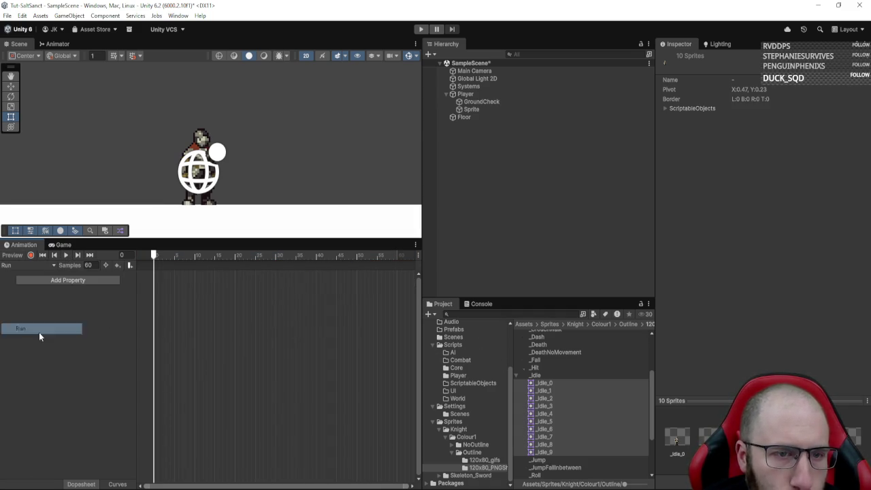
scroll(610, 416, down, 5)
click(534, 406)
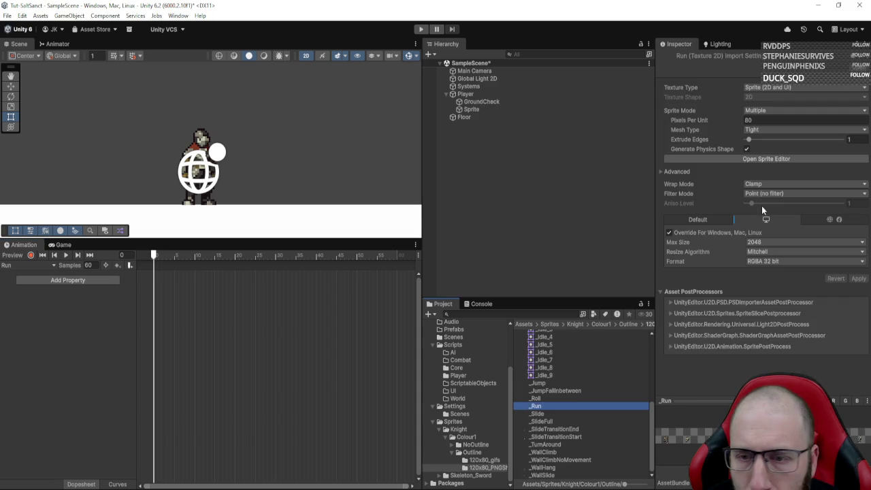
scroll(571, 374, up, 4)
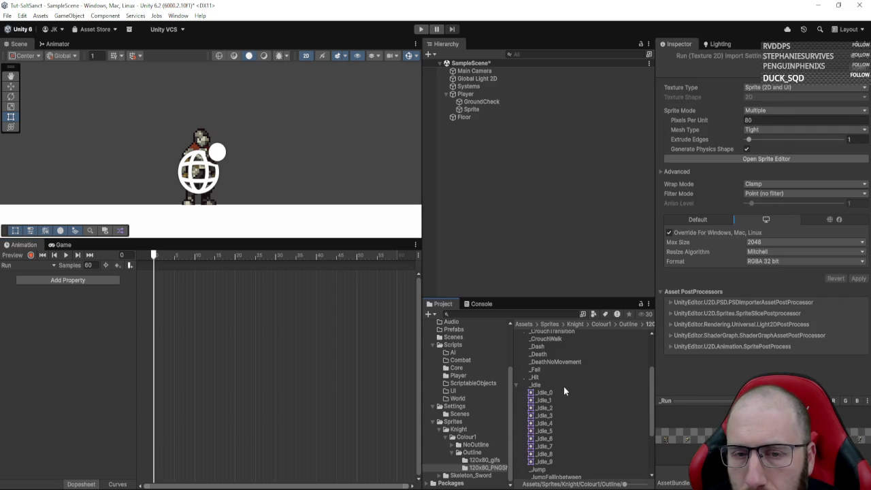
- Check the _Idle sheet in the Sprite Editor, then open the _Run sheet there instead
click(558, 385)
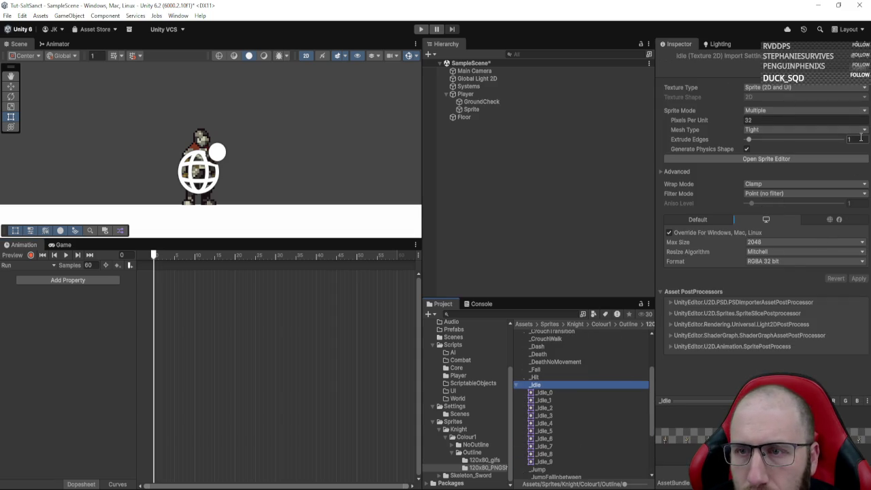
click(793, 161)
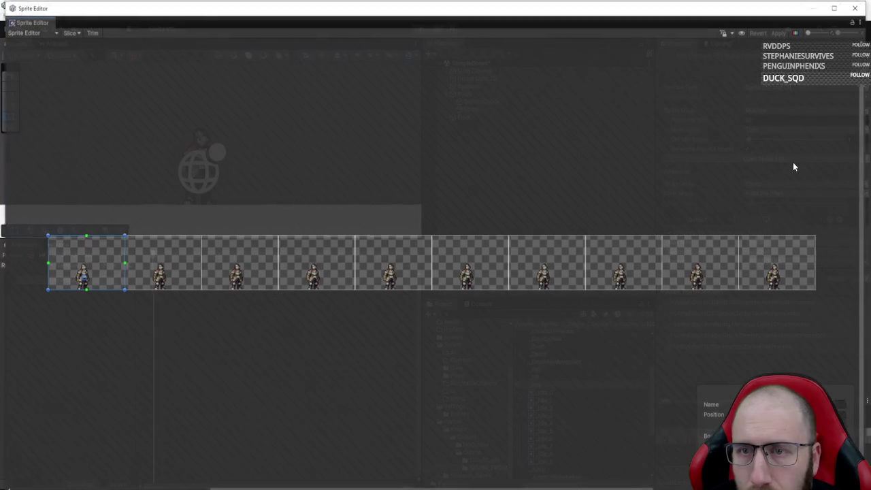
click(856, 7)
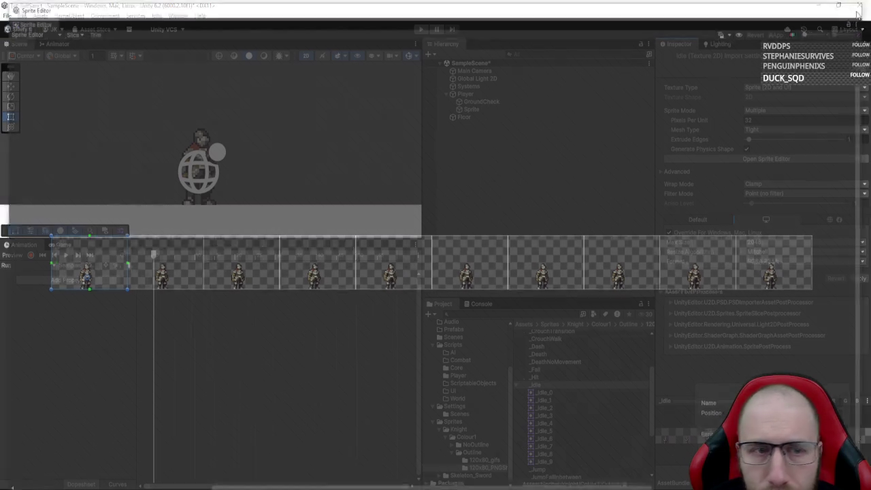
scroll(550, 406, down, 4)
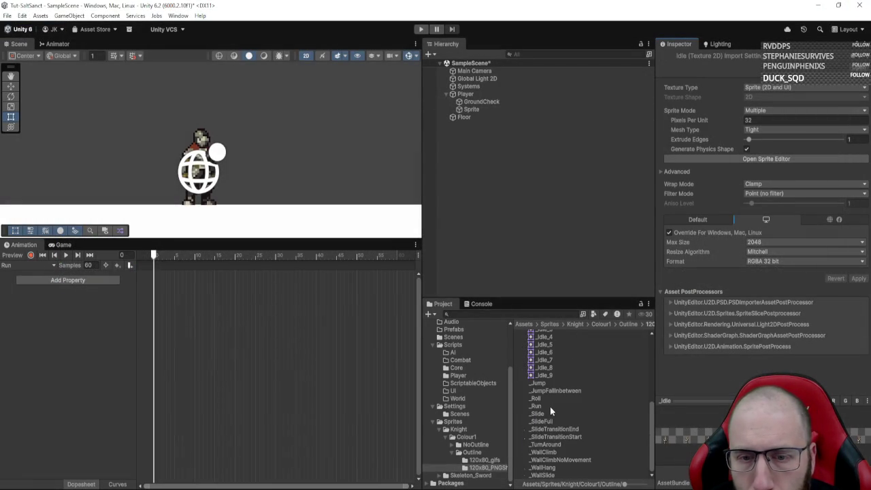
click(545, 408)
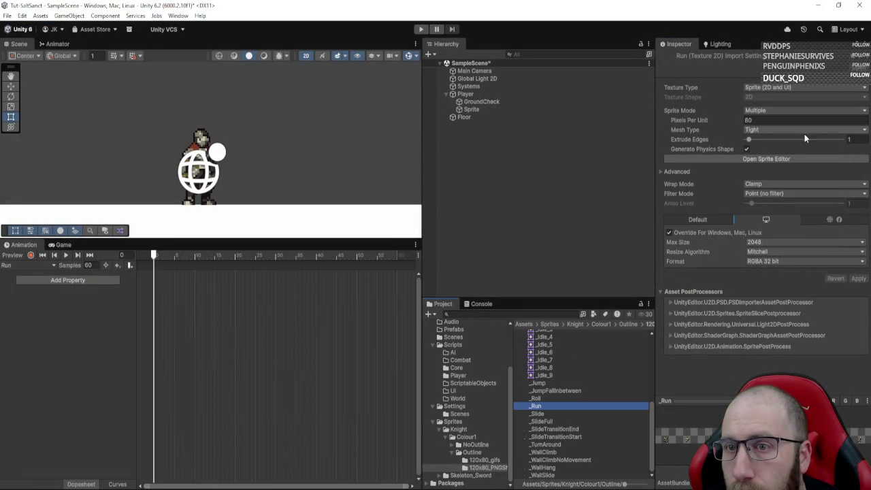
click(776, 158)
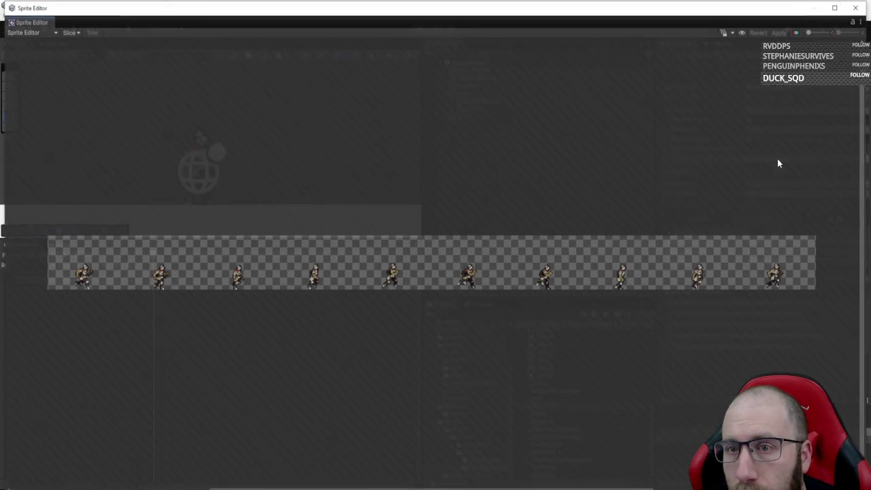
- Slice the Run sheet with Grid By Cell Count into 10 columns by 1 row, then close the editor
click(69, 33)
click(132, 53)
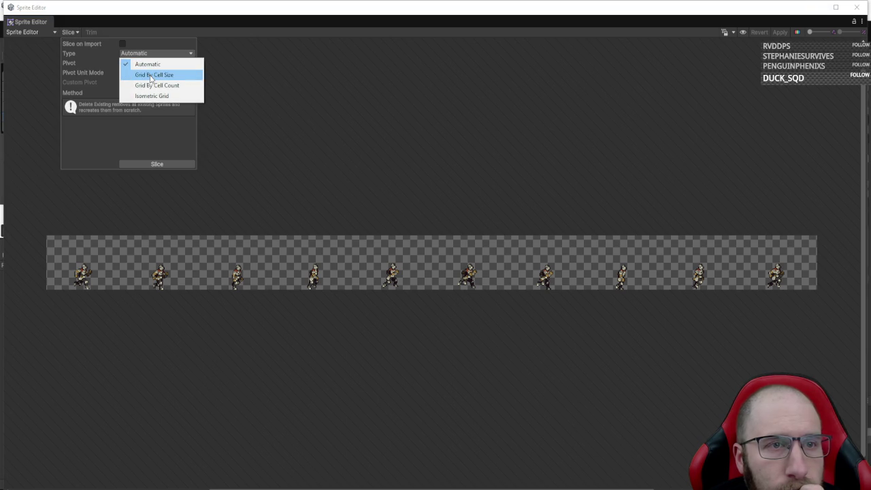
click(150, 75)
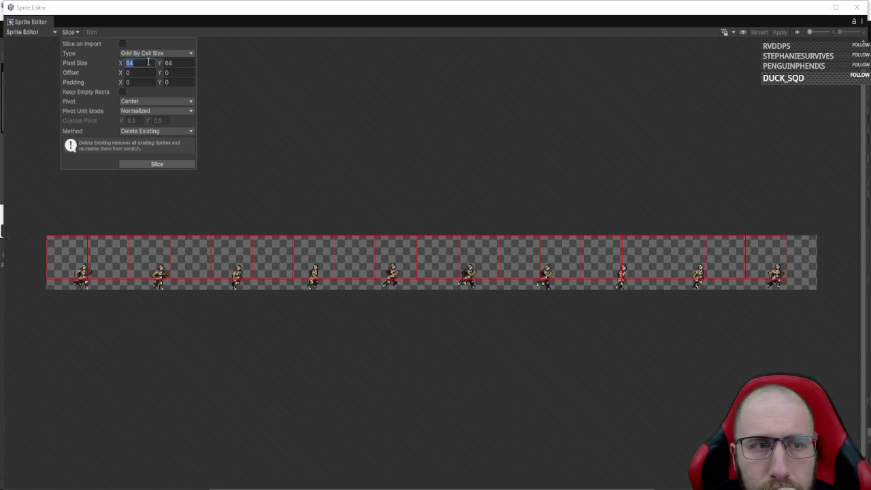
click(150, 53)
click(157, 86)
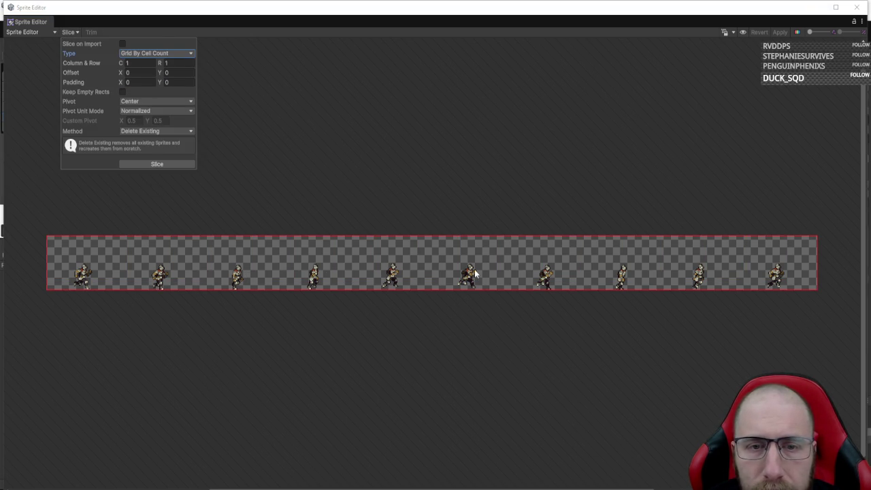
click(149, 62)
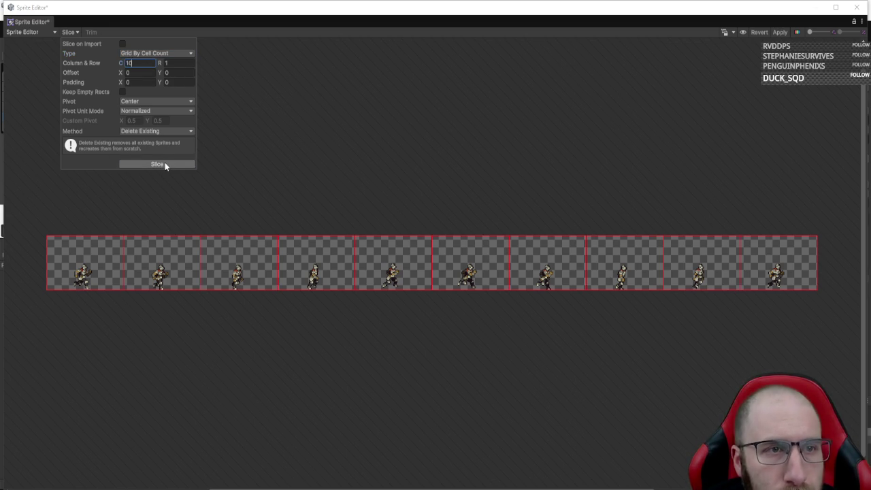
click(165, 165)
click(157, 254)
click(205, 173)
click(60, 257)
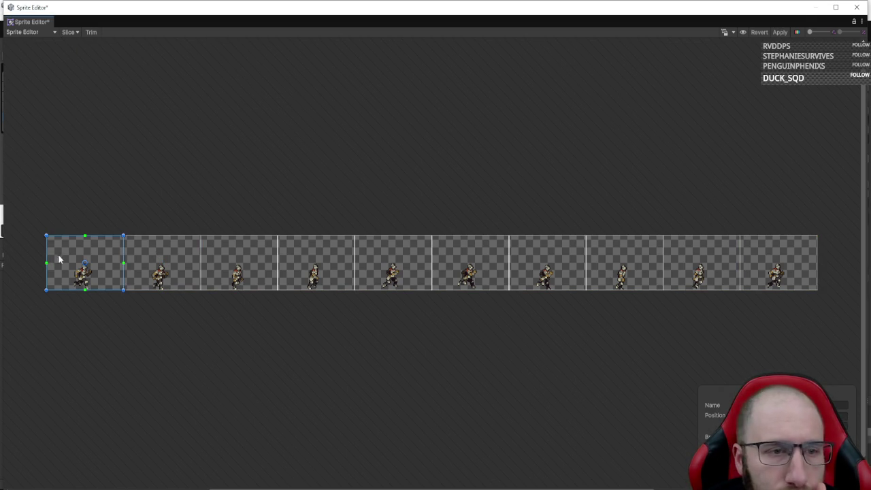
click(856, 7)
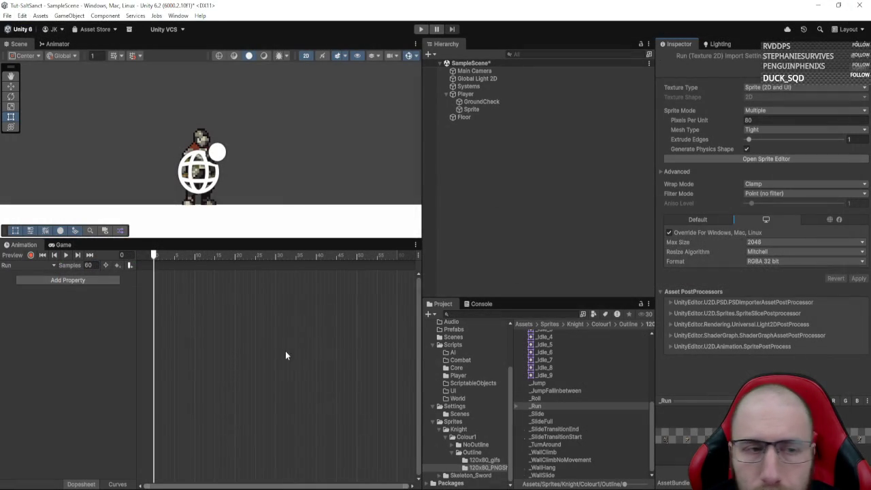
- Drop the ten frames _Run_0 to _Run_9 onto the Run clip timeline and preview it
click(516, 406)
click(544, 414)
scroll(571, 431, down, 2)
shift+click(560, 424)
drag(548, 413, 167, 292)
click(66, 255)
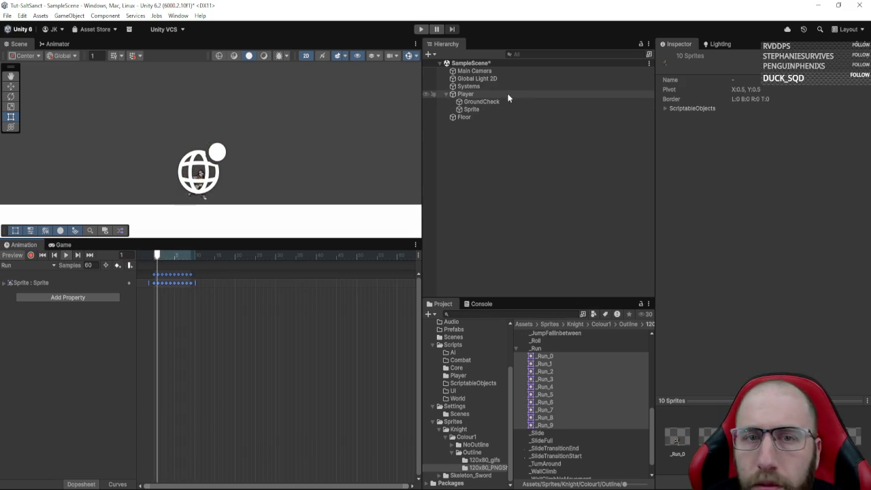
- Select the _Run sheet and then the _Idle sprite sheet in the Project window
click(554, 349)
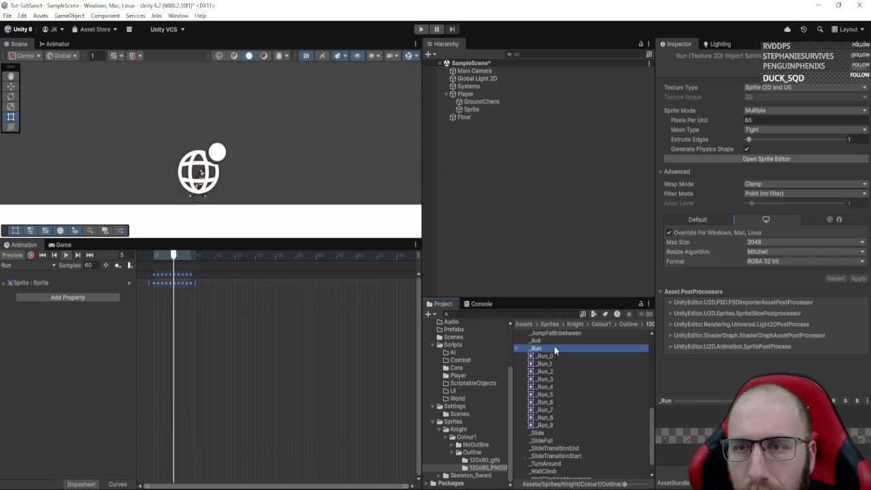
scroll(555, 432, up, 3)
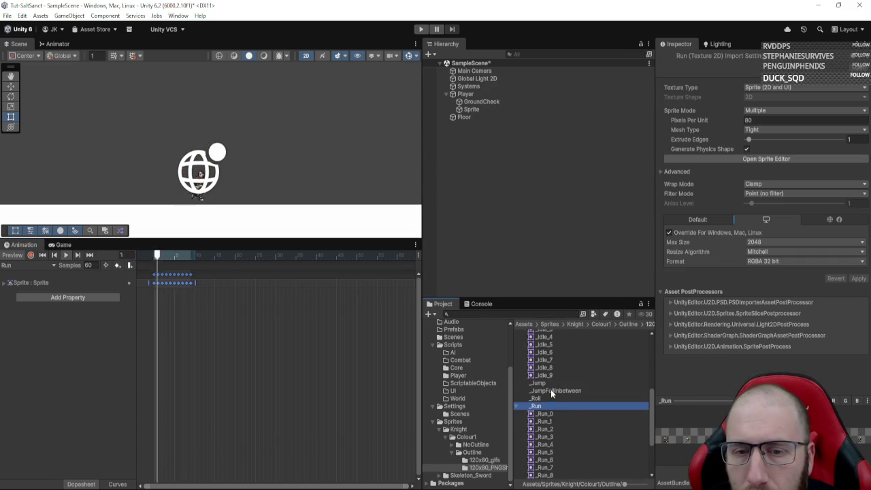
scroll(550, 387, up, 6)
click(542, 412)
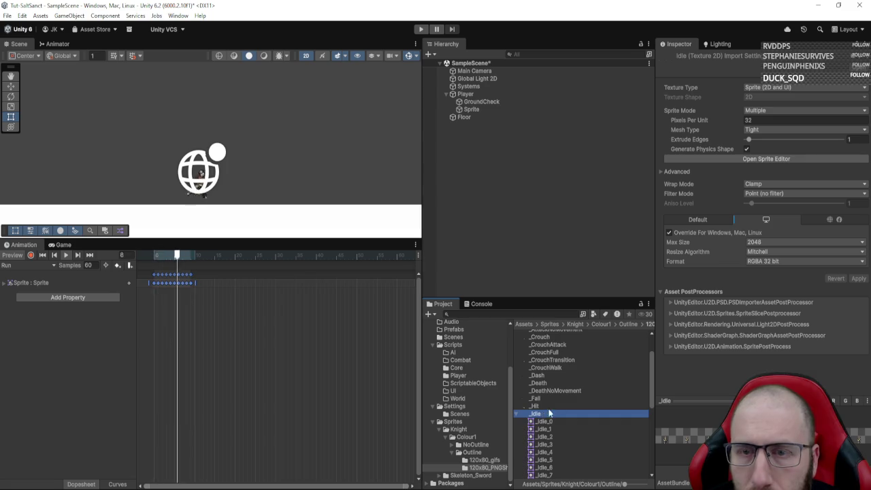
- Set Pixels Per Unit to 32 for the _Attack through _Hit sprite sheets
scroll(549, 413, up, 2)
click(554, 331)
shift+click(551, 445)
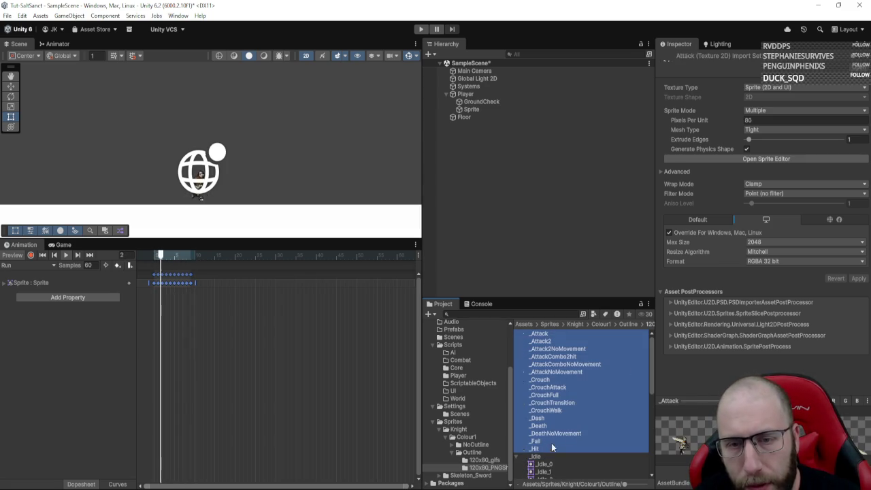
click(782, 119)
text(32)
click(857, 278)
- Set Pixels Per Unit to 32 for the _Jump through _WallSlide sprite sheets
scroll(571, 379, down, 6)
click(539, 398)
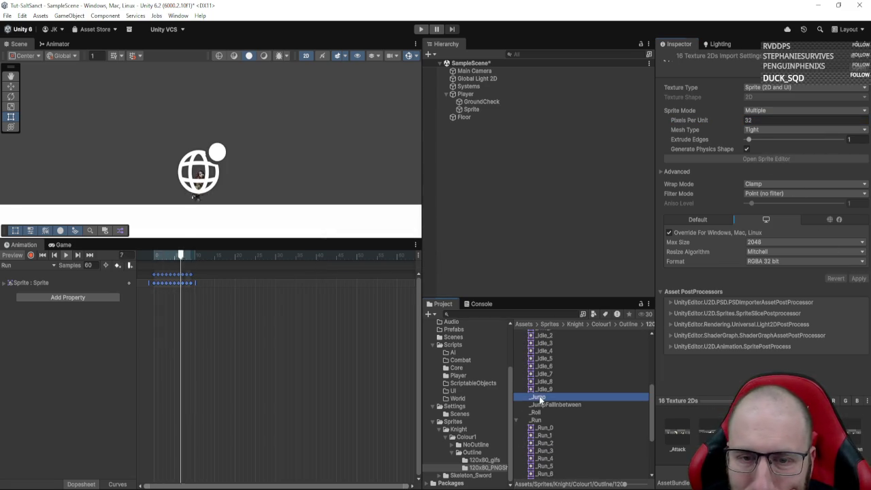
click(515, 420)
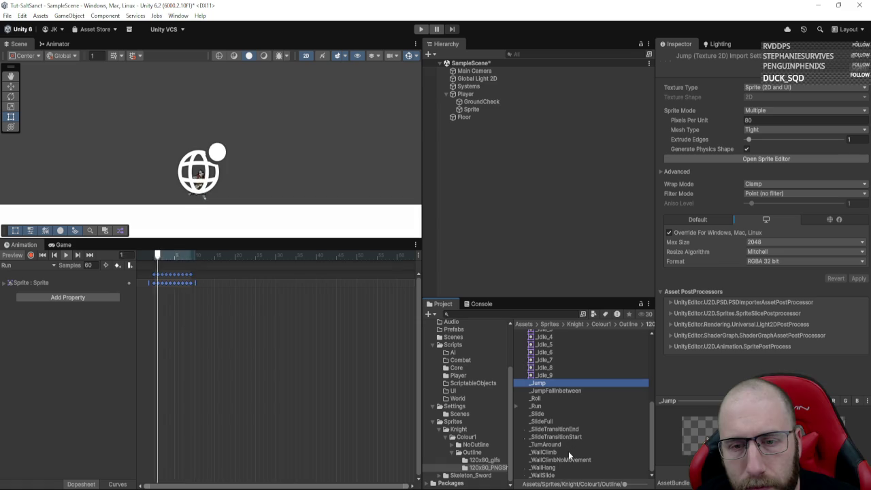
shift+click(542, 475)
click(761, 122)
text(32)
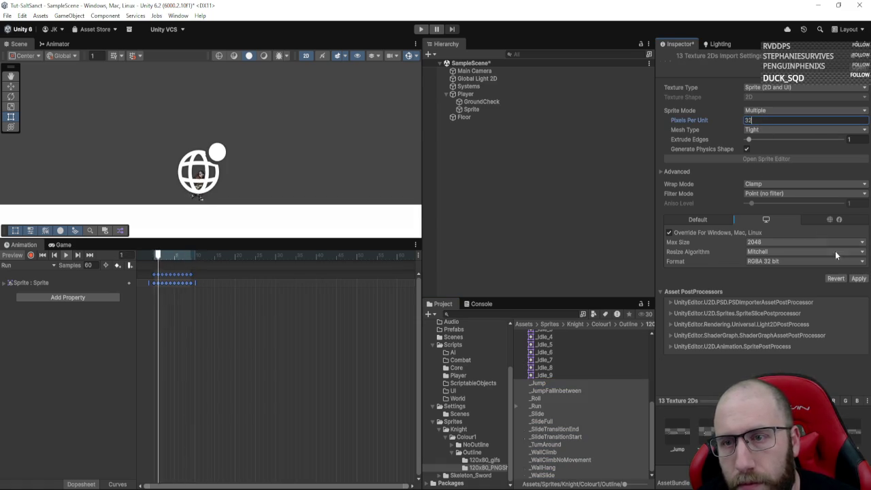
click(845, 278)
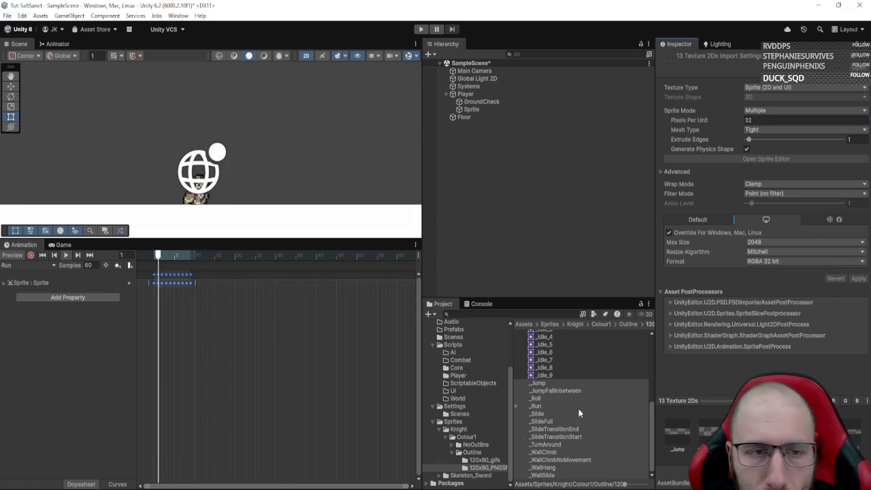
- Open the _Idle sprite sheet in the Sprite Editor
scroll(579, 408, up, 5)
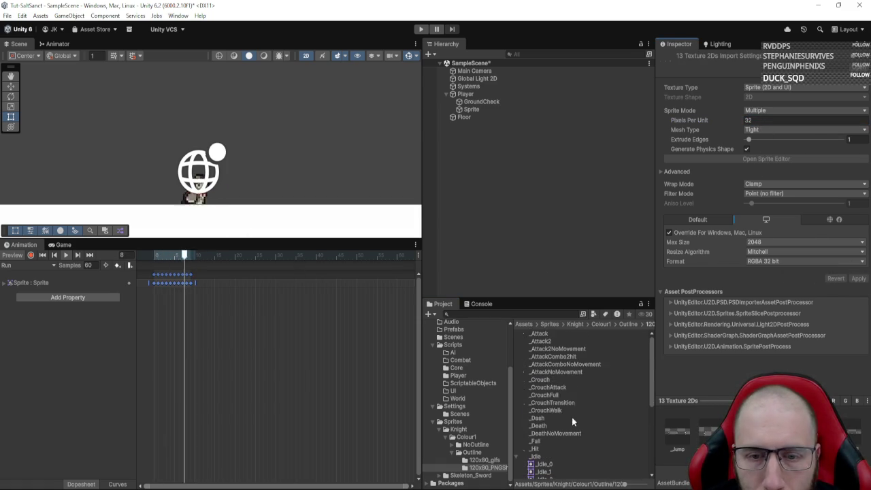
scroll(571, 417, down, 3)
click(551, 398)
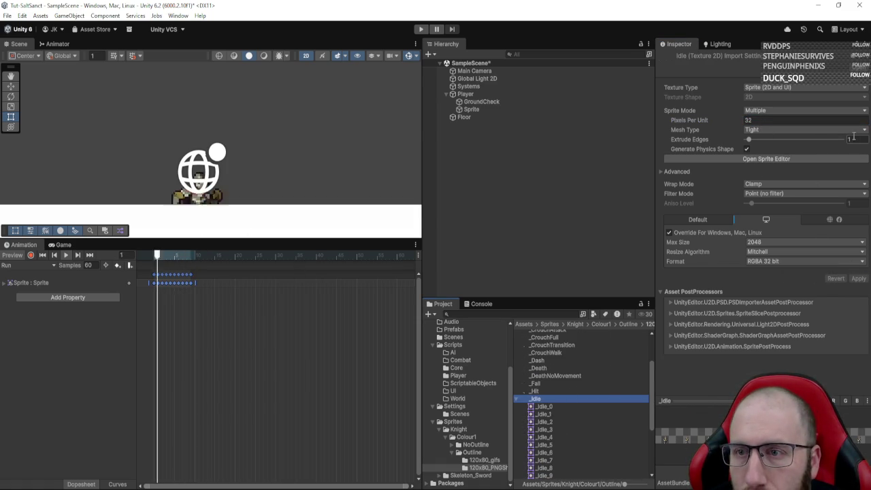
click(795, 158)
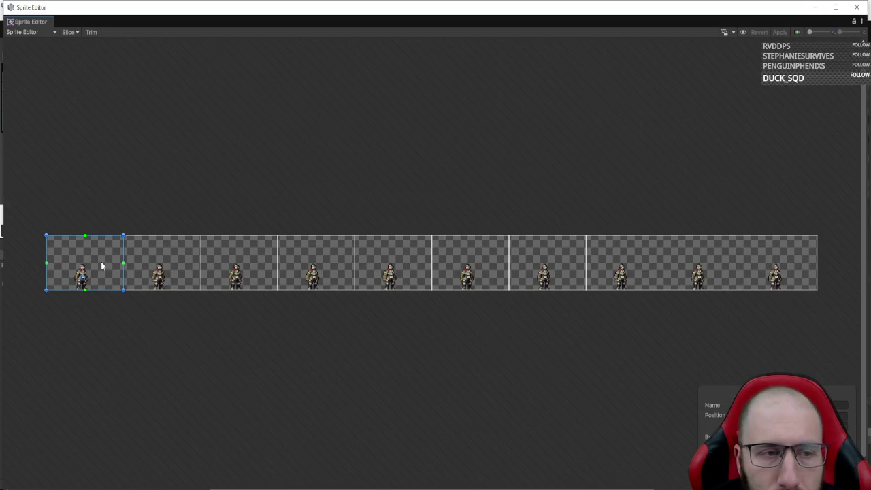
- Move from the Idle sheet to the Run sheet and change its sprite pivot, applying the change
scroll(68, 268, up, 5)
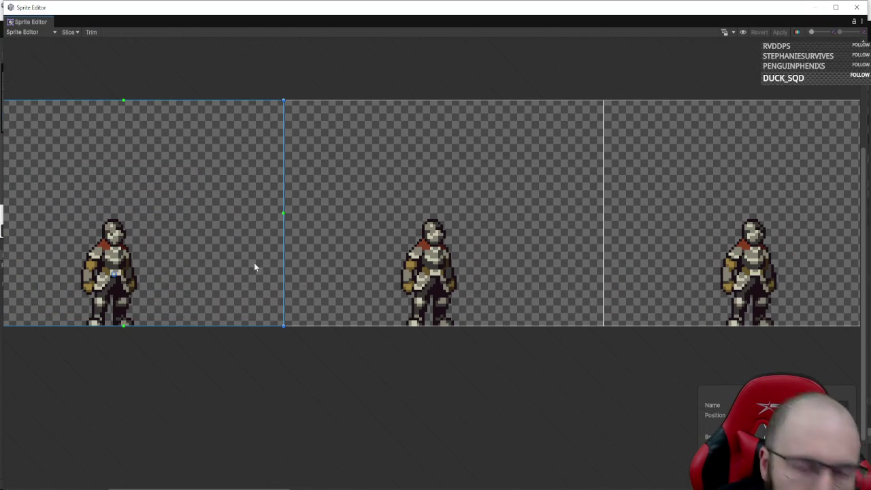
scroll(254, 262, down, 4)
click(857, 7)
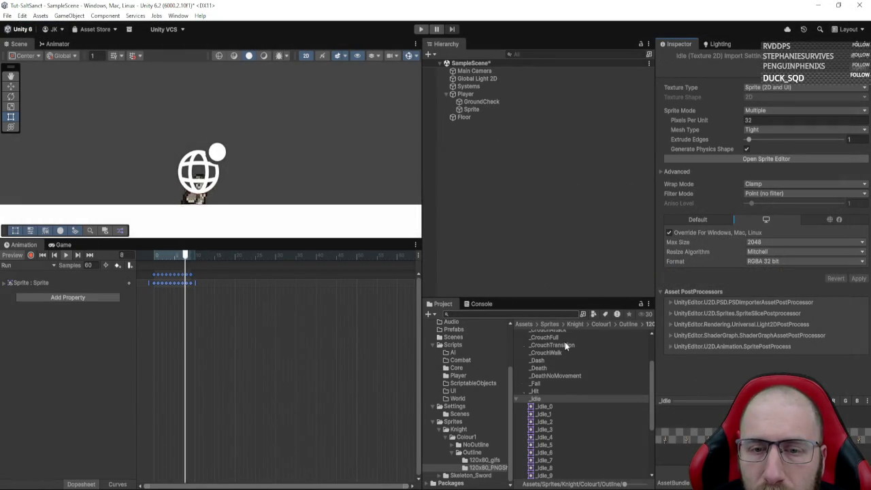
scroll(562, 401, down, 5)
click(549, 406)
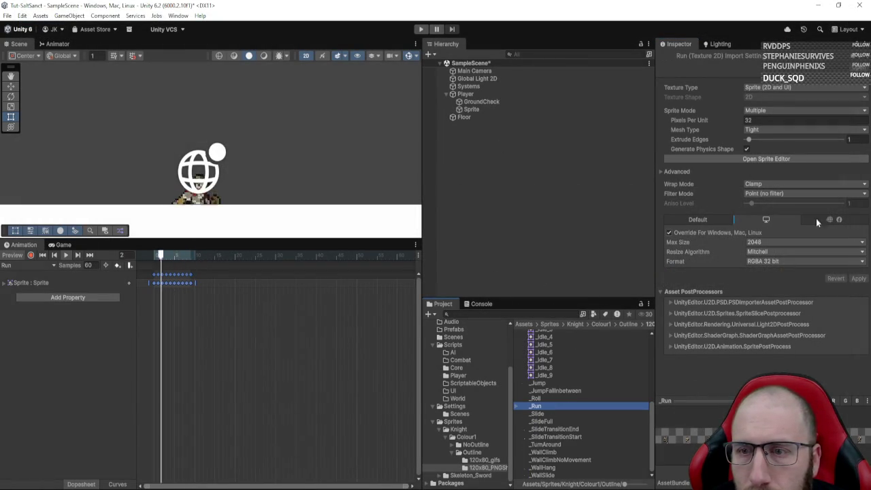
click(839, 158)
scroll(86, 313, up, 5)
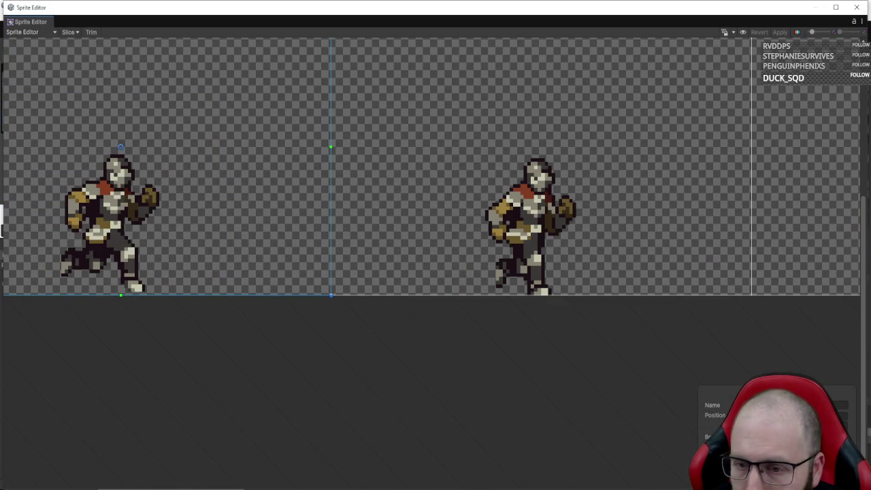
click(789, 438)
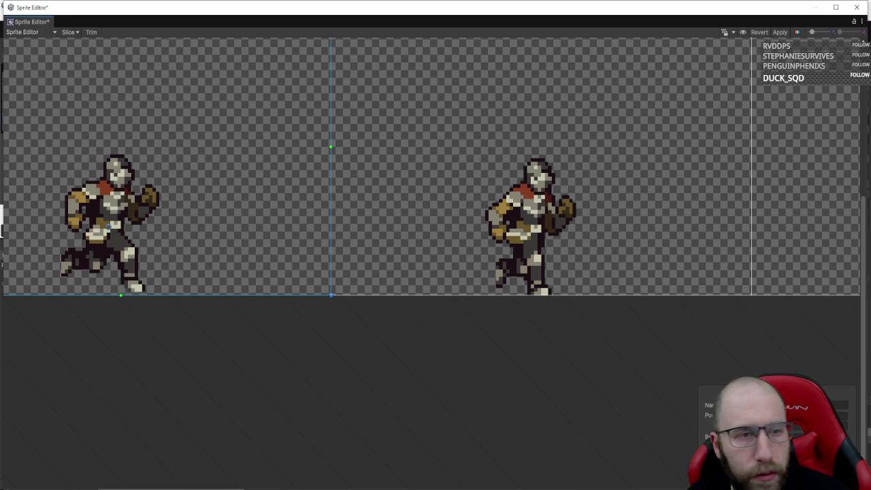
click(780, 34)
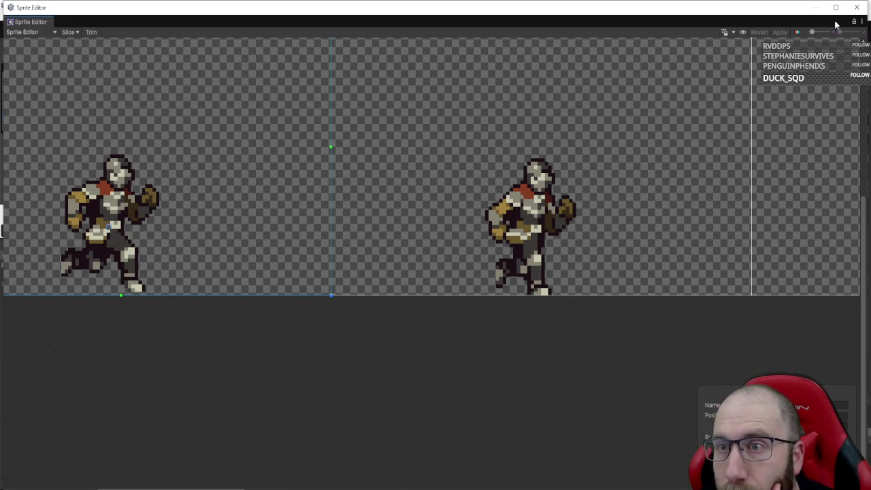
click(856, 7)
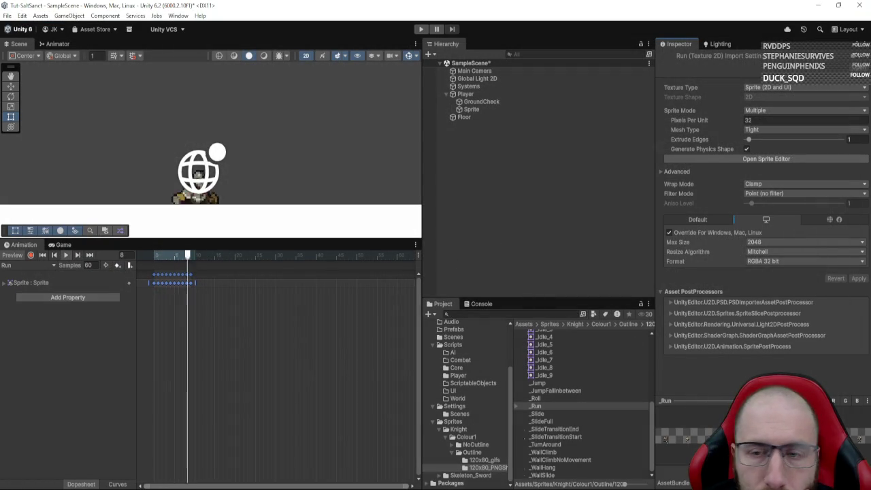
- Re-slice the Run sheet with a custom pivot of 0.47, 0.23 and close the Sprite Editor
click(837, 158)
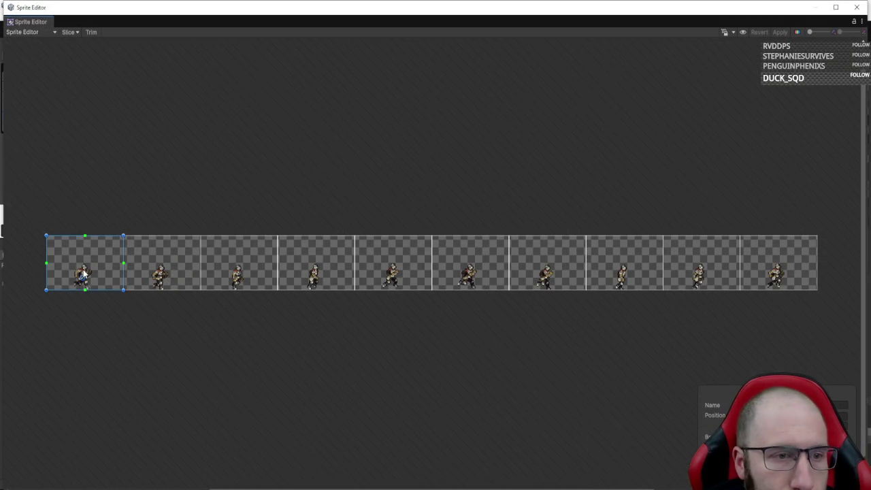
click(71, 32)
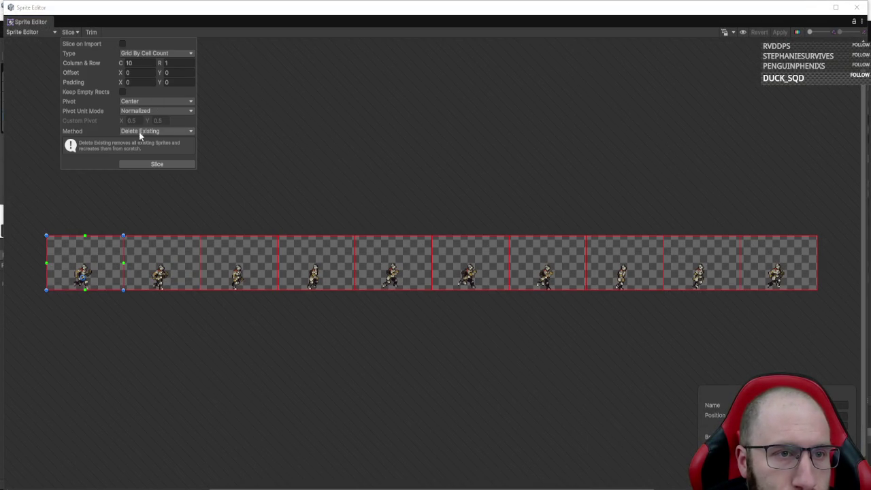
click(136, 102)
click(166, 206)
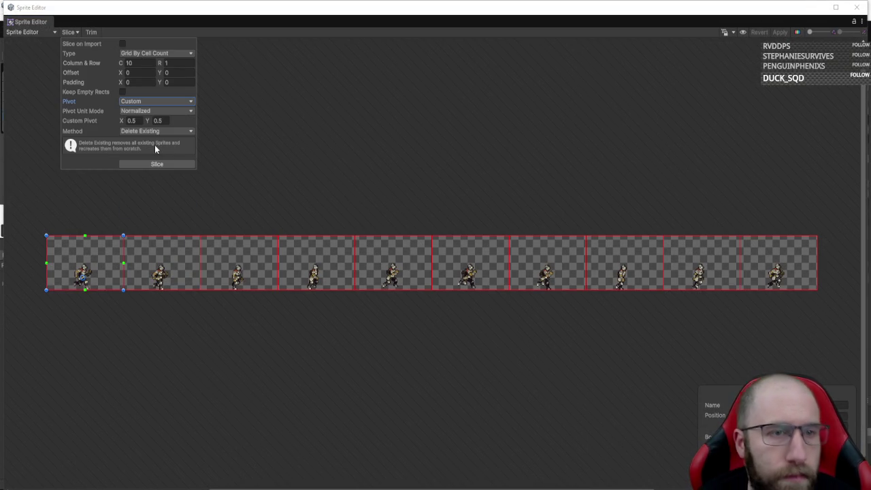
text(0.47)
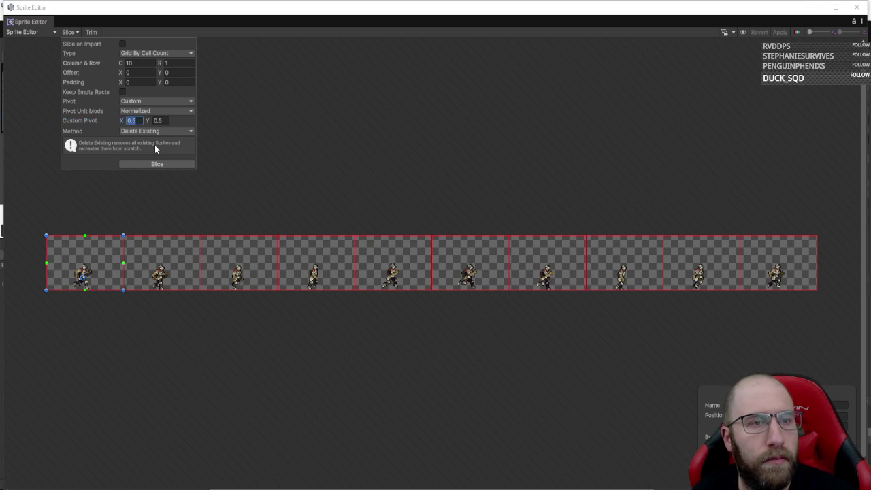
key(Tab)
key(BackSpace)
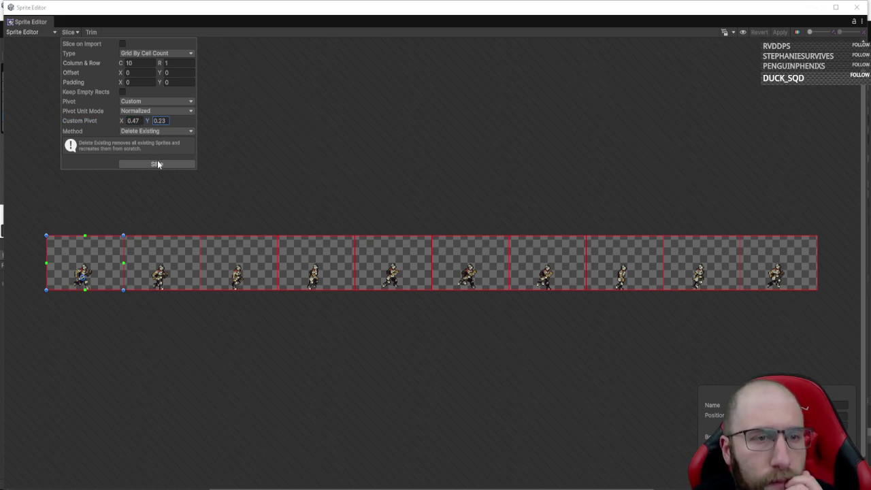
click(156, 163)
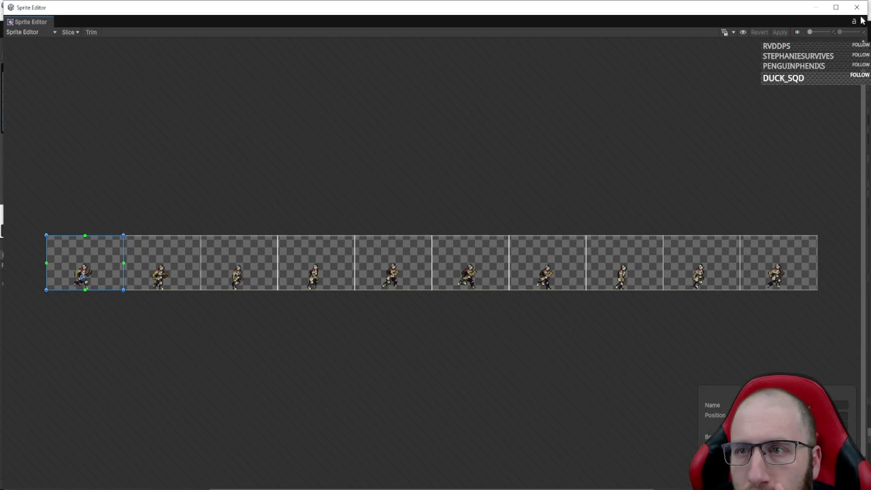
click(856, 7)
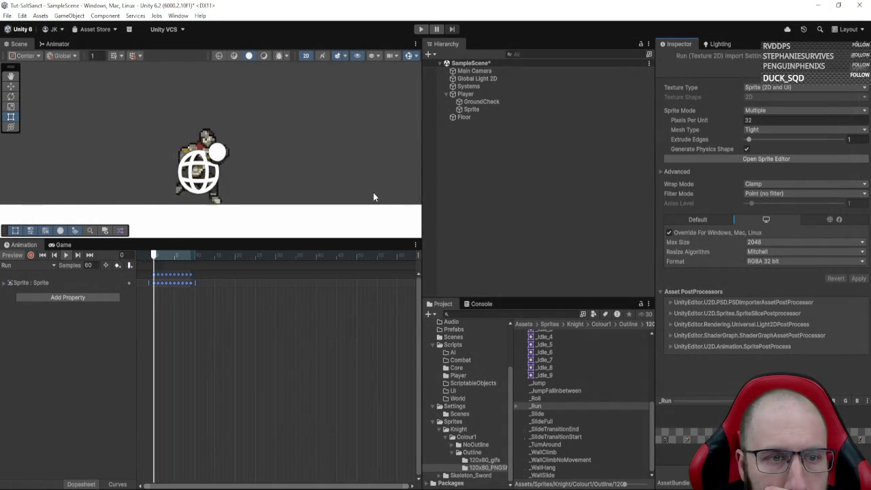
- Stretch the Run keyframes to about frame 35, then pull the clip's end back slightly
drag(196, 278, 388, 275)
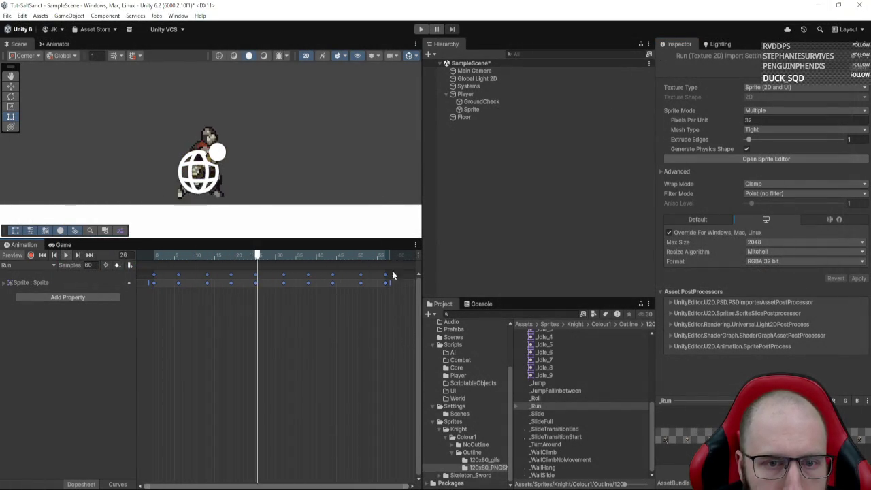
drag(389, 282, 306, 283)
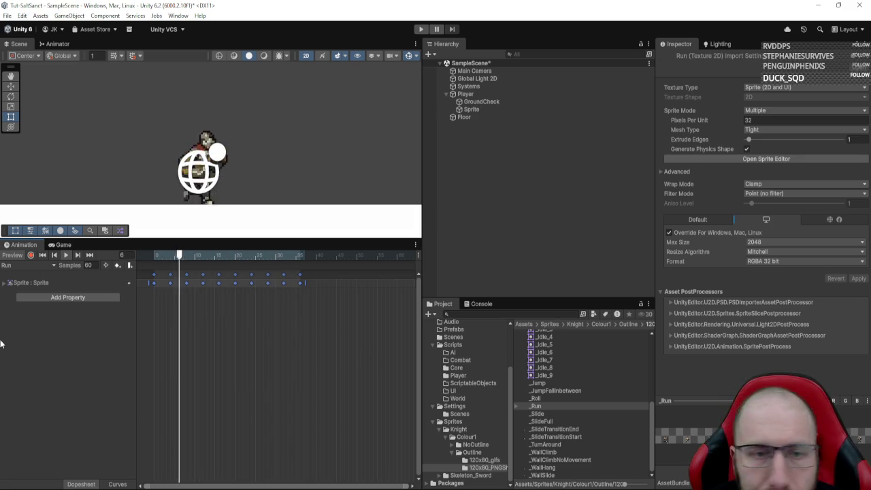
click(31, 265)
- Switch to the Jump clip and slice the _Jump sheet into 3 columns, applying the slices
click(29, 310)
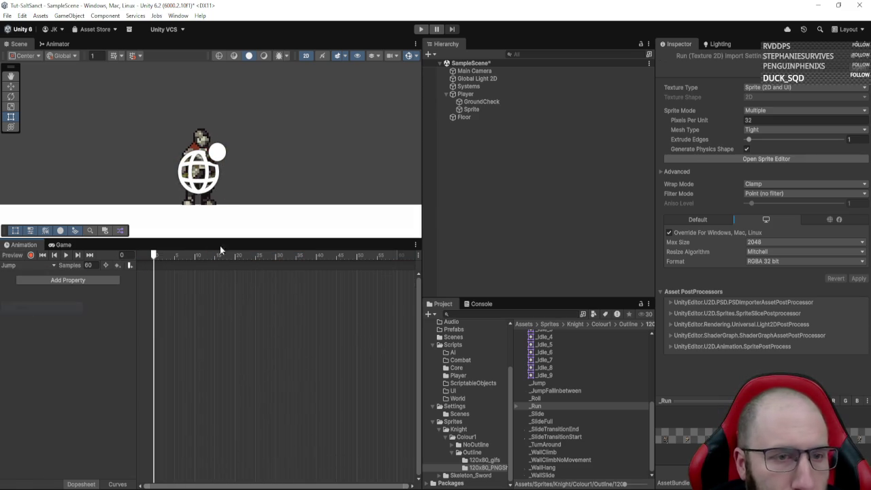
click(537, 383)
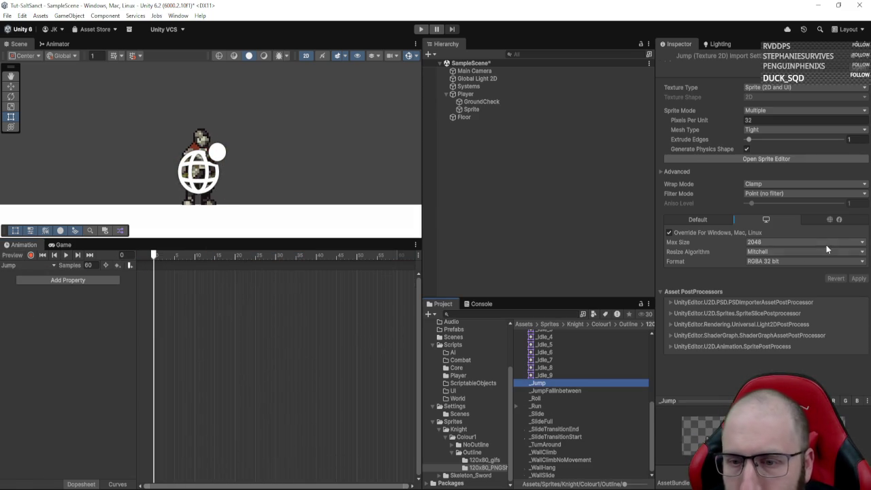
click(778, 159)
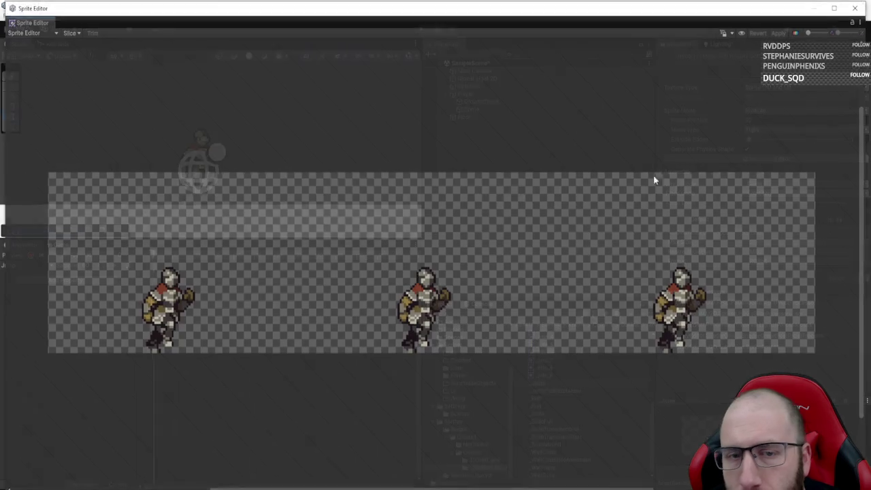
click(67, 32)
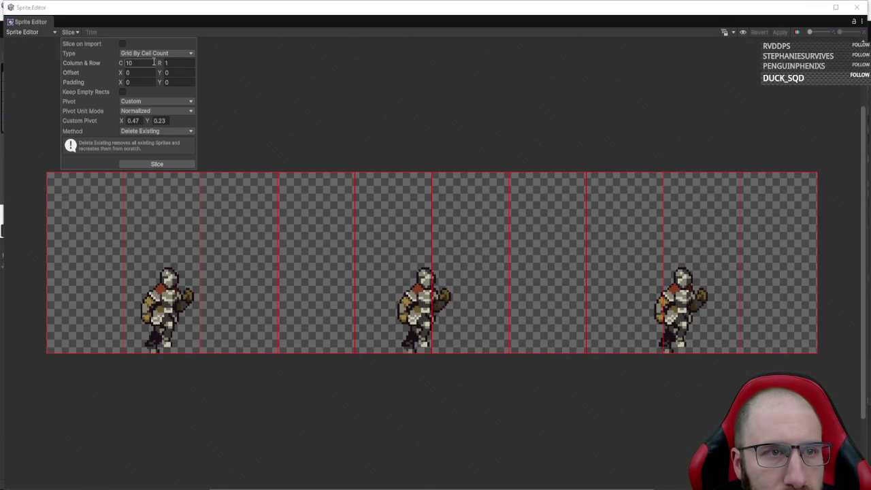
text(3)
click(173, 163)
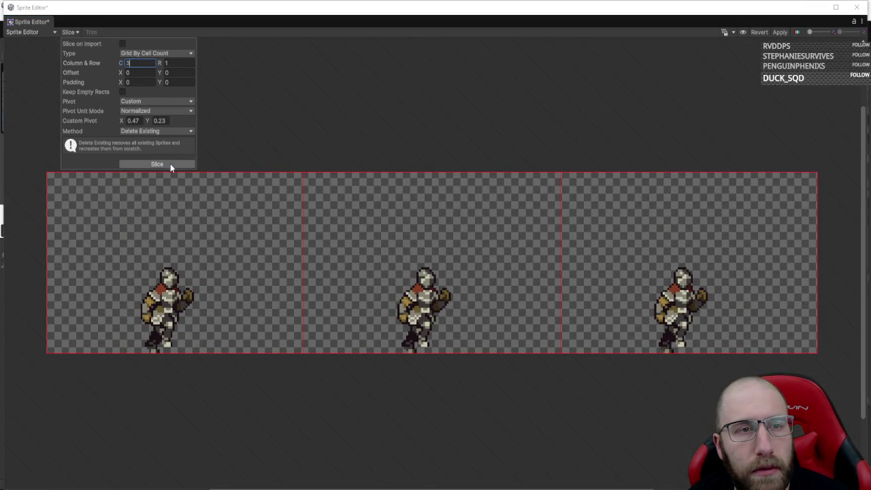
click(189, 286)
click(780, 33)
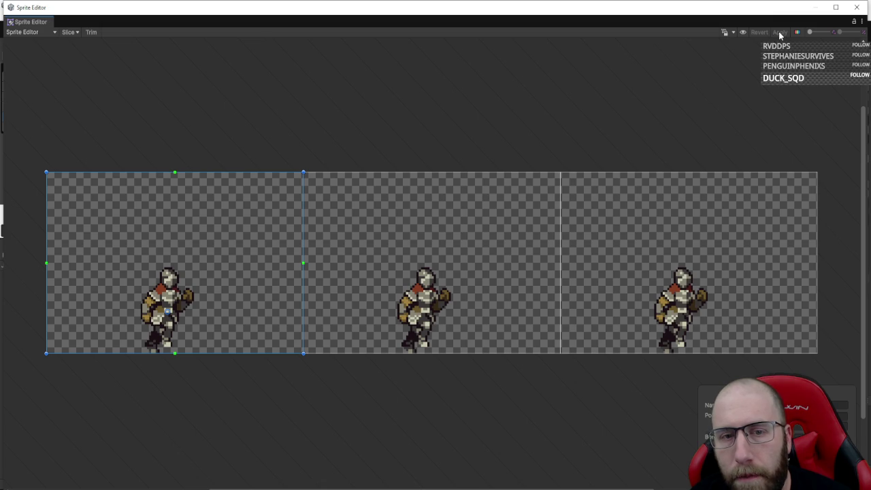
click(857, 7)
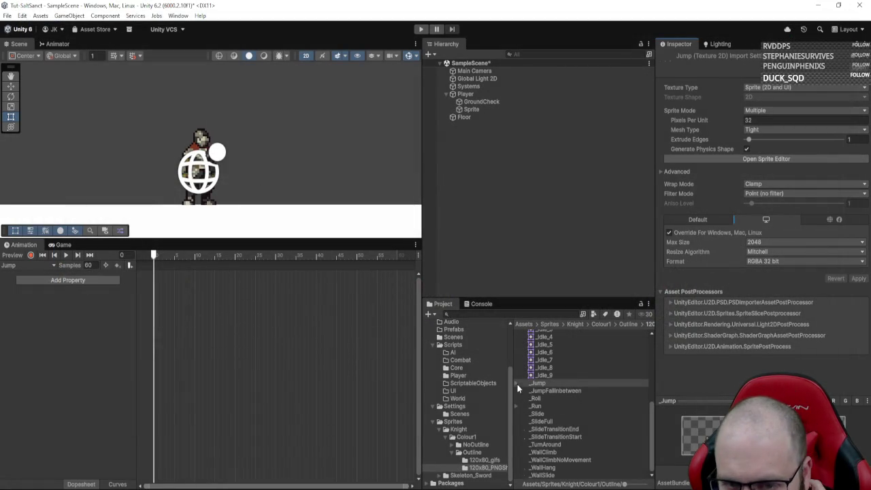
- Add the three sprites _Jump_0 to _Jump_2 as keyframes in the Jump clip and preview it
drag(531, 383, 159, 278)
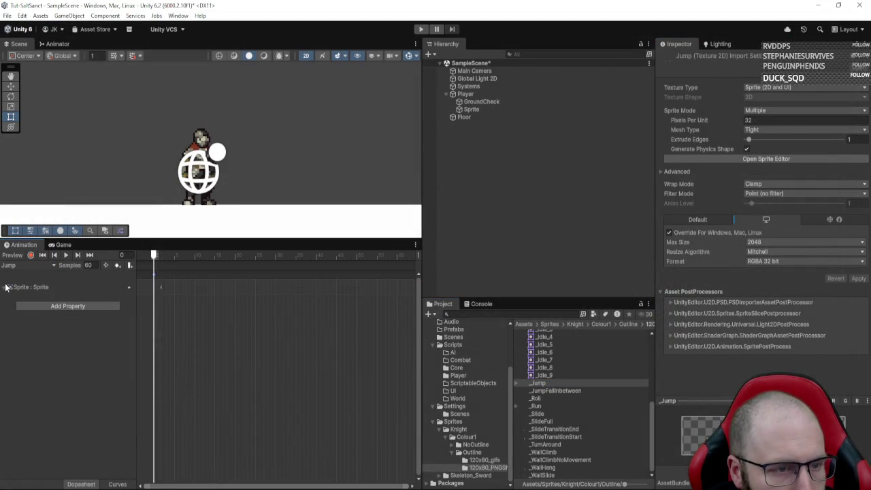
click(515, 383)
click(554, 389)
shift+click(549, 406)
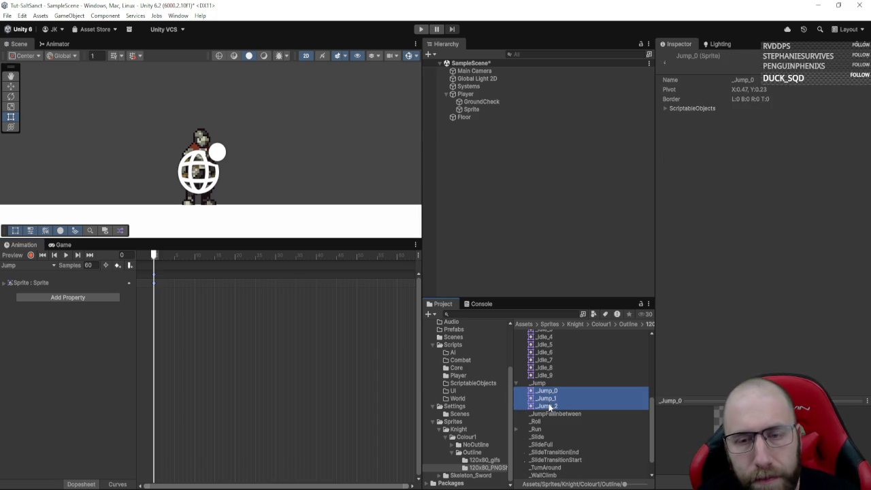
drag(546, 399, 209, 311)
drag(157, 291, 156, 291)
click(65, 255)
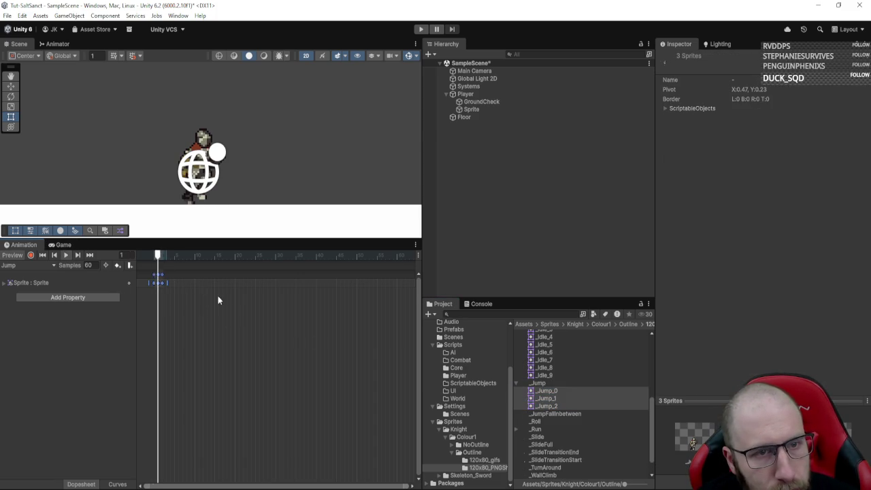
- Spread the jump keyframes out to frames 0, 10 and 20 and stop the preview
mouse_move(165, 281)
mouse_down()
mouse_move(268, 287)
mouse_move(209, 287)
mouse_up()
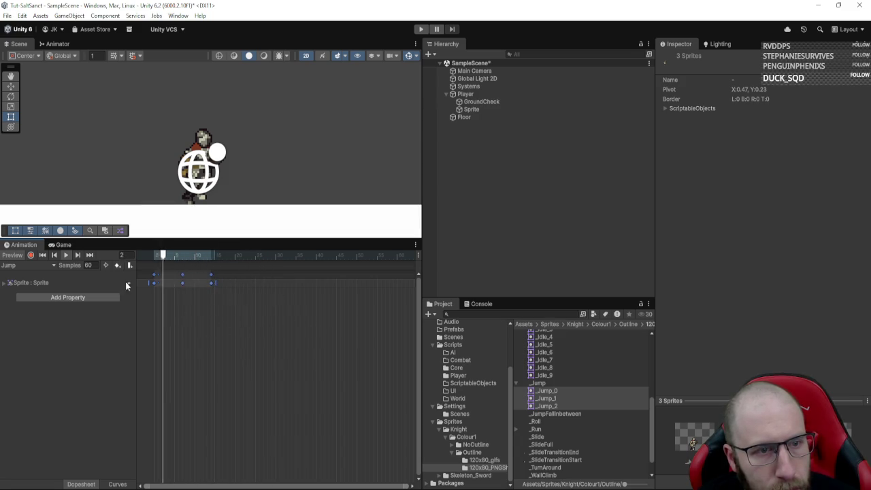
click(65, 255)
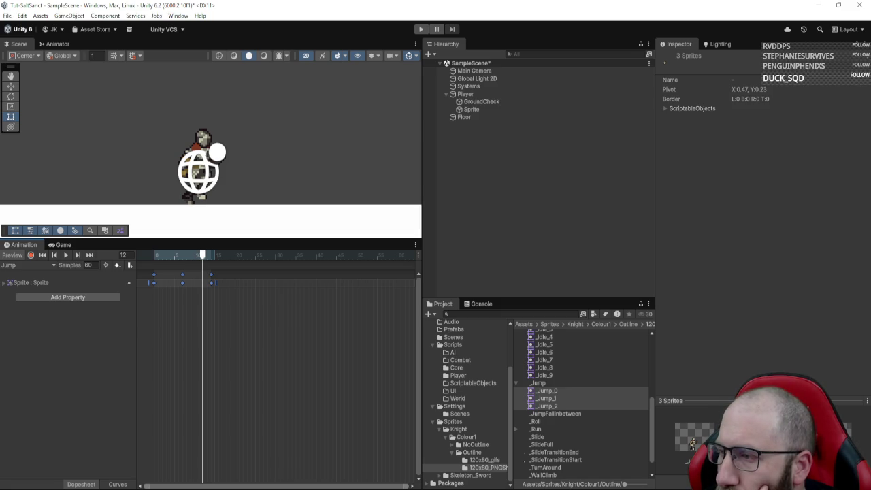
click(35, 265)
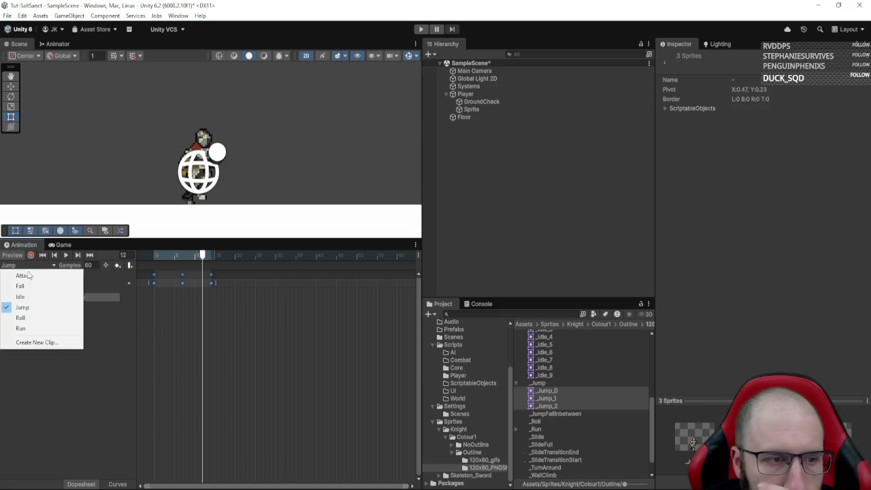
click(23, 318)
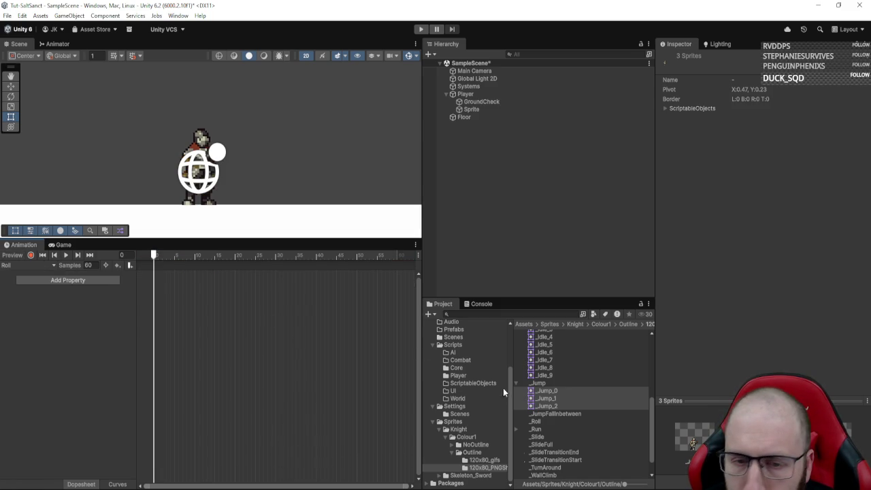
- Slice the _Roll sheet by cell count into 12 columns and close the Sprite Editor
click(536, 421)
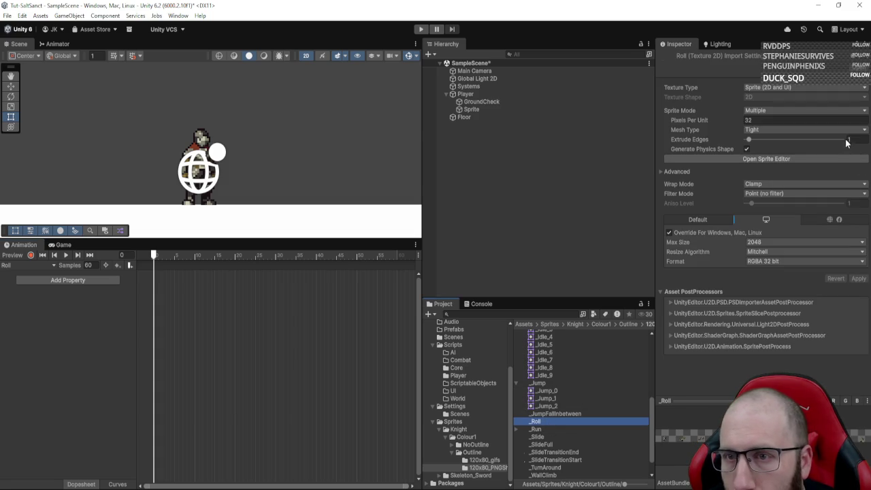
click(836, 161)
click(41, 32)
click(70, 32)
click(70, 32)
click(123, 54)
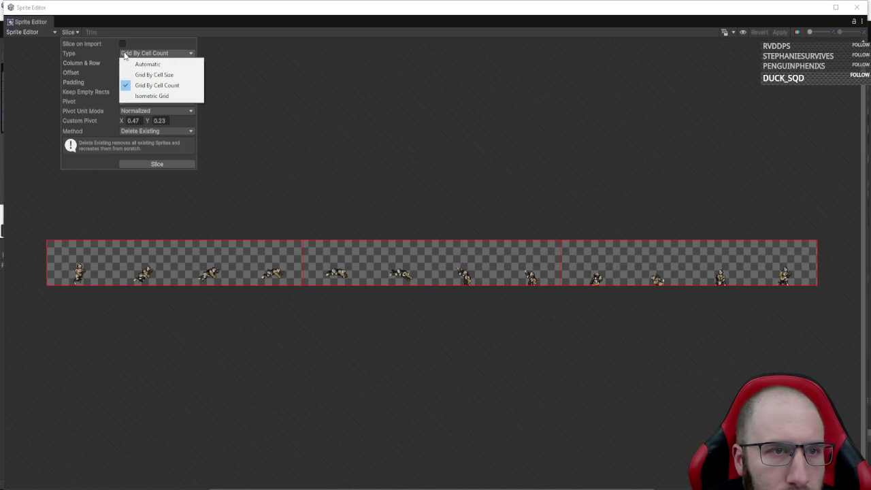
click(96, 67)
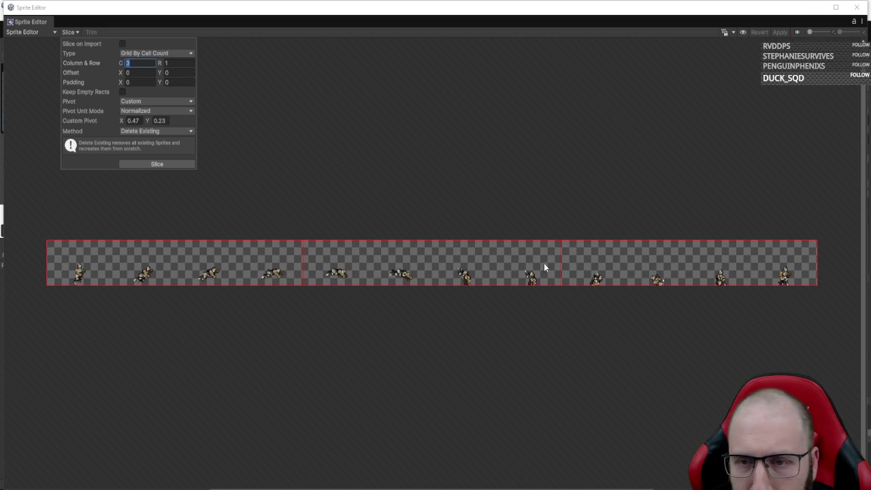
text(12)
click(156, 164)
click(146, 262)
click(102, 265)
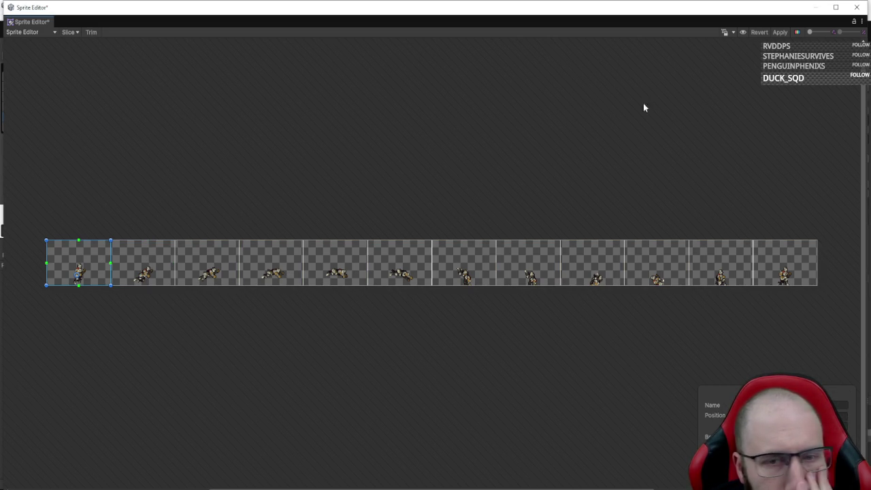
click(857, 10)
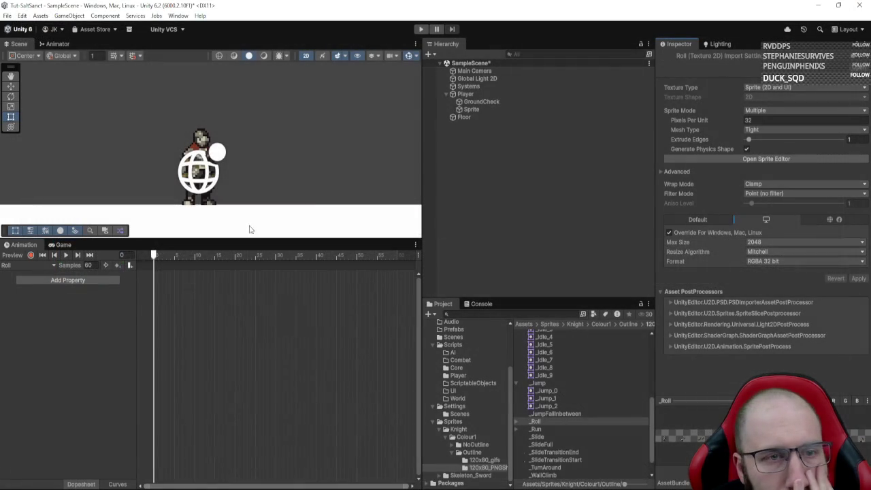
- Add the twelve sprites Roll_0 to Roll_11 to the Roll clip and preview it playing
click(515, 420)
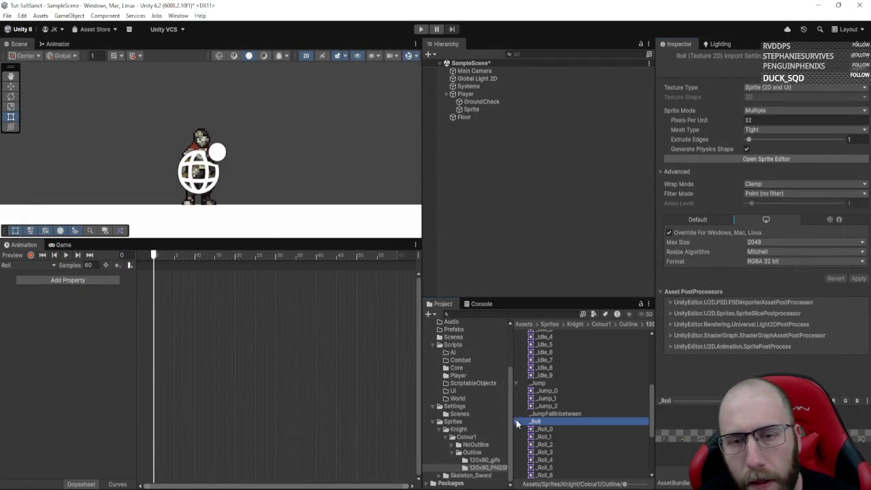
click(544, 429)
scroll(557, 426, down, 2)
shift+click(557, 457)
mouse_move(558, 457)
mouse_down()
mouse_move(149, 272)
mouse_move(157, 284)
mouse_move(393, 282)
mouse_up()
click(66, 255)
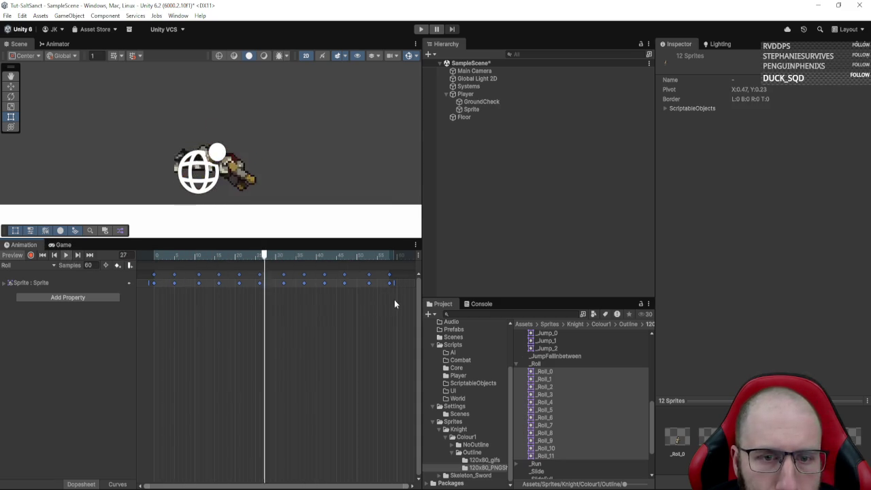
- Rescale the roll keys from frame 19 onward so the roll ends near frame 45
drag(393, 282, 279, 283)
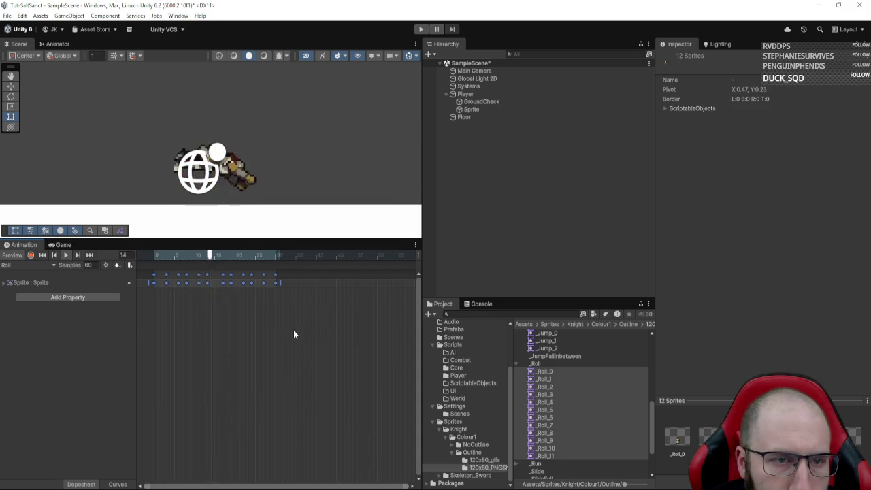
mouse_move(280, 281)
mouse_down()
mouse_move(357, 279)
mouse_move(197, 278)
mouse_move(380, 284)
mouse_up()
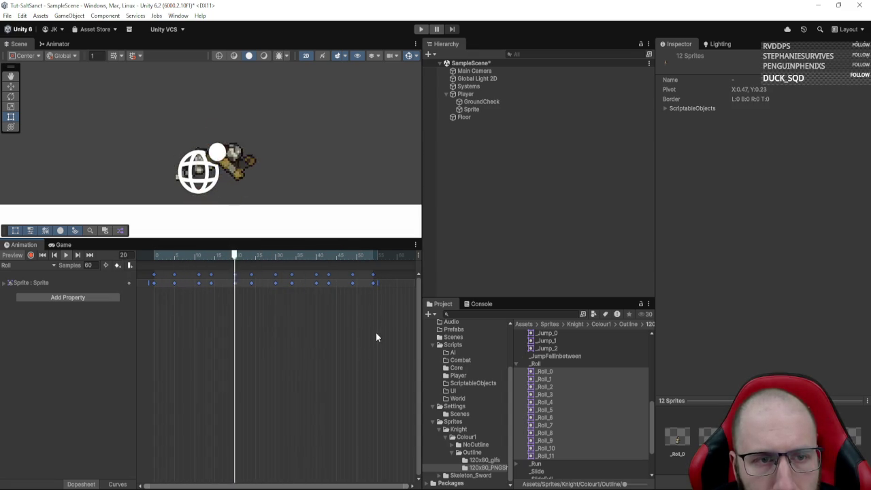
mouse_move(375, 283)
mouse_down()
mouse_move(319, 283)
mouse_move(361, 283)
mouse_up()
click(366, 316)
mouse_move(366, 315)
mouse_down()
mouse_move(268, 276)
mouse_move(225, 276)
mouse_up()
drag(363, 282, 320, 283)
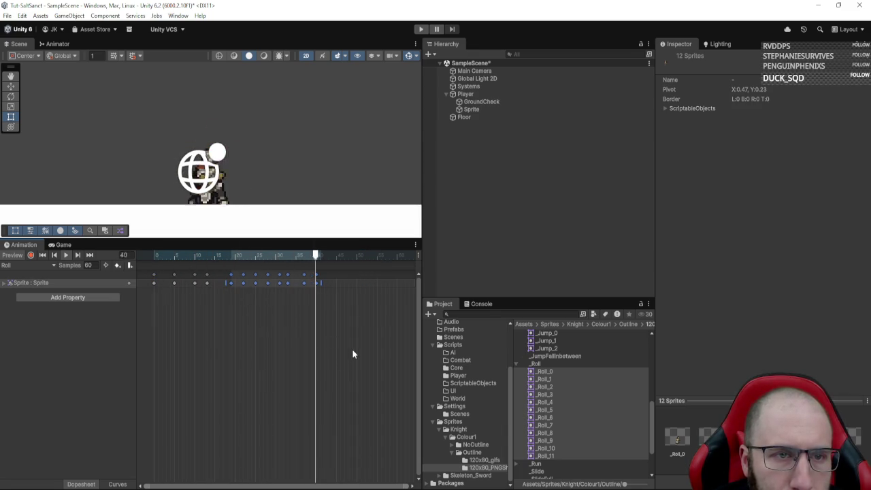
click(337, 357)
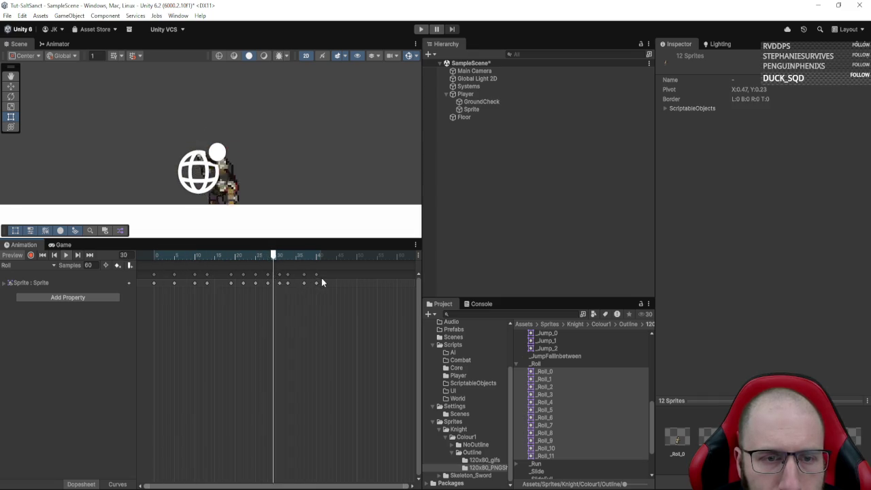
drag(330, 325, 228, 277)
drag(320, 282, 356, 323)
click(236, 352)
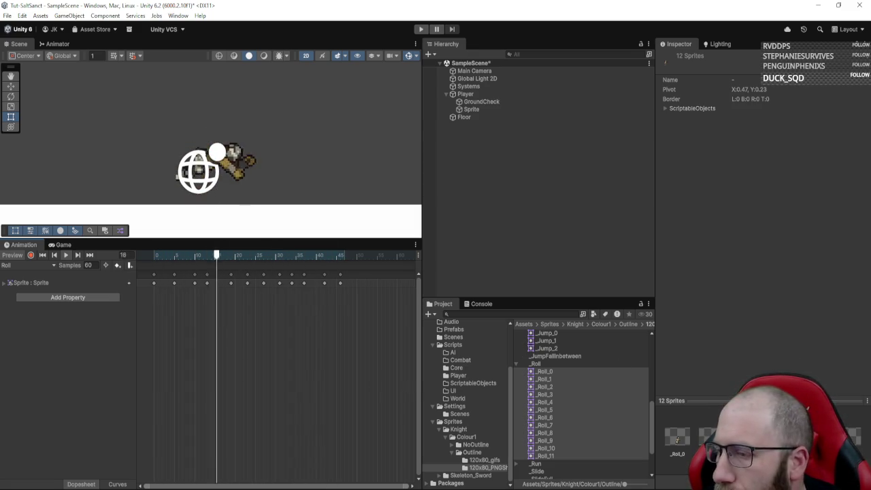
scroll(577, 402, up, 5)
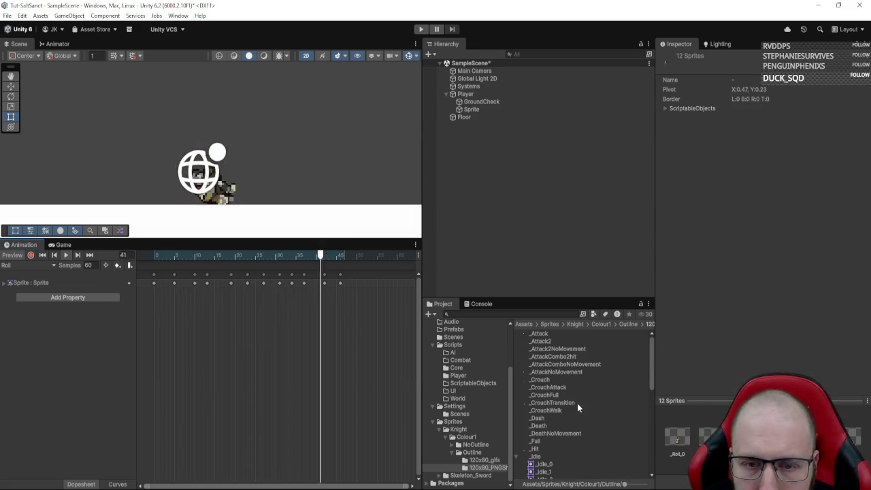
- Compare the frames of the _Attack and _Attack2 sprite sheets in the Sprite Editor
click(534, 334)
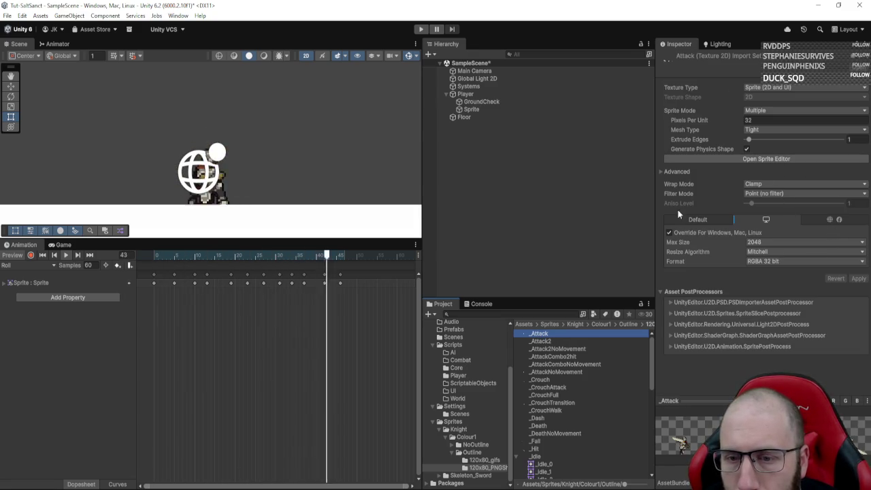
click(562, 340)
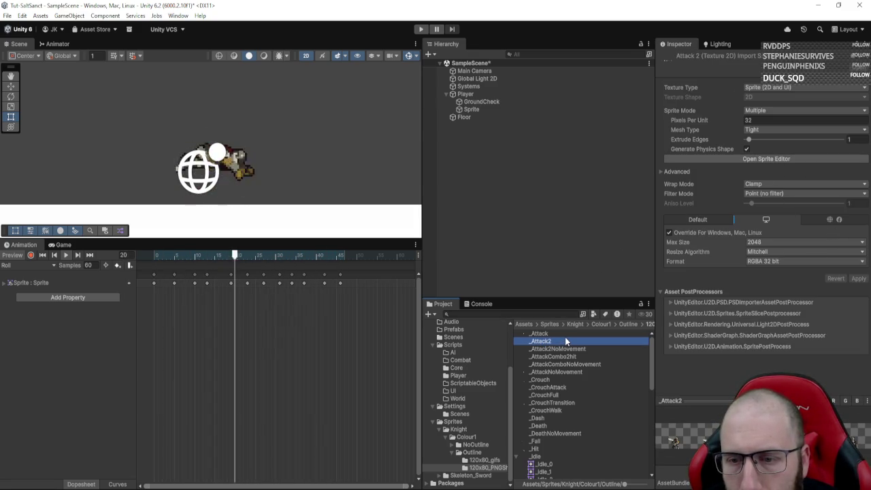
click(570, 332)
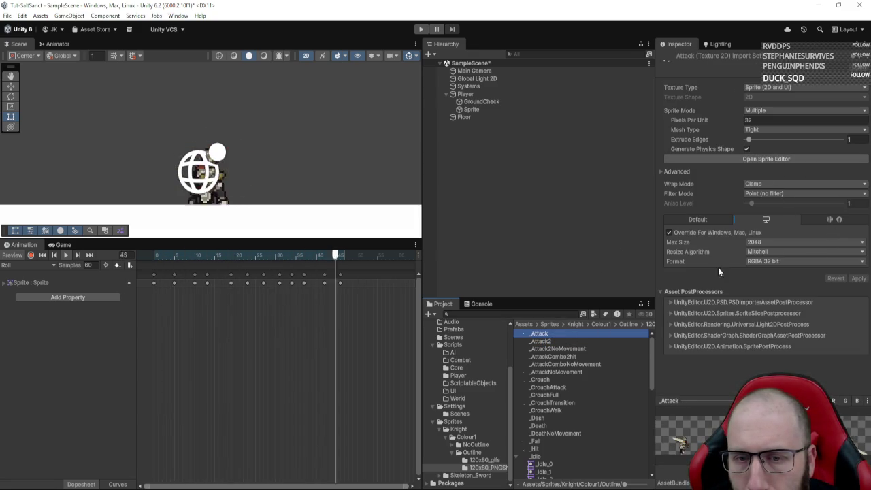
click(806, 159)
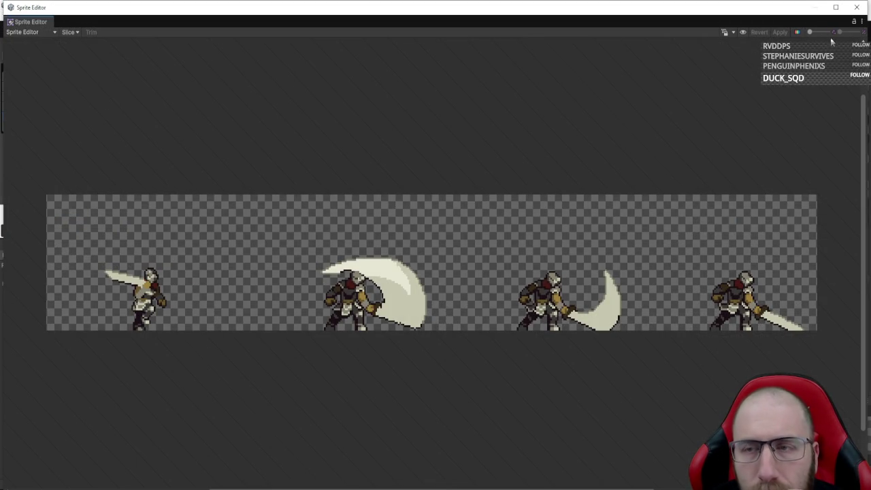
click(857, 8)
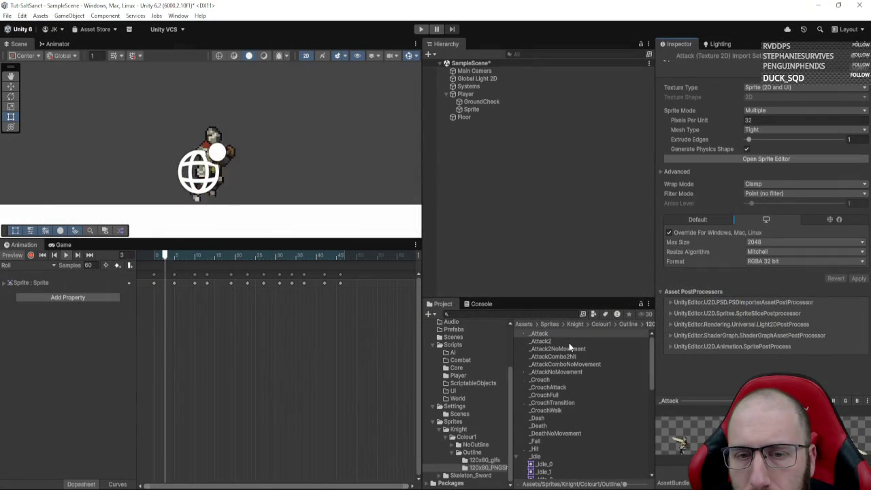
click(638, 340)
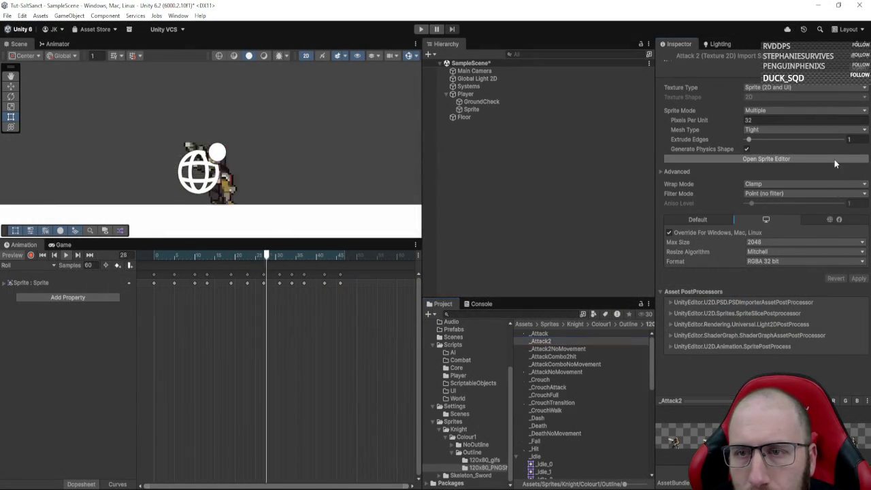
click(833, 159)
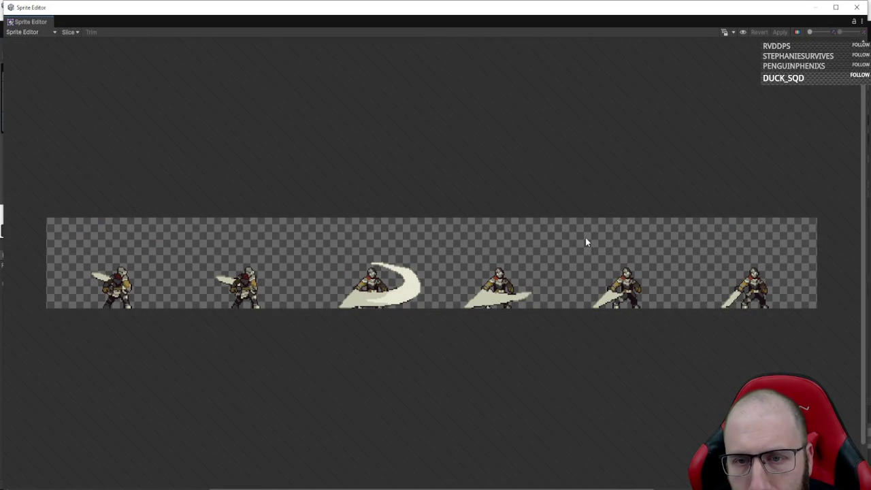
click(856, 7)
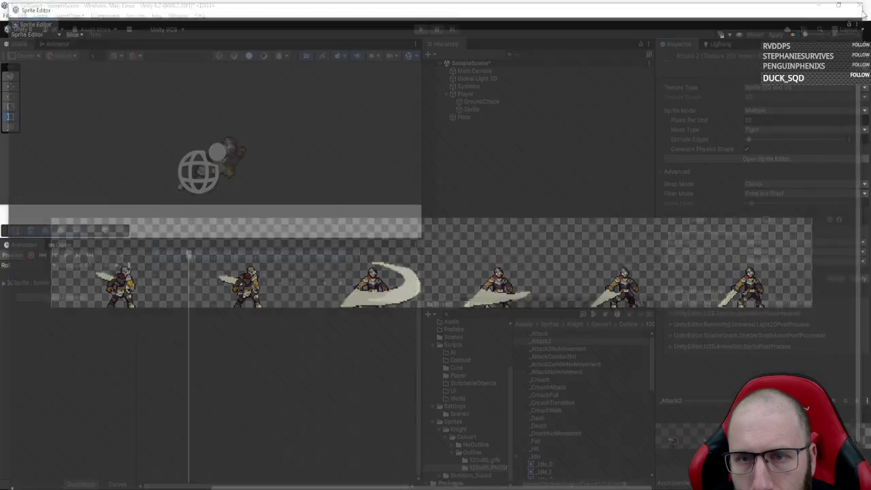
- Browse _Attack2NoMovement and the other attack sheets, ending on _Attack's import settings (Multiple, 32 PPU)
click(574, 347)
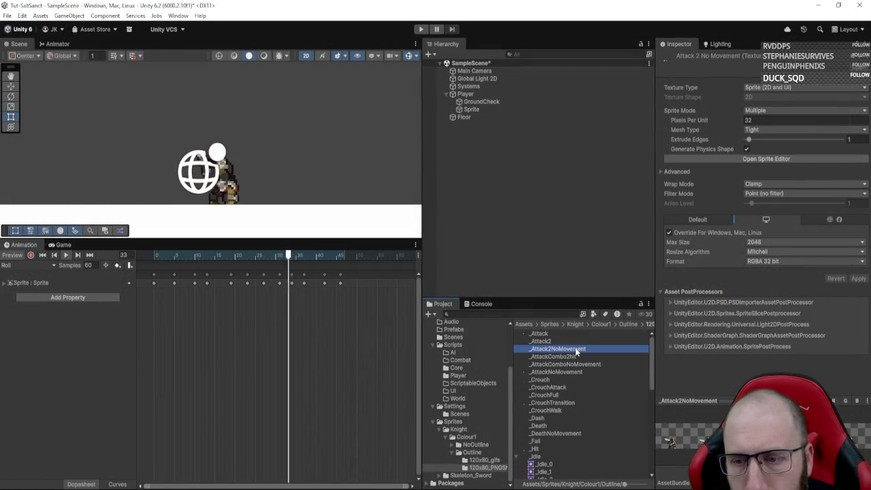
click(571, 364)
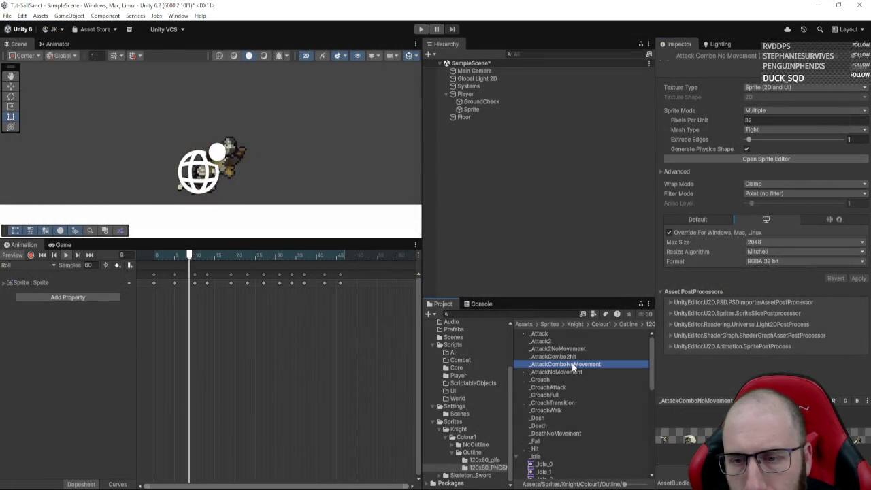
click(575, 355)
click(580, 342)
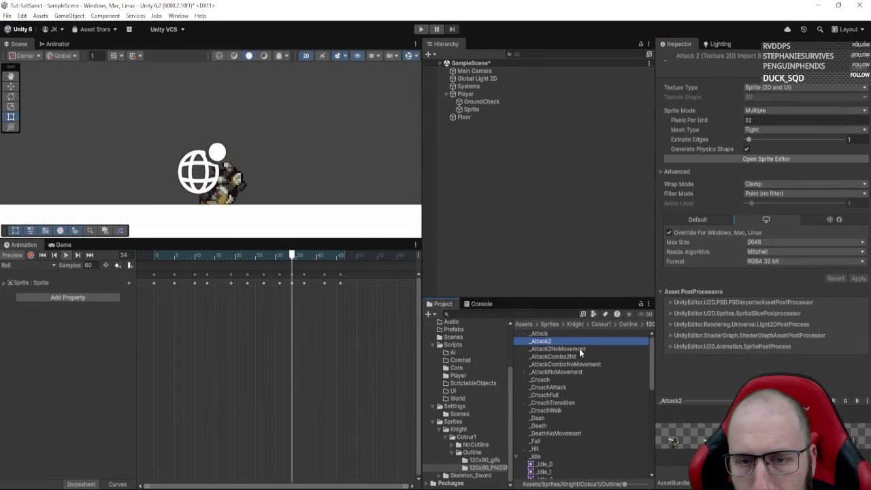
click(578, 348)
click(577, 341)
click(570, 332)
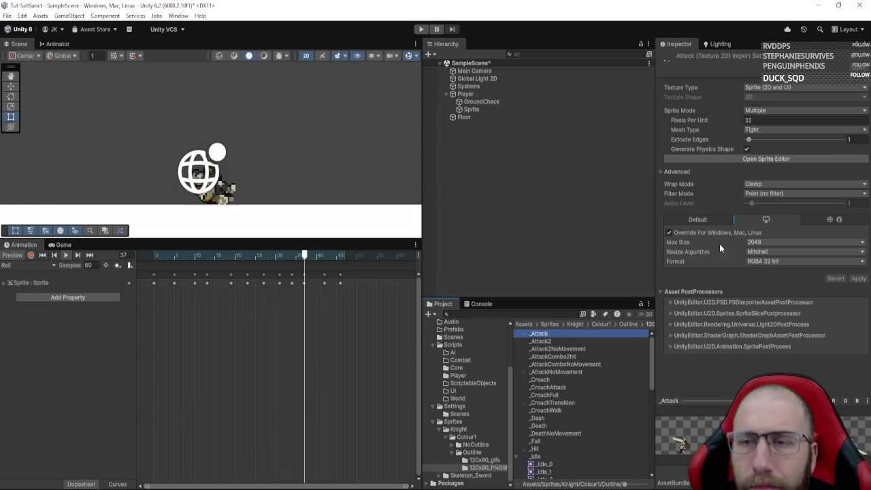
mouse_move(706, 241)
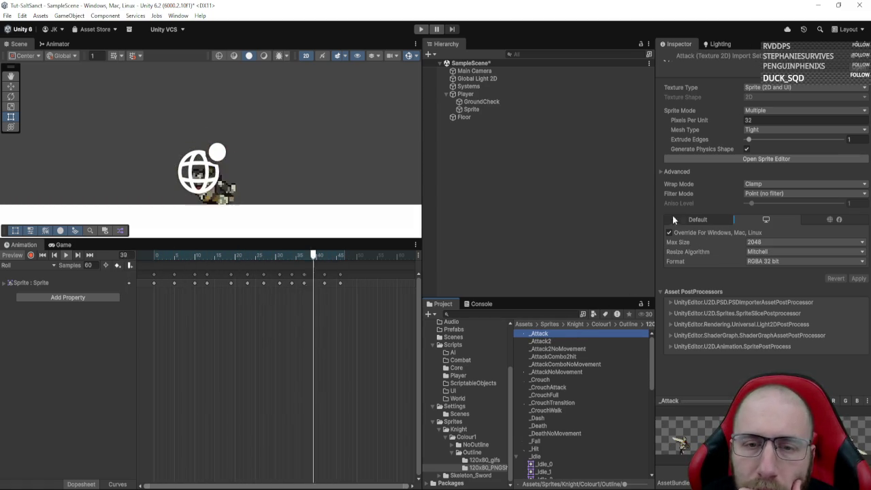
- In the Attack sheet's Sprite Editor, set slicing to Grid By Cell Count, 4 columns, 1 row
click(808, 161)
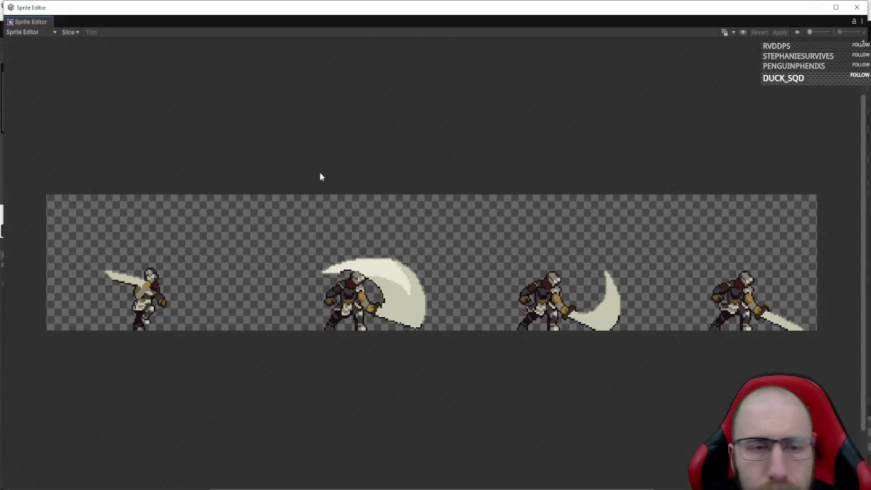
click(52, 32)
click(68, 32)
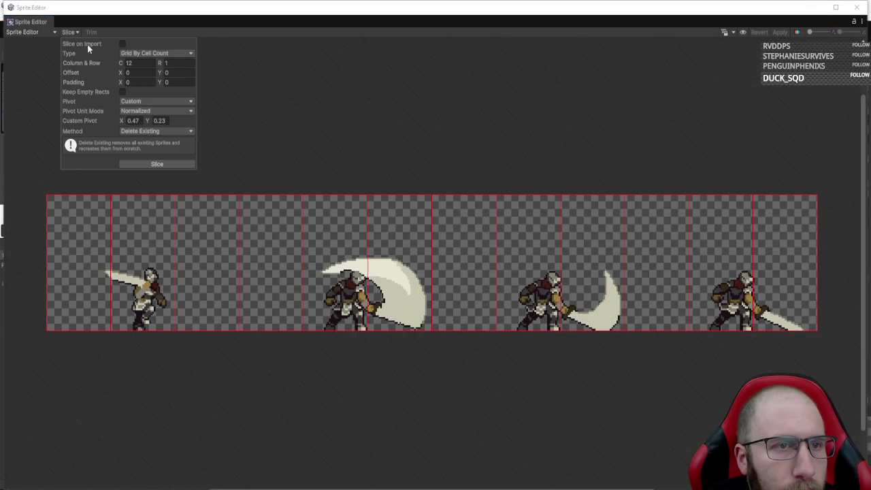
click(155, 53)
click(156, 86)
click(188, 64)
text(4)
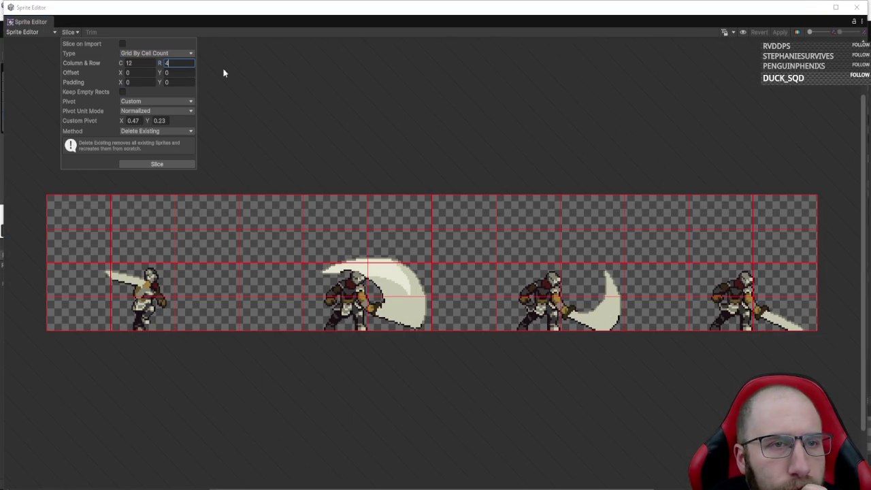
key(BackSpace)
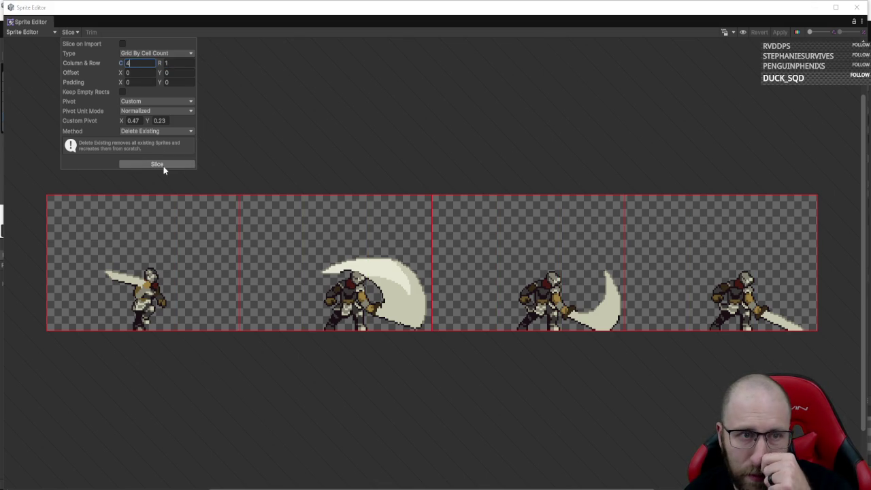
- Slice the _Attack sheet into four frames, check them, and apply the slicing
click(163, 166)
click(156, 267)
click(428, 266)
click(544, 269)
click(668, 270)
click(780, 33)
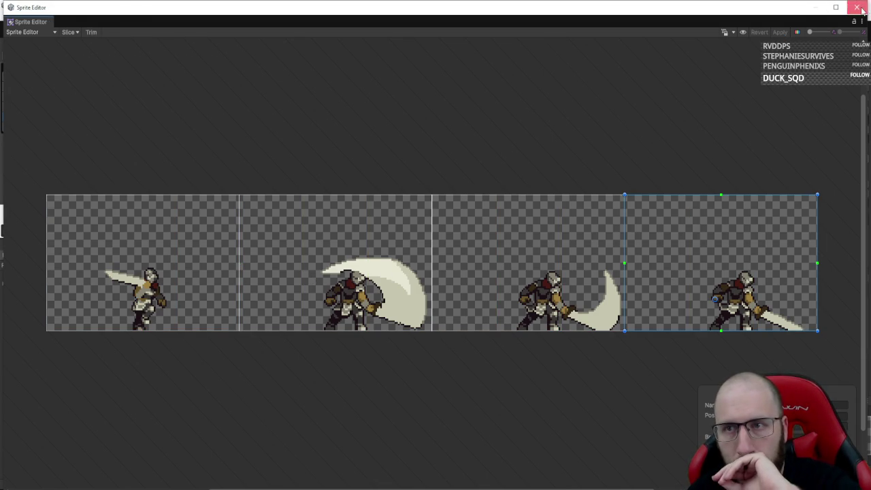
click(857, 7)
- Switch the Animation window to the empty Attack clip
click(28, 264)
click(27, 274)
click(27, 264)
click(25, 277)
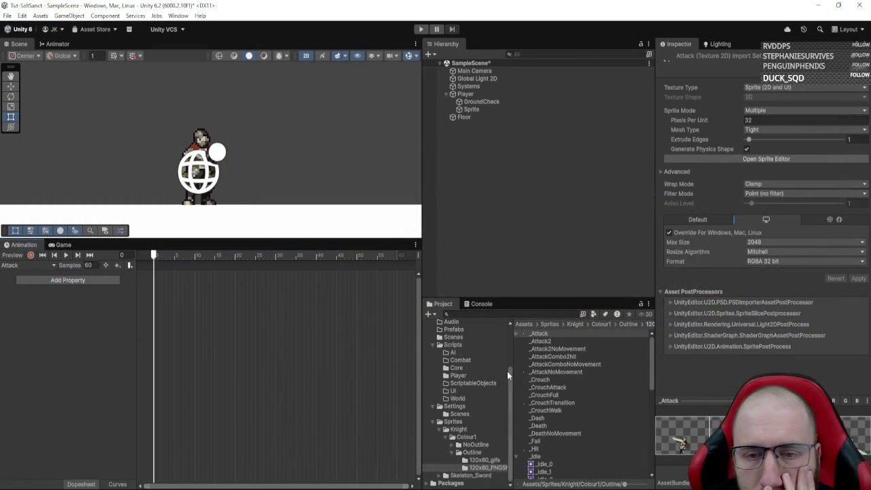
- Add the four frames _Attack_0 to _Attack_3 to the Attack clip and preview it
scroll(575, 388, down, 15)
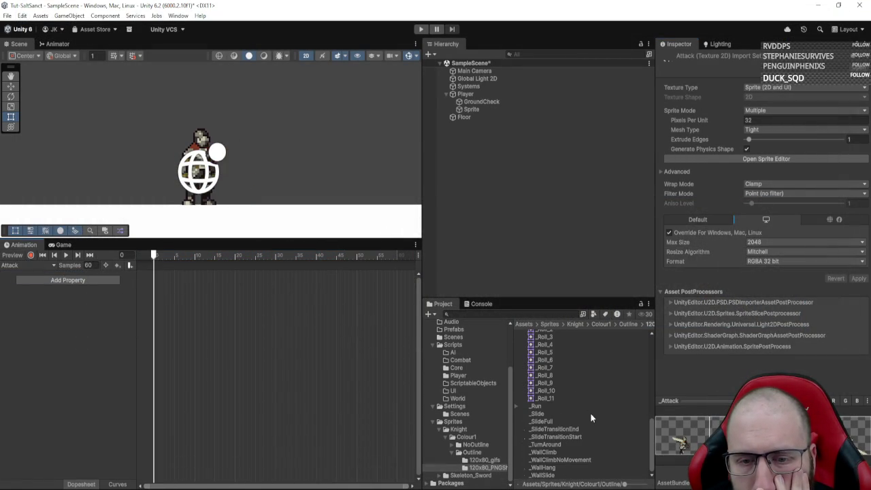
scroll(590, 412, up, 15)
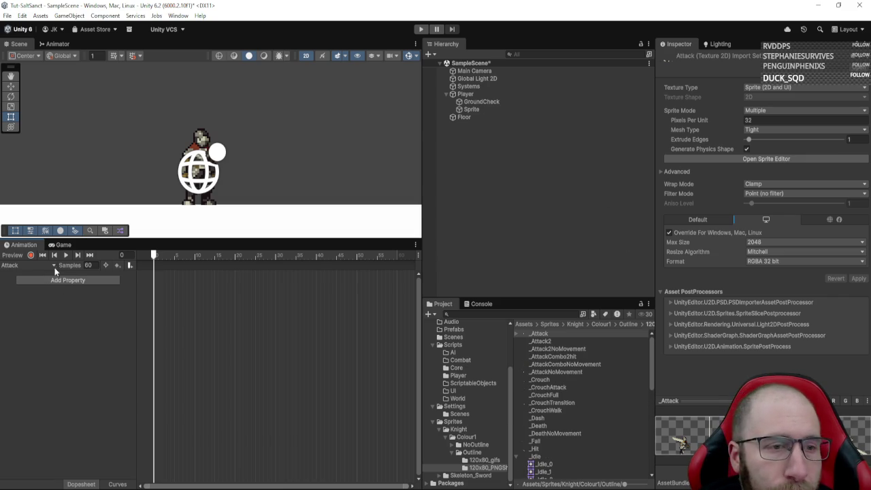
click(518, 333)
click(543, 341)
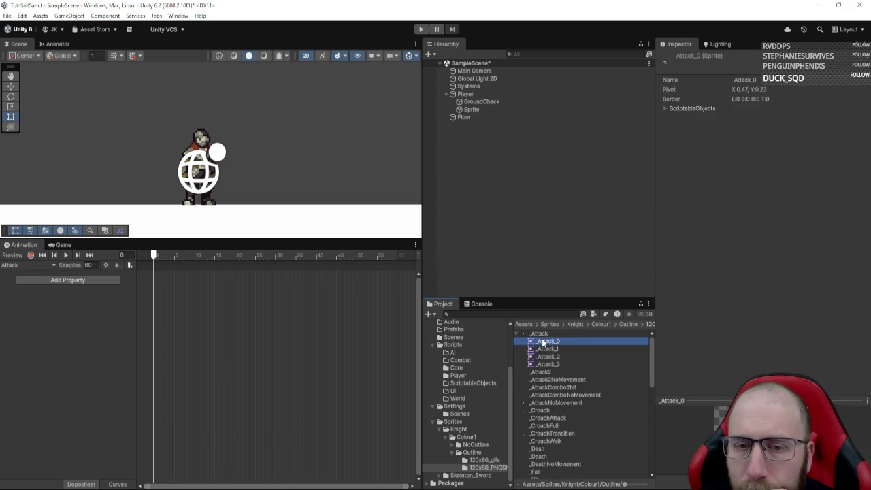
shift+click(557, 364)
mouse_move(561, 362)
mouse_down()
mouse_move(168, 301)
mouse_move(211, 281)
mouse_up()
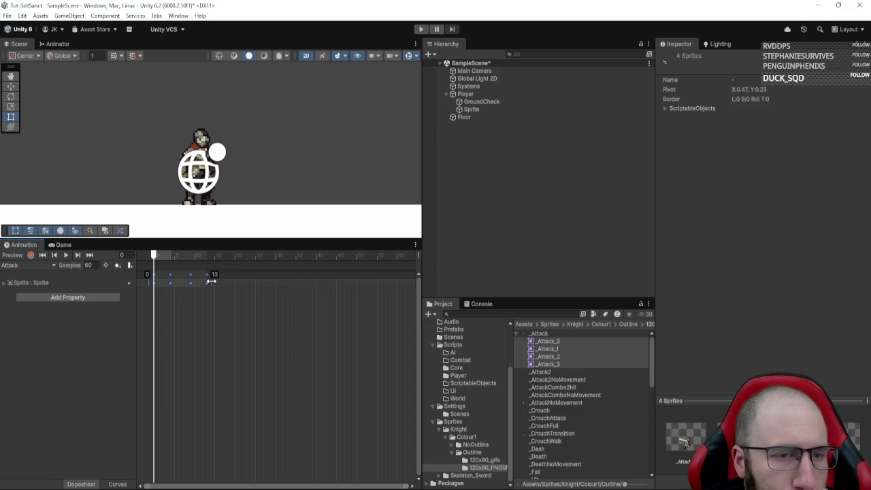
click(65, 255)
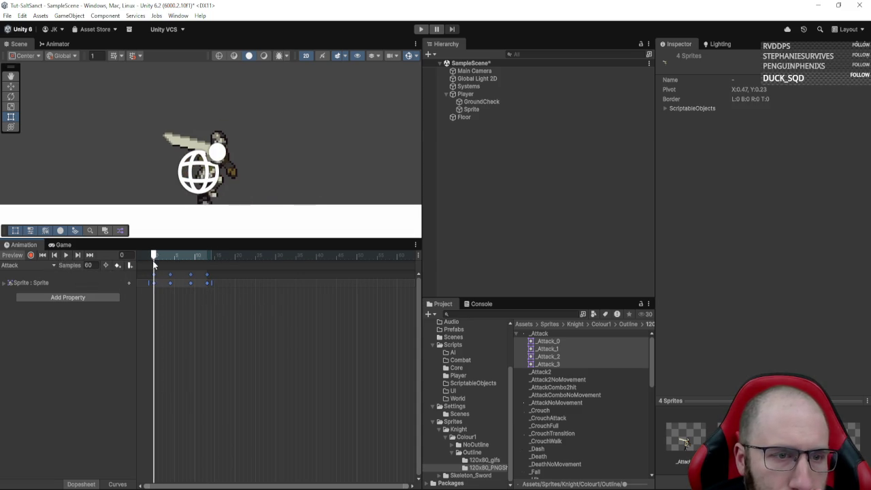
- Spread the Attack keyframes out to about frame 21, replaying the sword swing to check timing
mouse_move(227, 295)
mouse_down()
mouse_move(165, 279)
mouse_move(256, 289)
mouse_up()
click(174, 297)
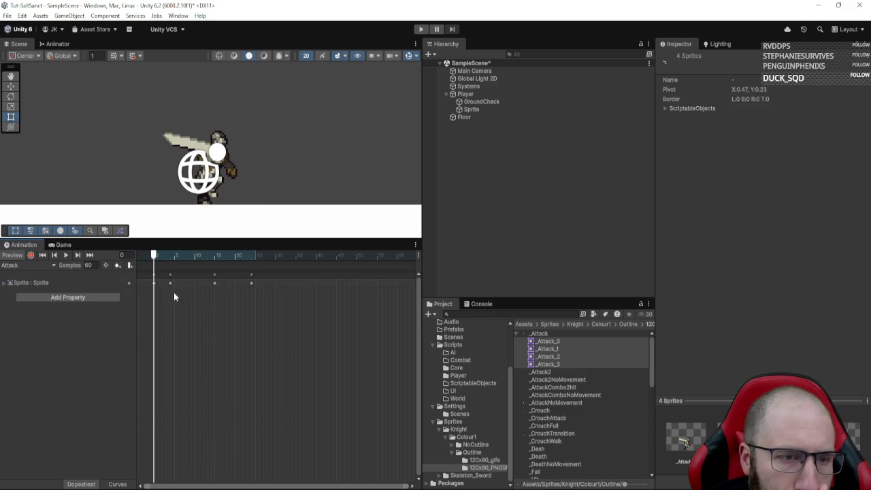
mouse_move(239, 310)
mouse_down()
mouse_move(167, 272)
mouse_move(229, 284)
mouse_up()
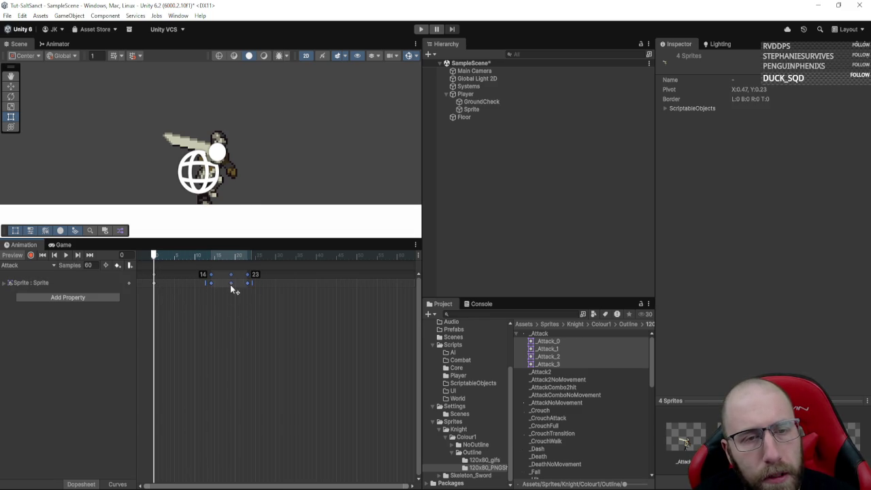
click(65, 254)
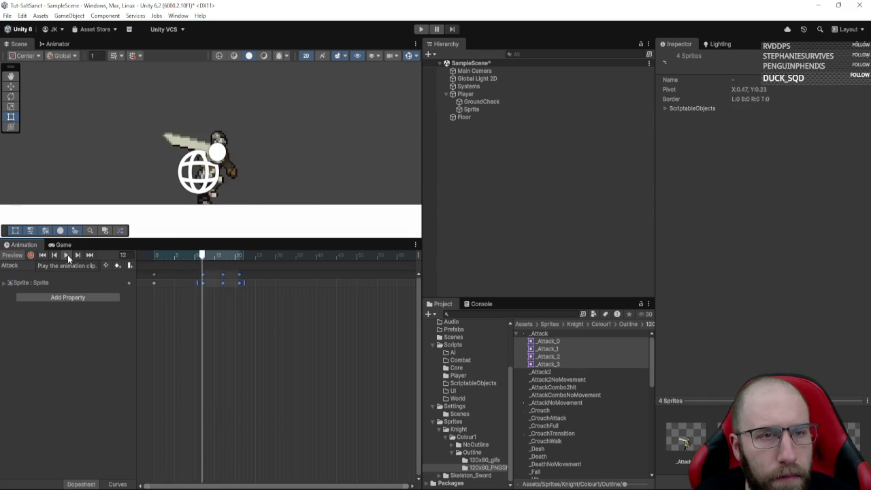
drag(239, 282, 259, 283)
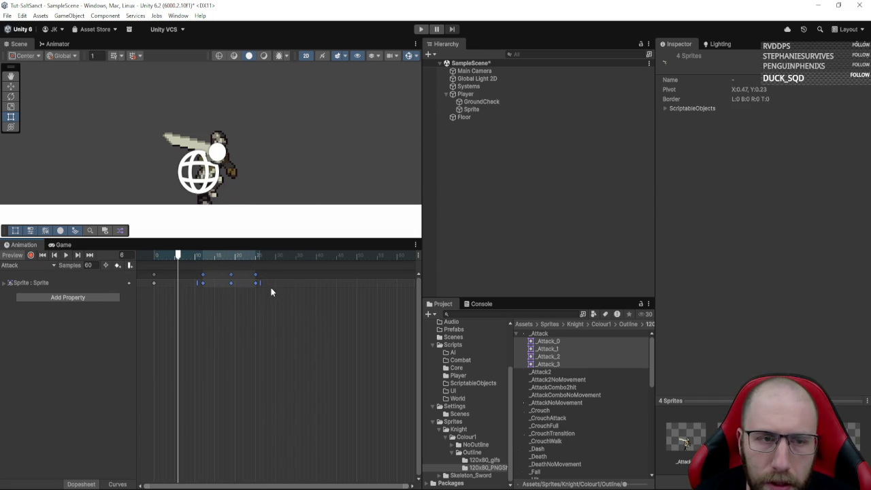
drag(197, 279, 203, 287)
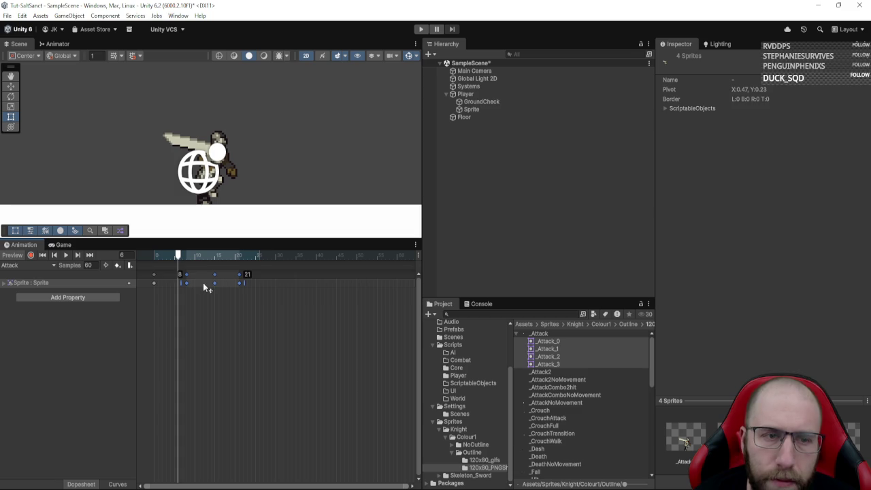
drag(178, 257, 154, 257)
click(66, 254)
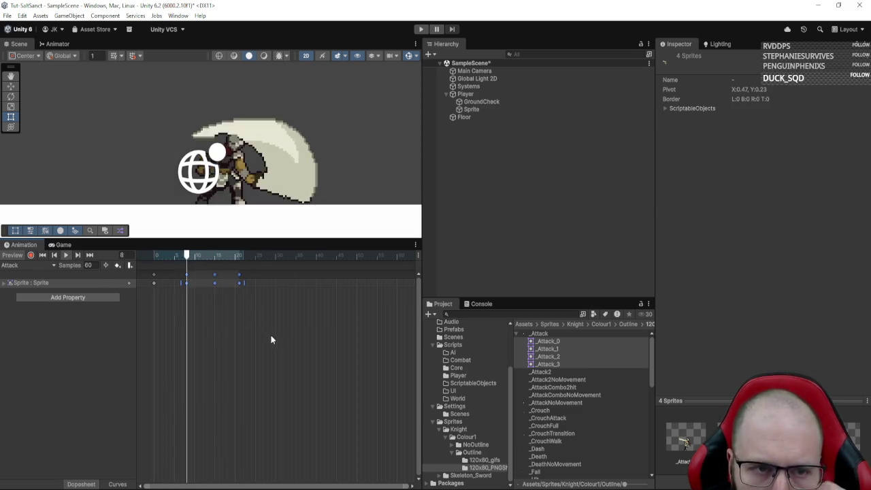
click(65, 255)
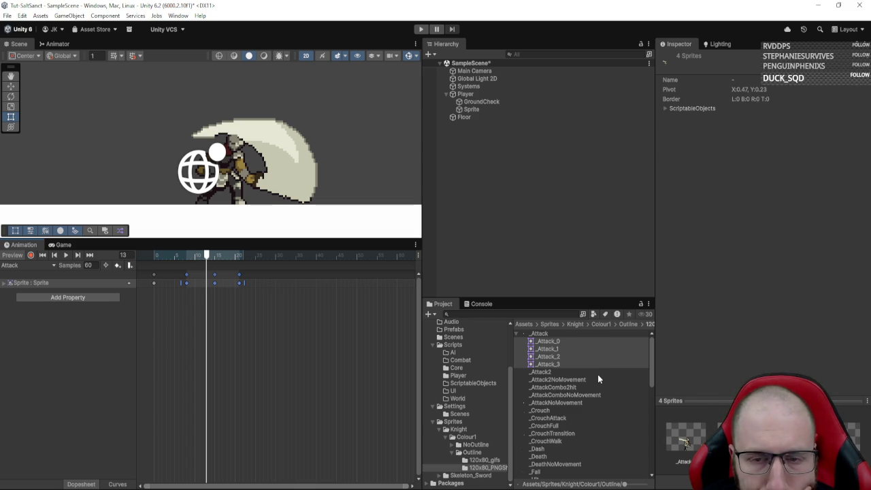
click(27, 266)
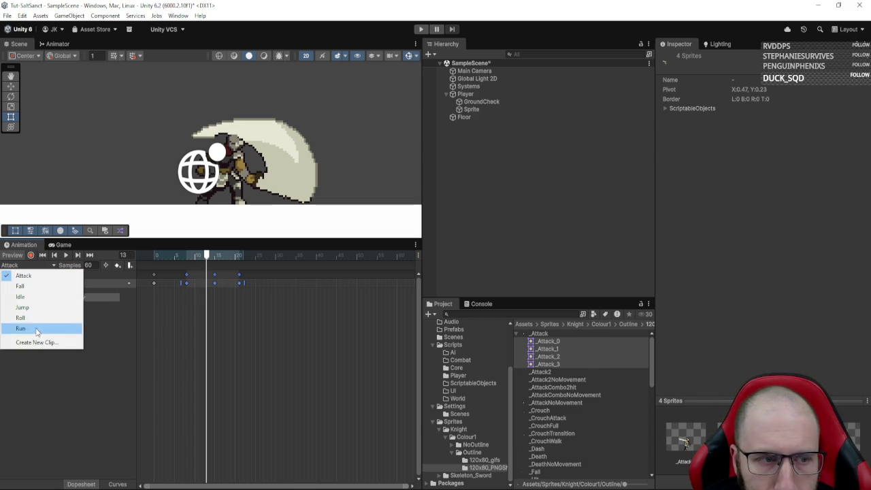
- Switch to the Fall clip and slice the _Fall sprite sheet into three columns
click(19, 288)
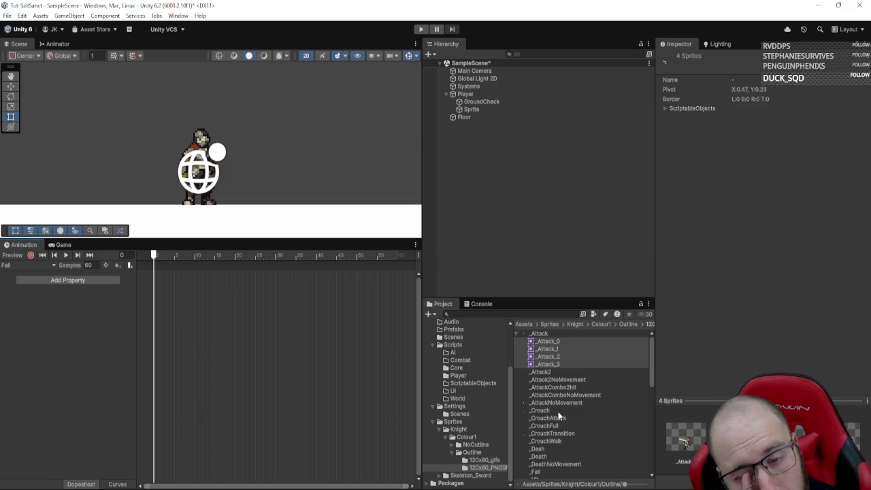
scroll(557, 415, down, 2)
click(530, 443)
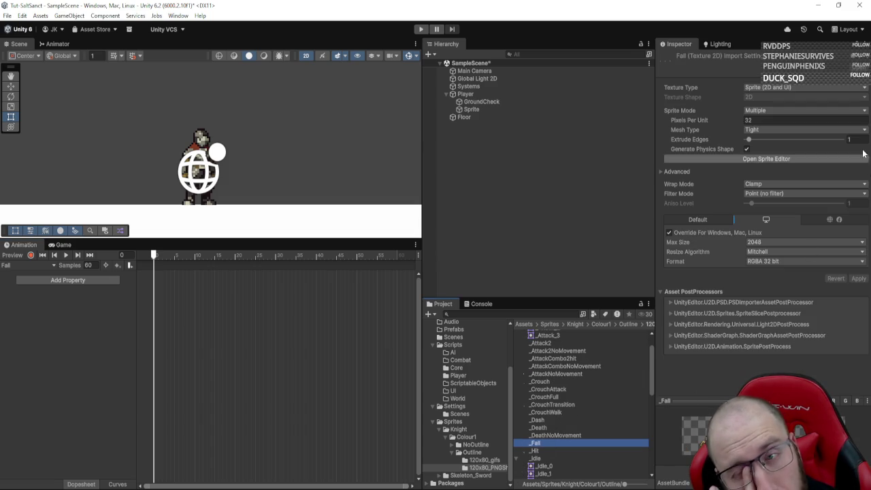
click(791, 158)
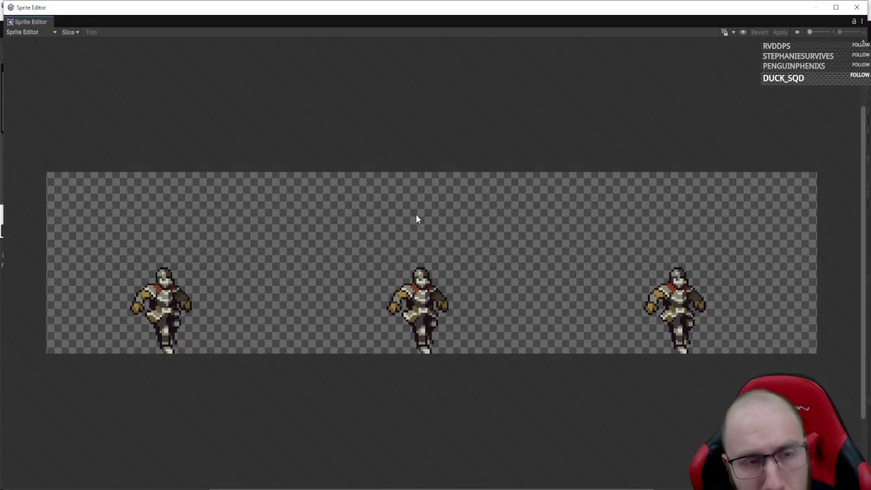
click(79, 32)
click(128, 62)
text(3)
click(153, 165)
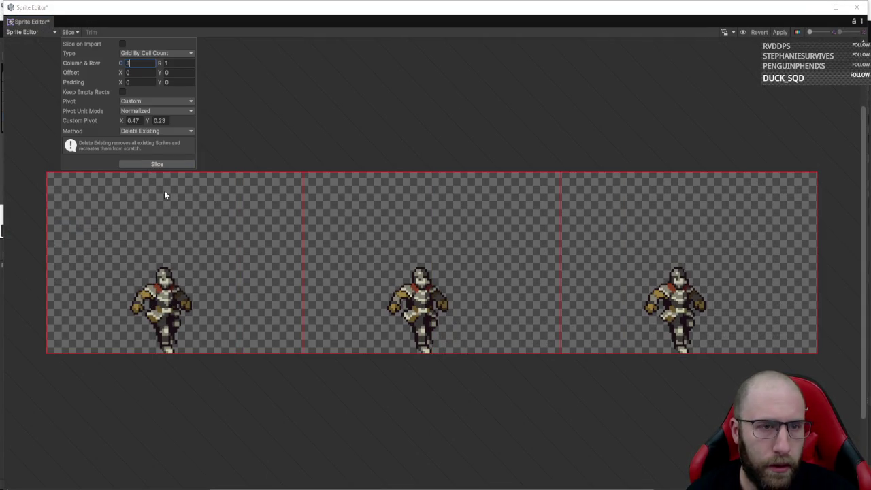
click(856, 8)
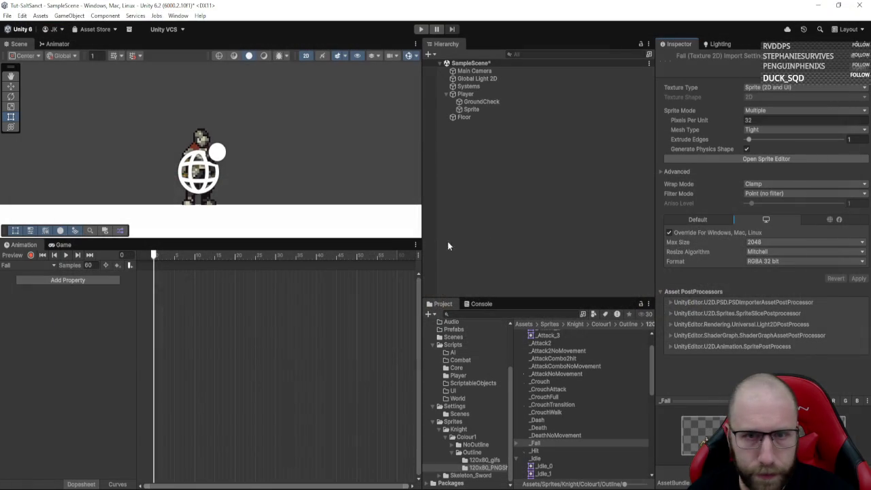
- Add the three Fall frames to the Fall clip and preview the animation
click(518, 449)
click(543, 451)
shift+click(553, 467)
key(Caps_Lock)
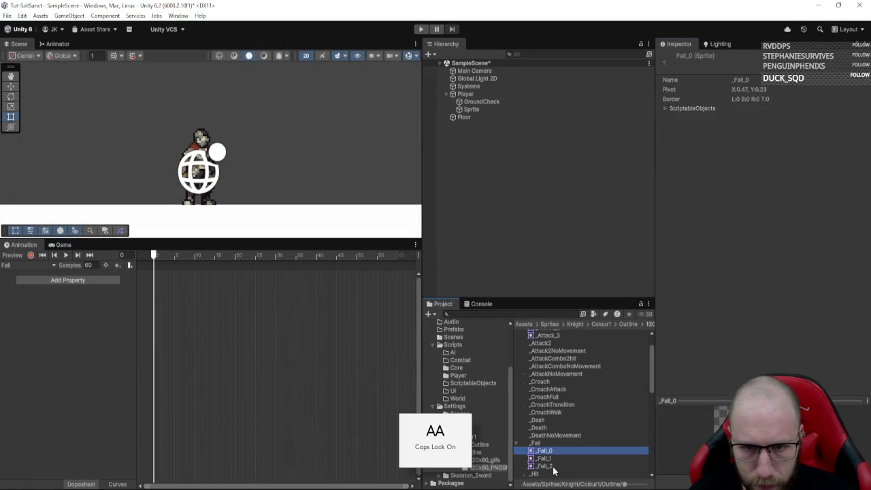
mouse_move(475, 436)
mouse_down()
mouse_move(170, 283)
mouse_move(208, 282)
mouse_up()
click(66, 254)
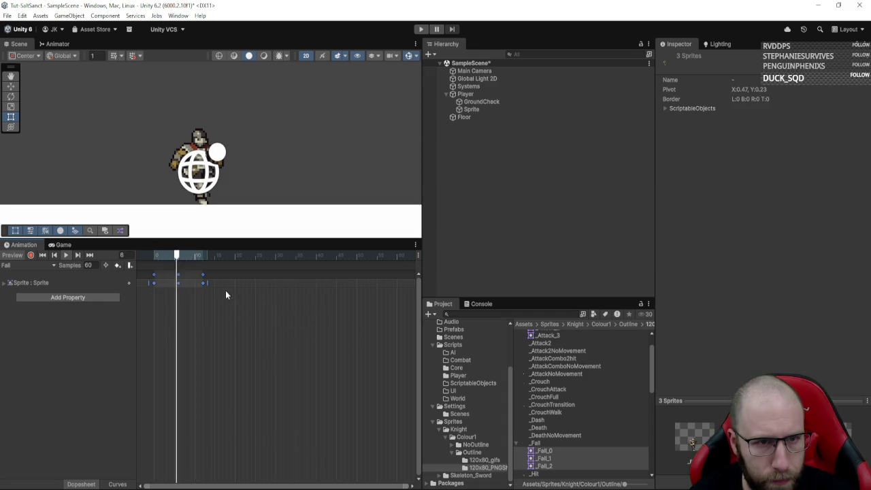
- Adjust the Fall keyframe spacing to end near frame 15, stop the preview, and show the Animator
drag(207, 282, 219, 283)
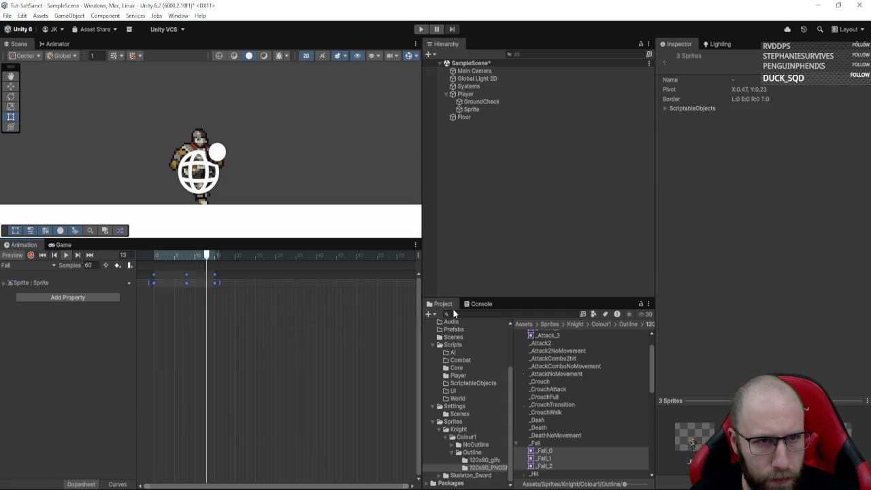
drag(221, 281, 207, 281)
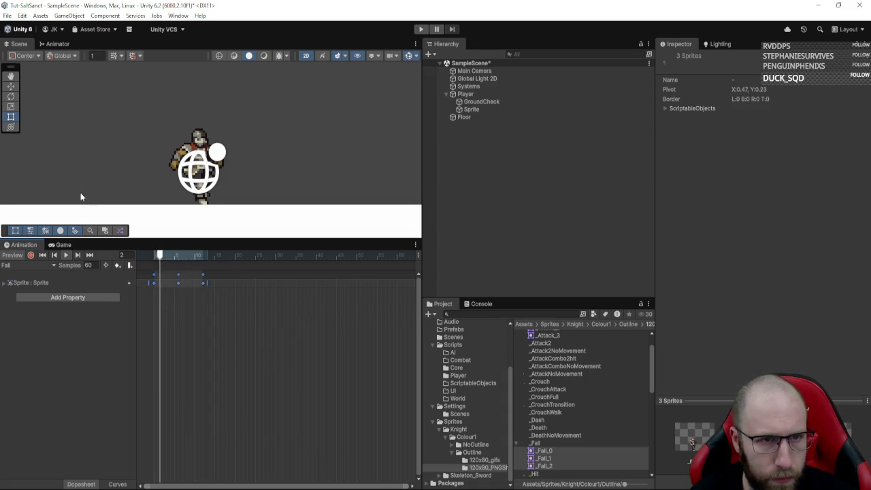
click(64, 255)
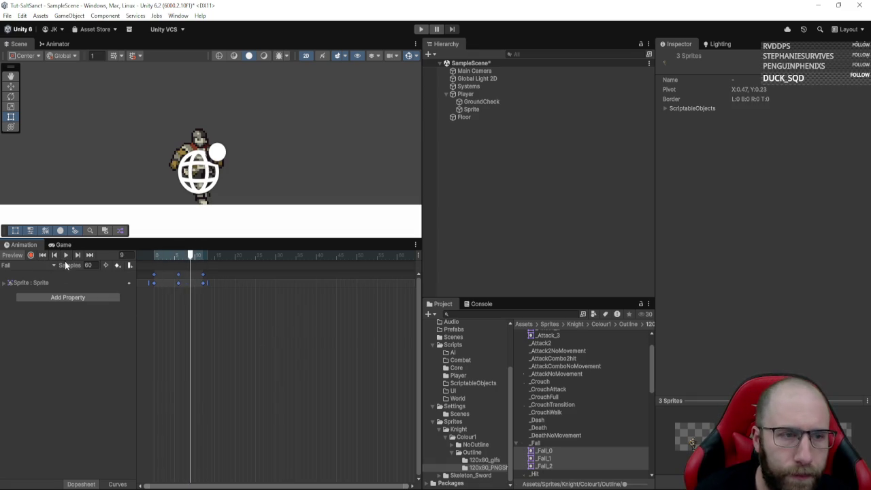
click(58, 43)
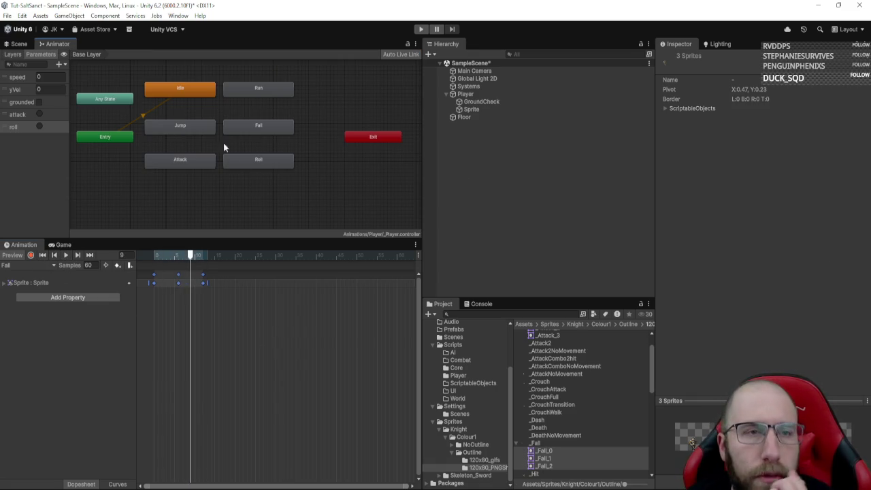
- Create an Idle→Run transition with the condition speed Greater 0.1
right_click(186, 99)
click(211, 101)
click(279, 92)
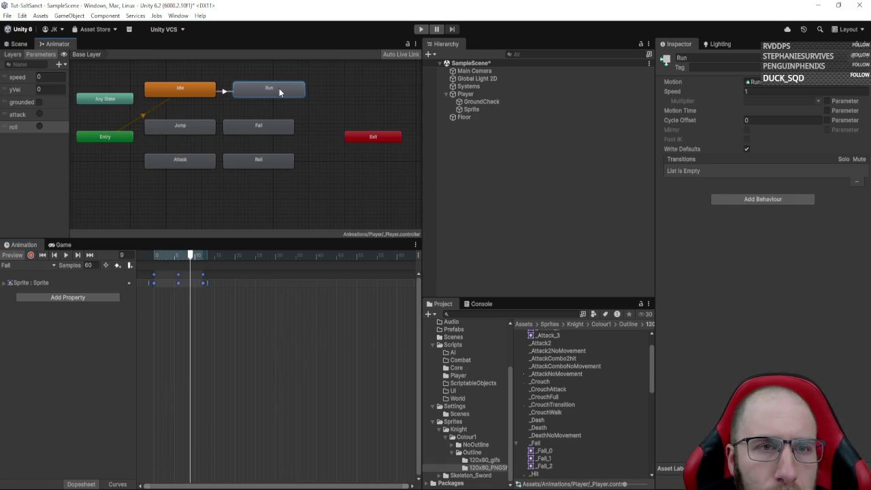
click(225, 91)
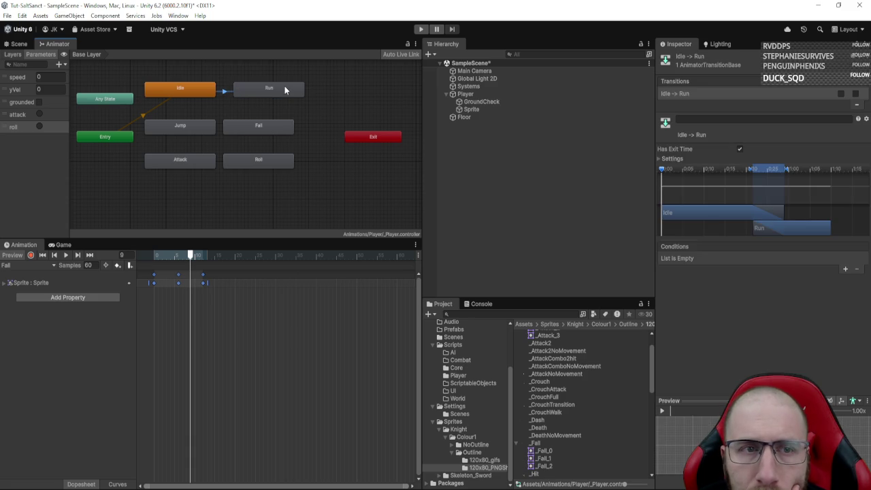
click(844, 270)
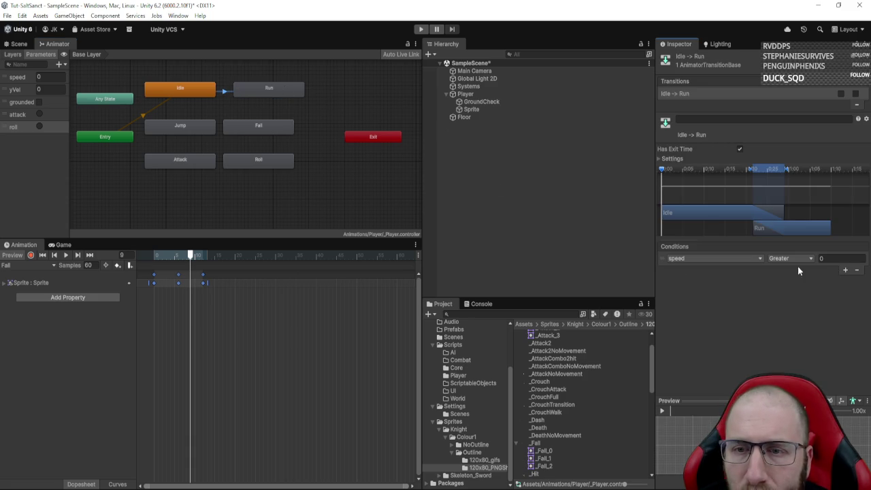
click(834, 258)
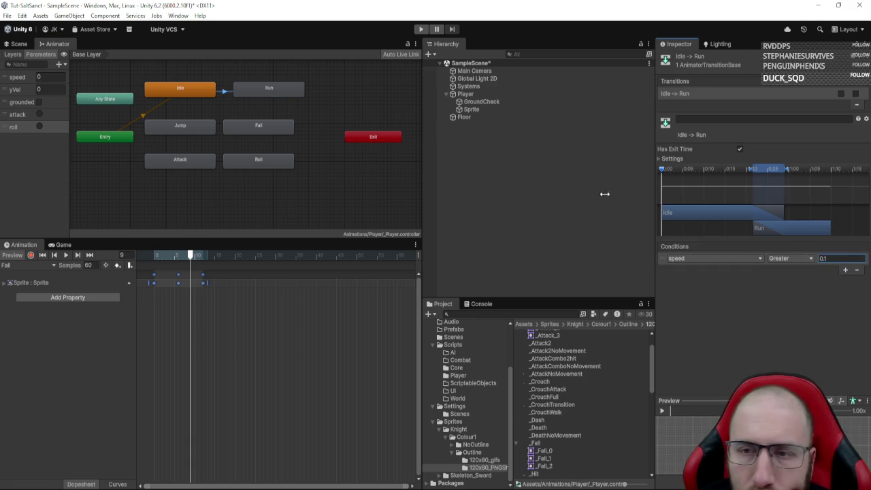
- Create a Run→Idle transition with speed Less 0.1, without exit time
right_click(261, 91)
click(286, 92)
click(202, 94)
click(224, 90)
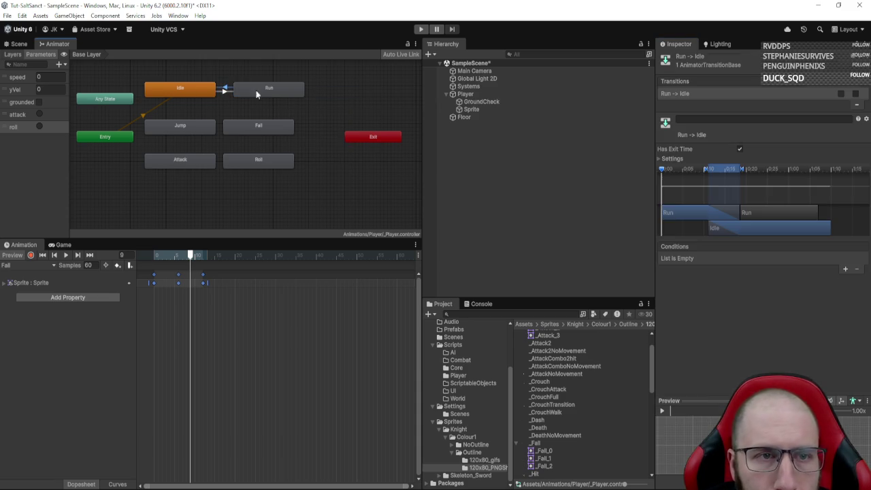
click(846, 270)
click(788, 258)
click(798, 280)
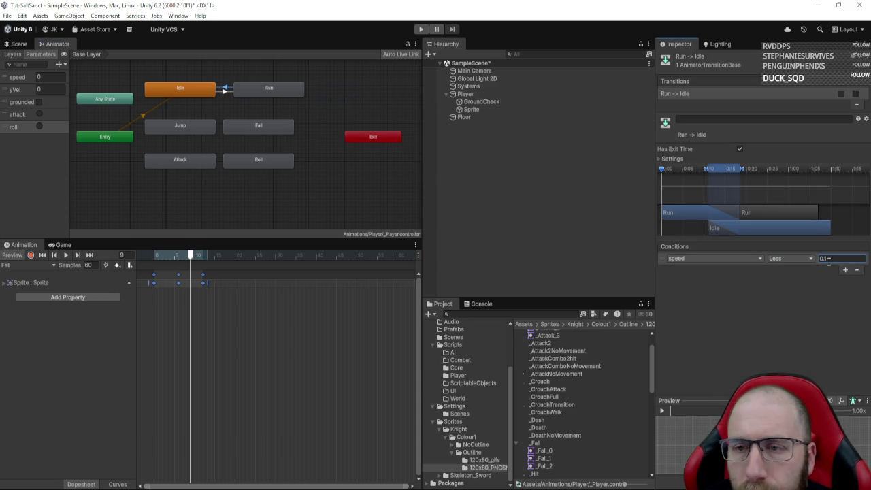
click(673, 160)
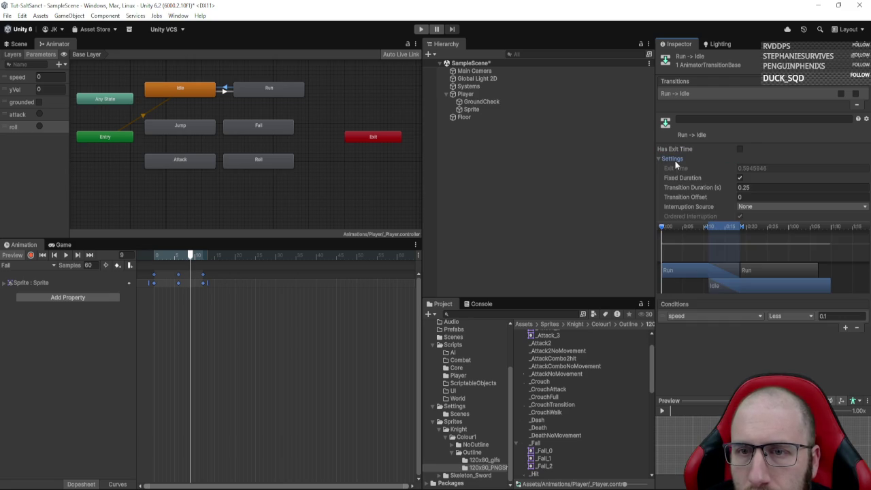
click(224, 91)
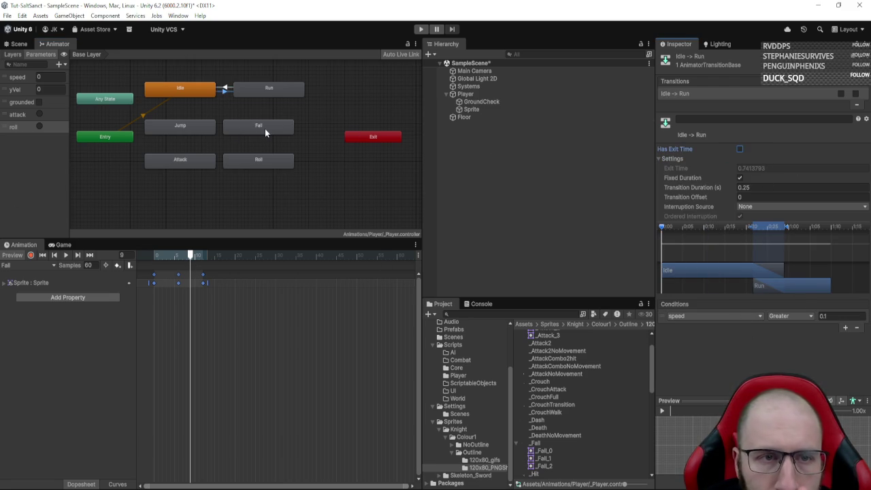
- Tidy the Fall, Roll, Jump and Entry node positions and add an Any State→Jump transition
drag(265, 126, 276, 127)
drag(253, 160, 266, 157)
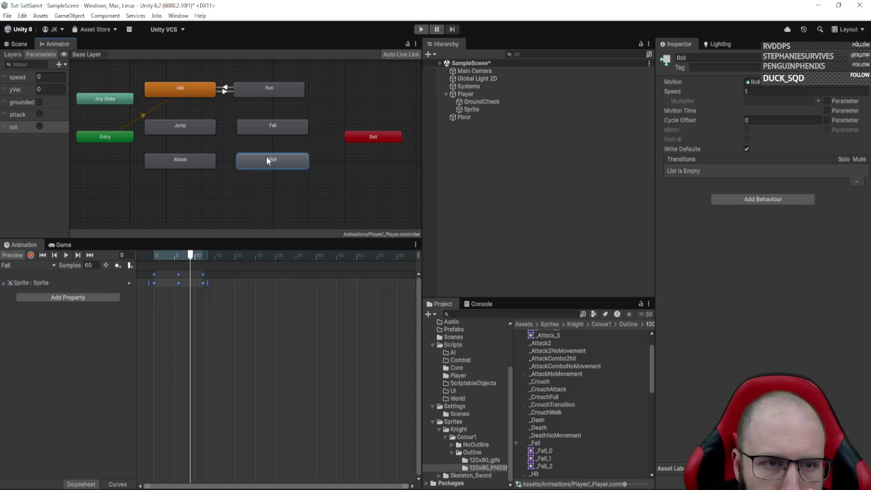
click(202, 130)
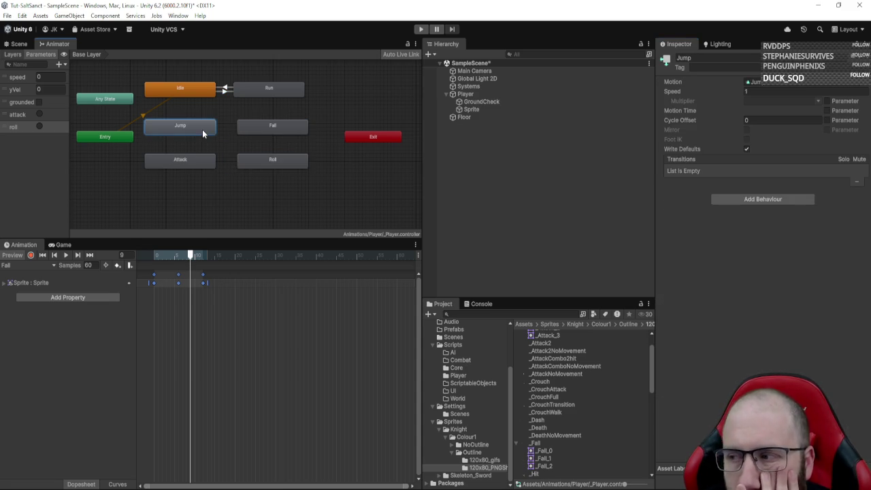
right_click(111, 96)
click(136, 101)
click(175, 128)
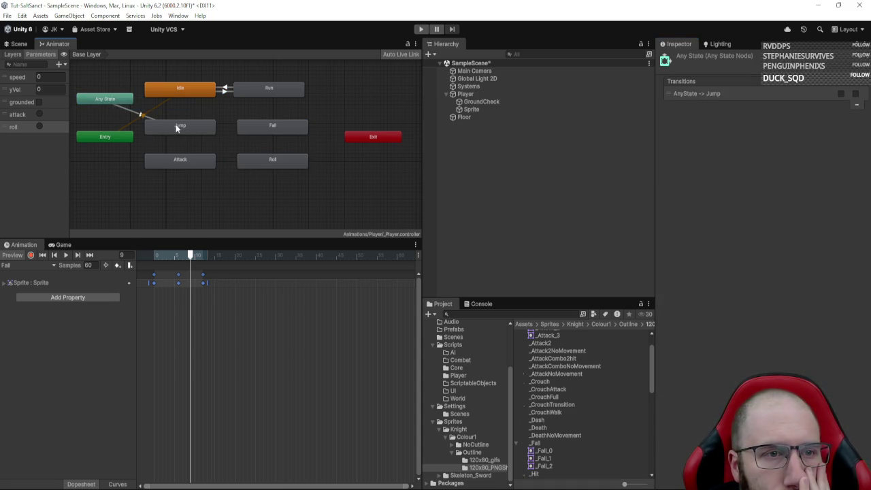
drag(153, 121, 167, 127)
drag(98, 136, 105, 80)
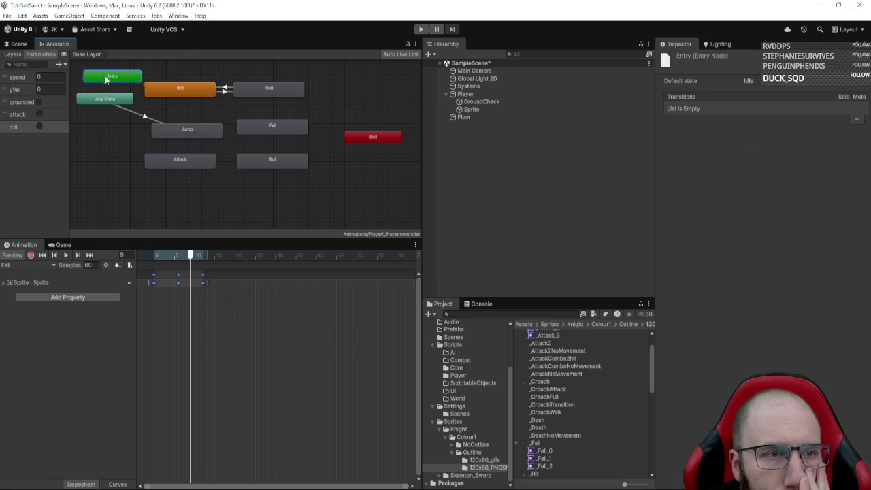
- Give Any State→Jump the conditions grounded false and yVel Greater 0.1
click(130, 111)
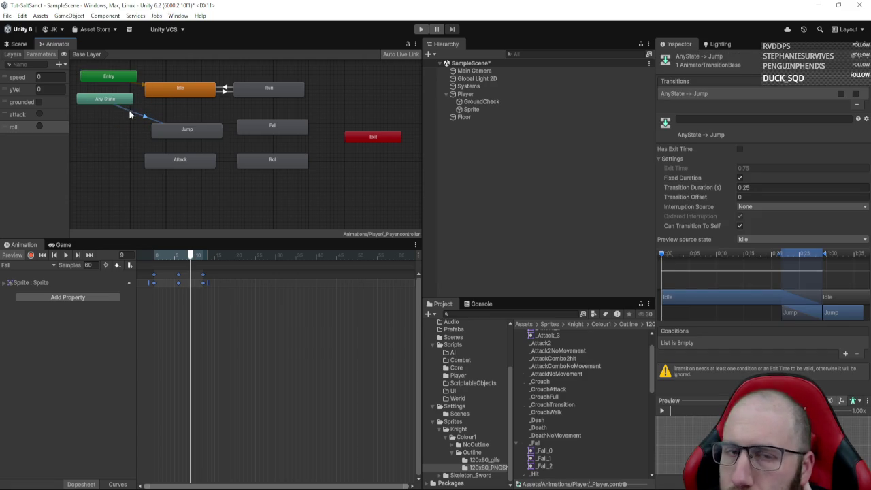
click(844, 354)
click(715, 343)
click(714, 391)
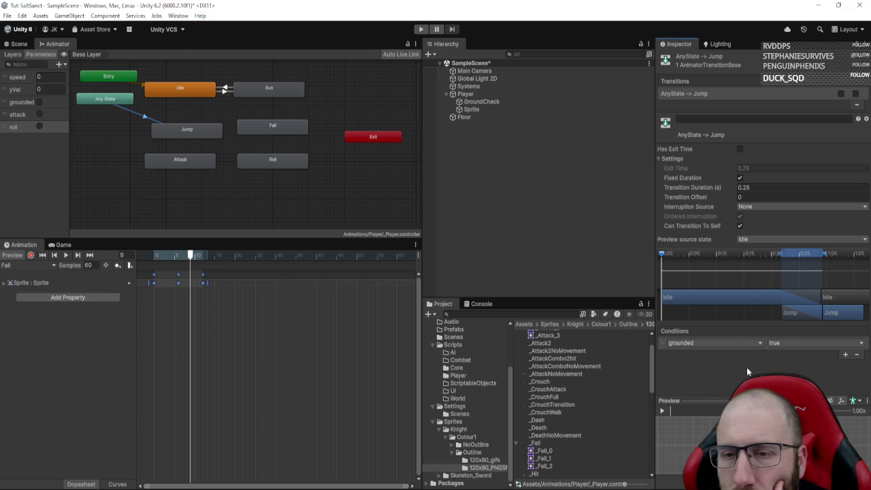
click(788, 365)
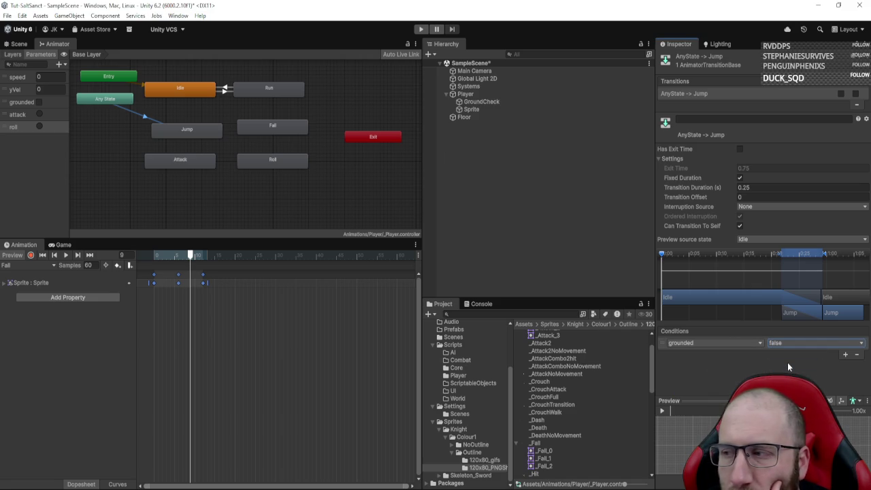
click(845, 353)
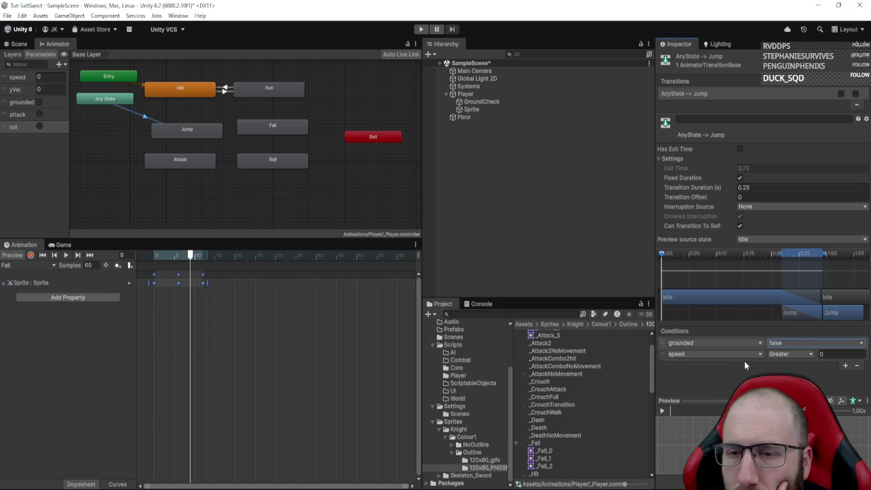
click(714, 353)
click(700, 392)
click(843, 354)
text(0.1)
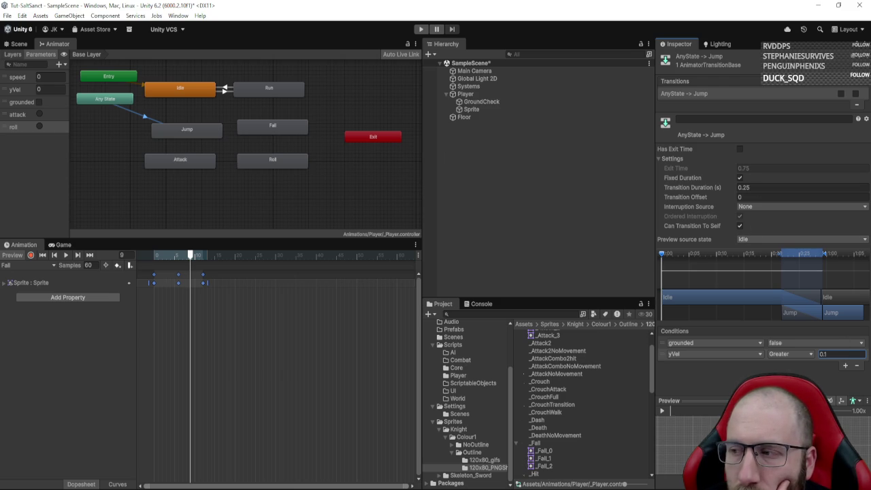
- Add a transition from Any State to Fall and select it
right_click(121, 99)
click(150, 104)
click(263, 125)
click(216, 115)
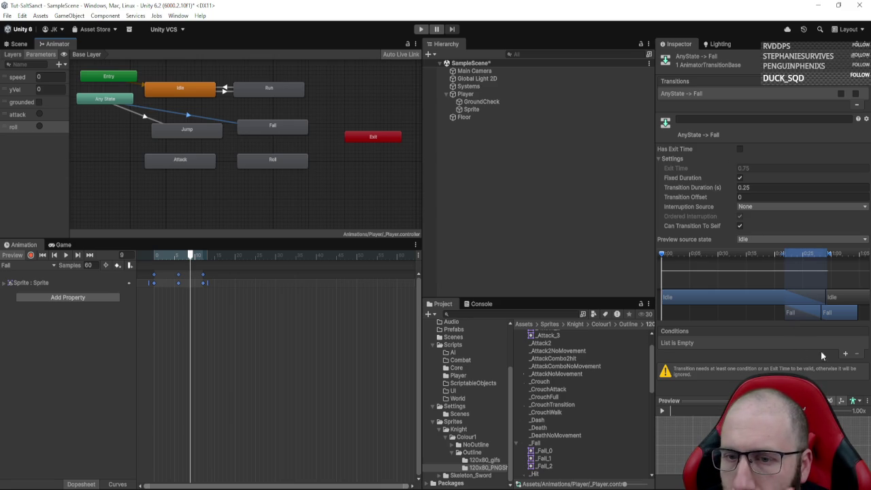
- Give Any State→Fall the conditions grounded false and speed Less -0.1
click(844, 354)
click(739, 343)
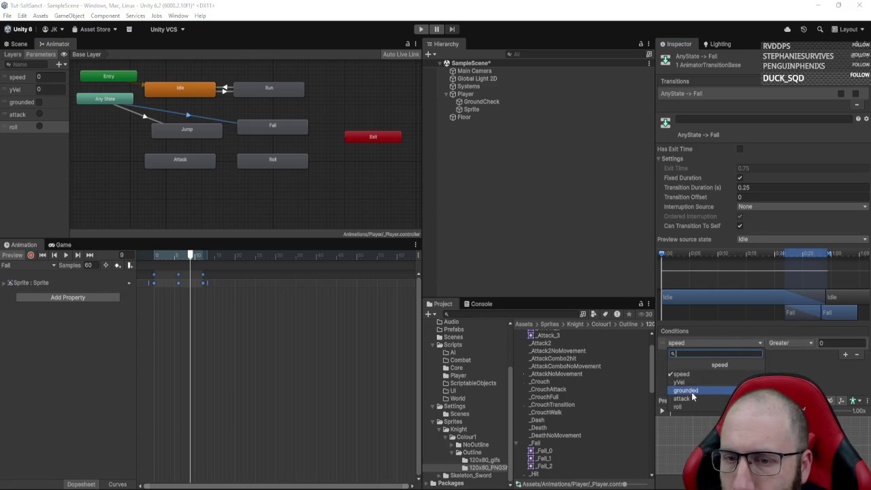
click(686, 395)
click(803, 344)
click(791, 365)
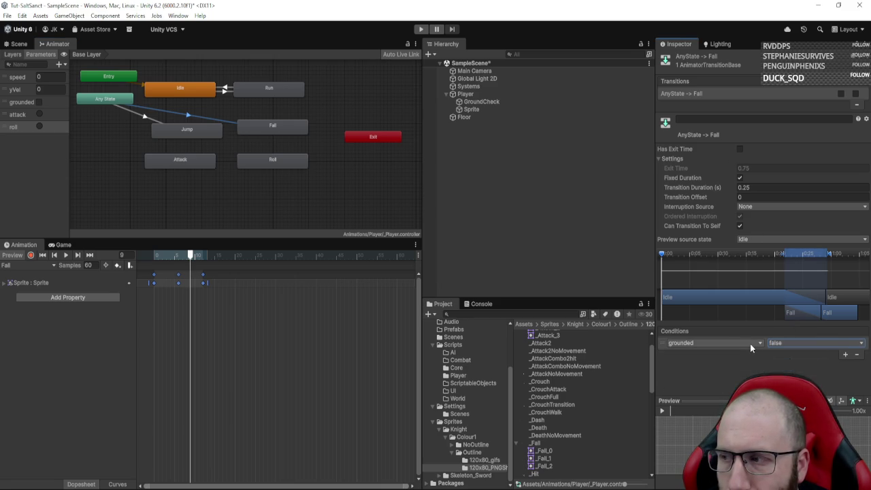
click(845, 354)
click(788, 354)
click(792, 375)
click(833, 354)
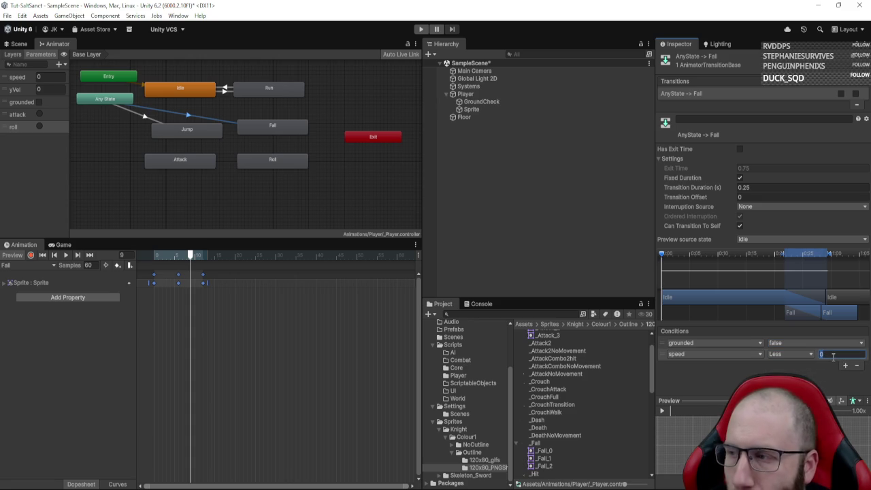
text(-0.1)
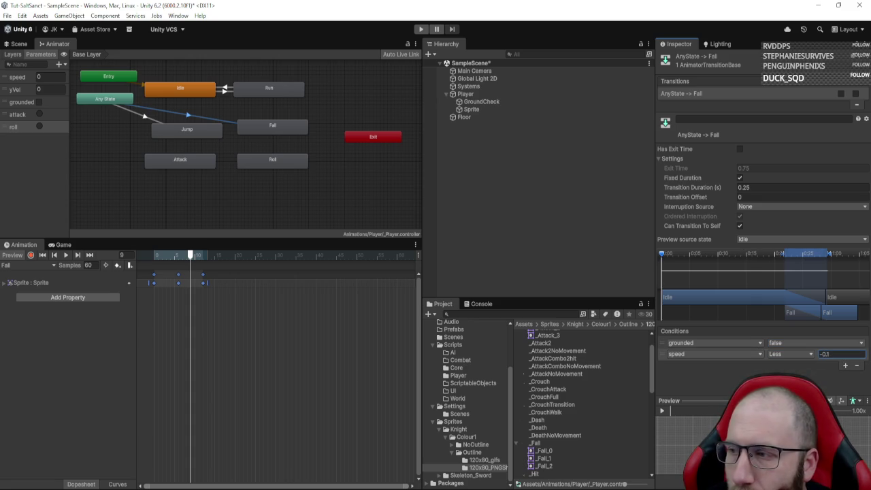
- Add a Jump→Idle transition and select it
right_click(191, 126)
click(211, 131)
click(191, 92)
click(192, 108)
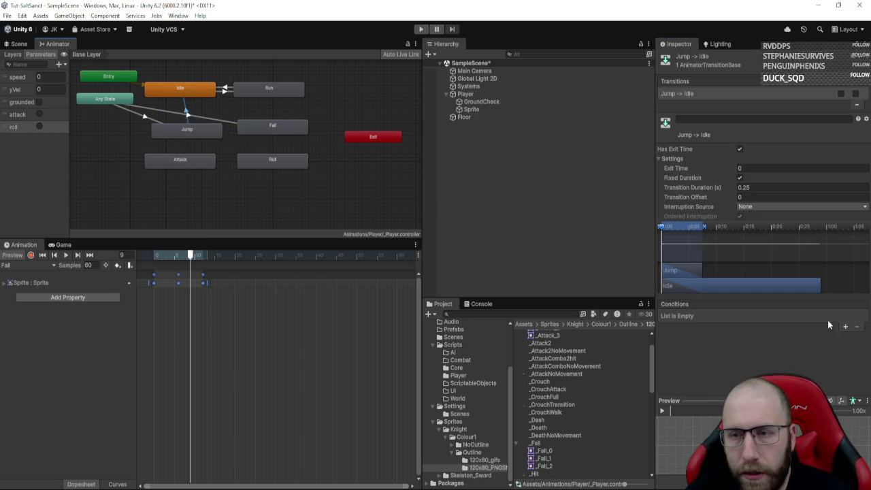
- Give the Jump-to-Idle transition a grounded condition, left as true
click(845, 326)
click(734, 316)
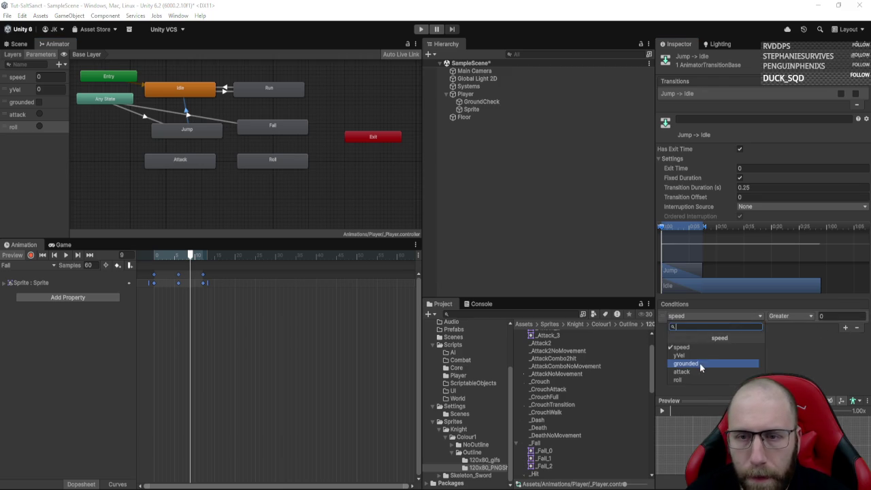
click(699, 363)
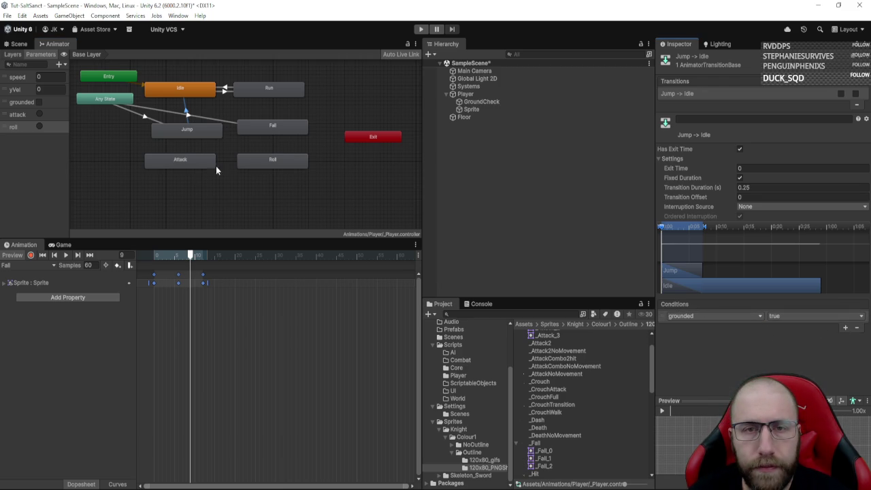
- Add a Fall-to-Idle transition with a grounded condition
click(273, 130)
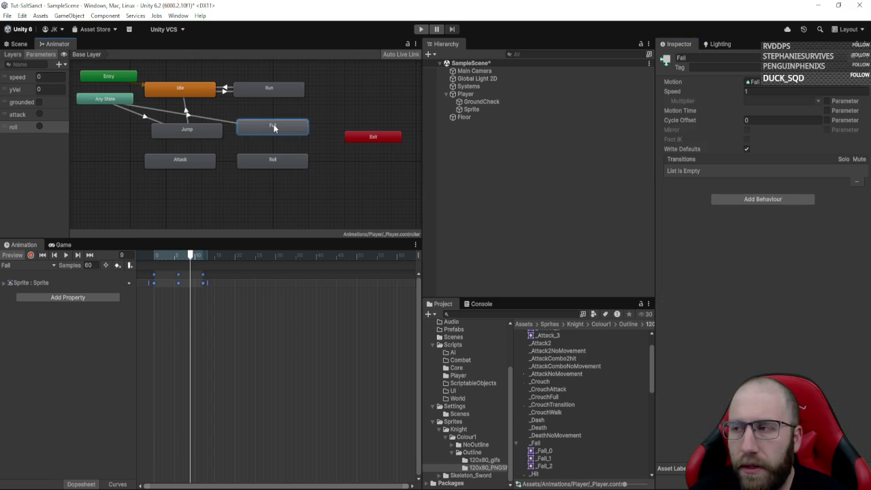
right_click(276, 140)
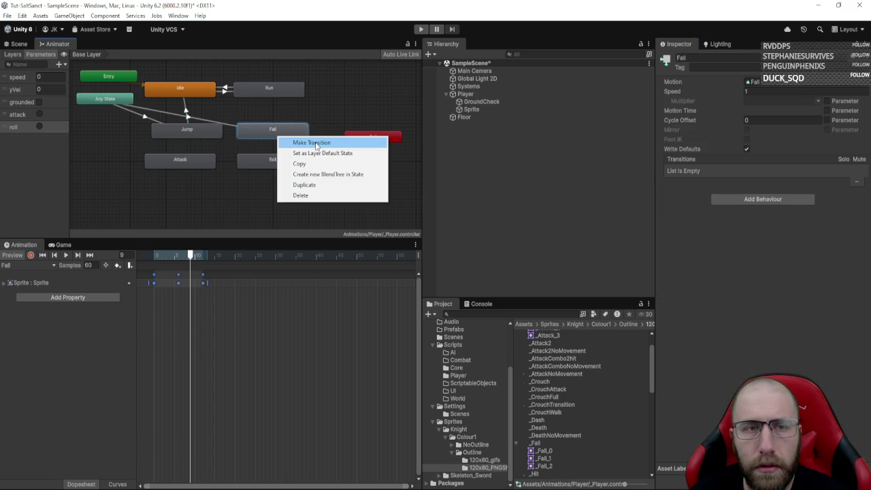
click(317, 143)
click(204, 90)
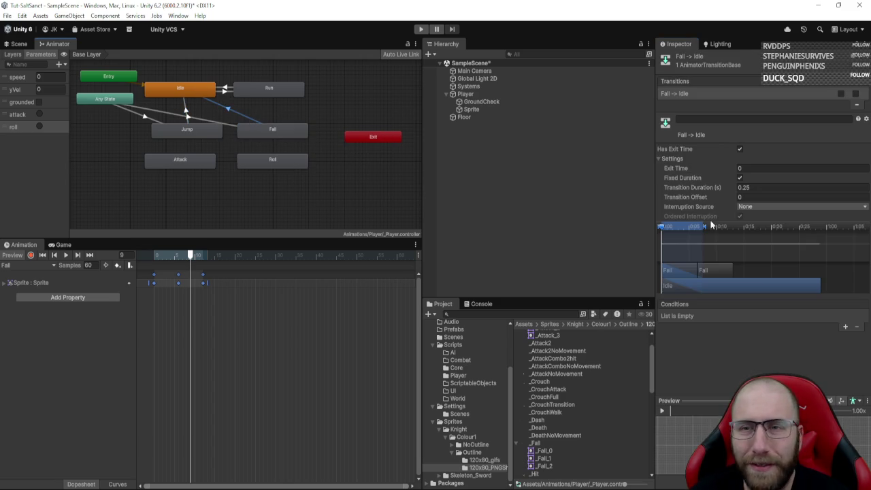
click(844, 326)
click(753, 315)
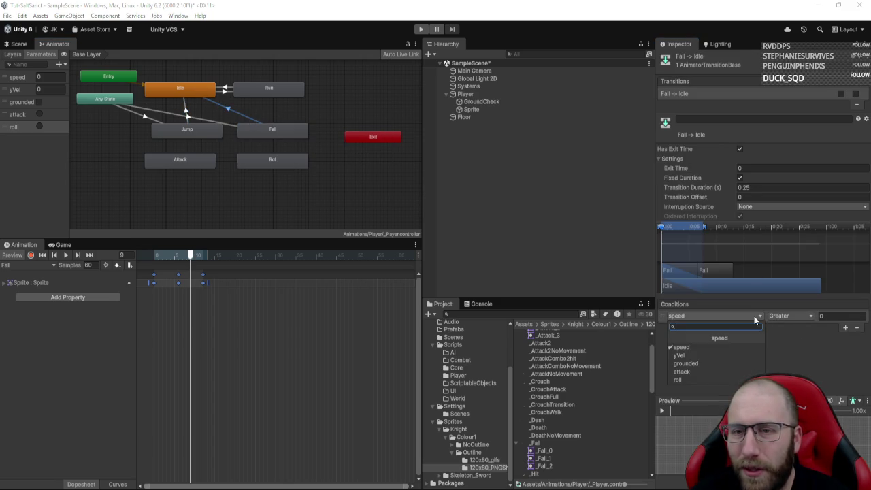
click(700, 364)
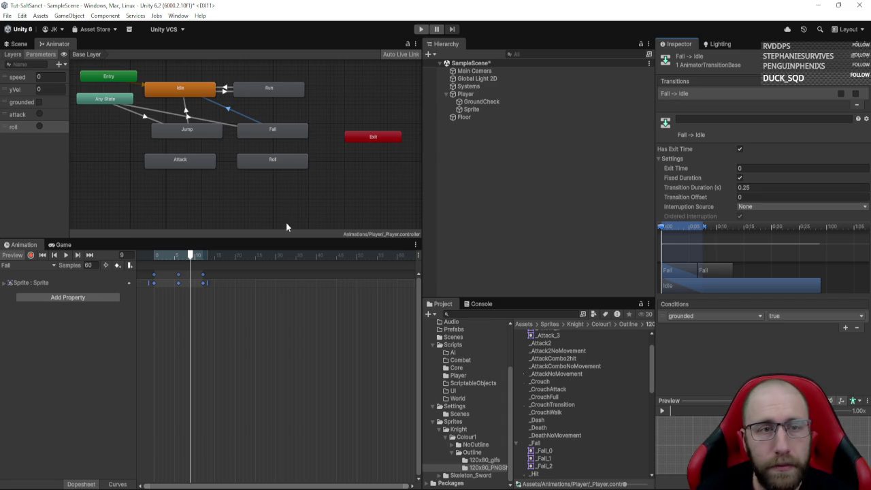
- Rearrange the state nodes so Attack sits above Idle and Roll above Run
drag(201, 161, 211, 163)
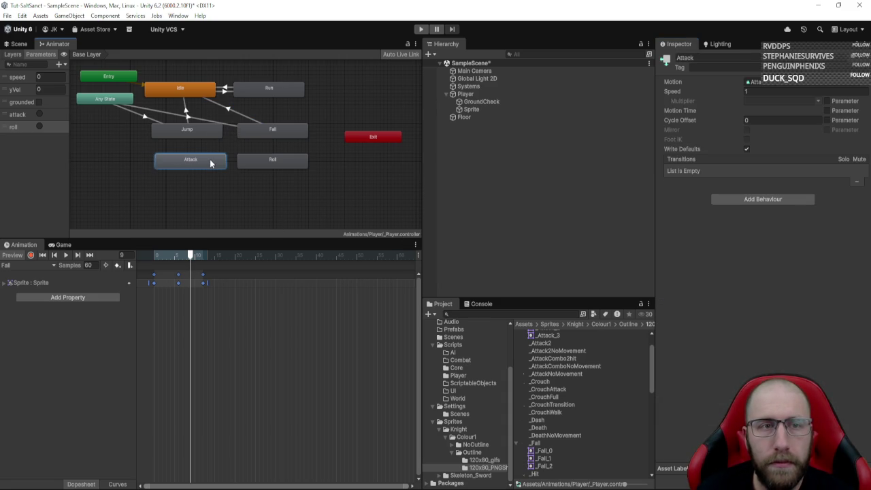
drag(197, 134, 155, 141)
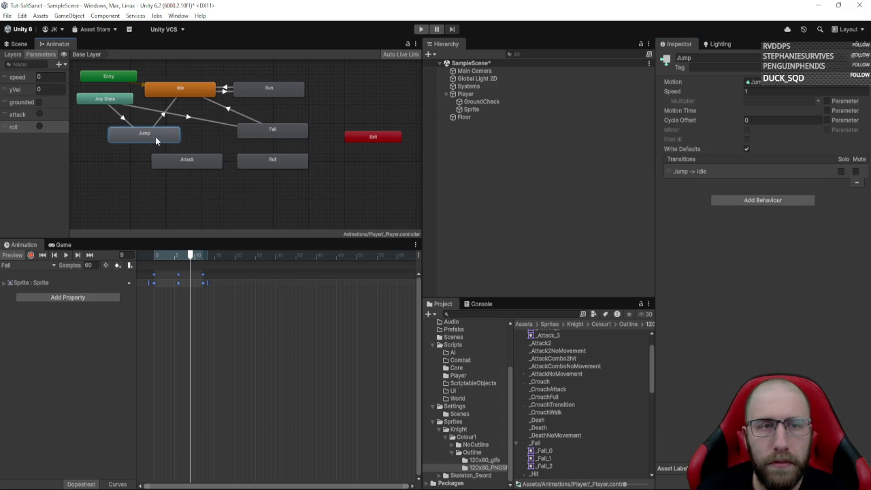
mouse_move(273, 137)
mouse_down()
mouse_move(226, 135)
mouse_move(228, 180)
mouse_up()
click(185, 126)
drag(168, 104, 244, 181)
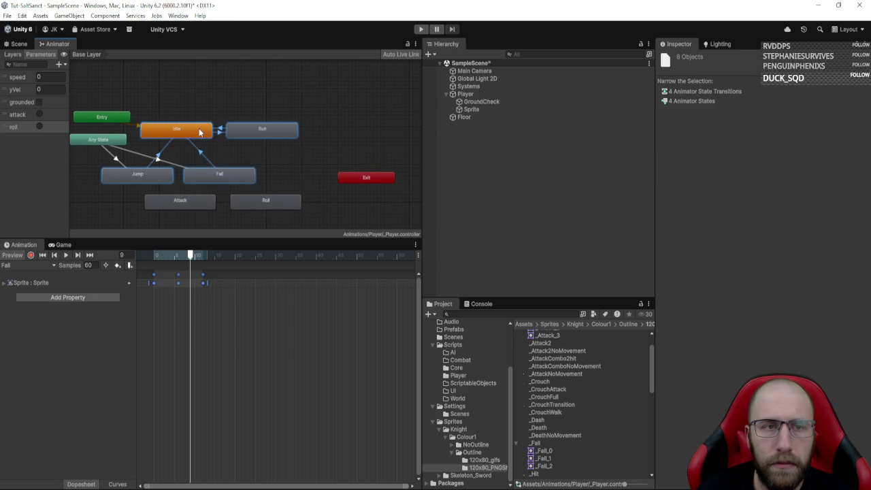
drag(197, 130, 233, 127)
drag(192, 203, 206, 85)
mouse_move(266, 200)
mouse_down()
mouse_move(283, 157)
mouse_move(274, 98)
mouse_up()
mouse_move(200, 97)
mouse_down()
mouse_move(193, 86)
mouse_move(241, 83)
mouse_up()
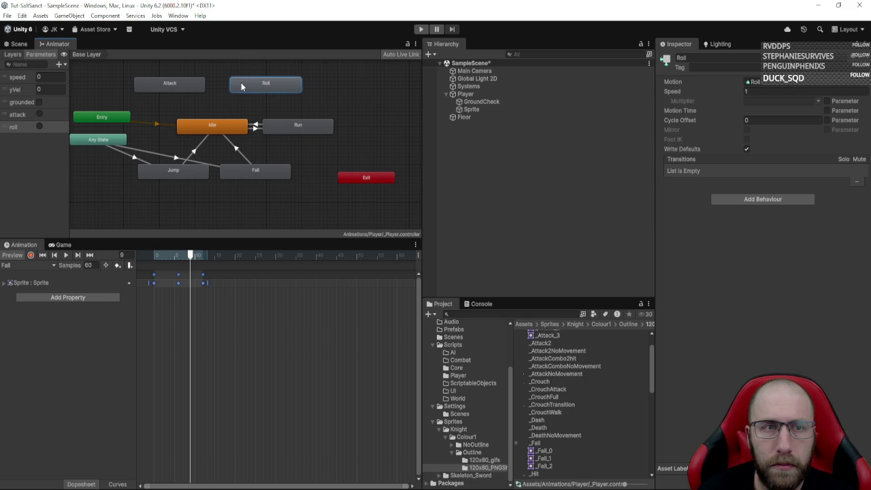
- Create a transition from Any State to Attack and select it
right_click(165, 83)
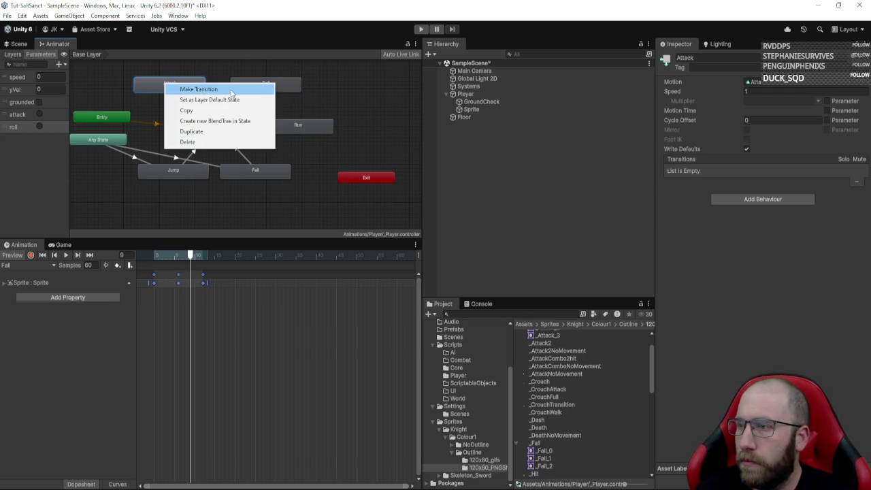
key(Escape)
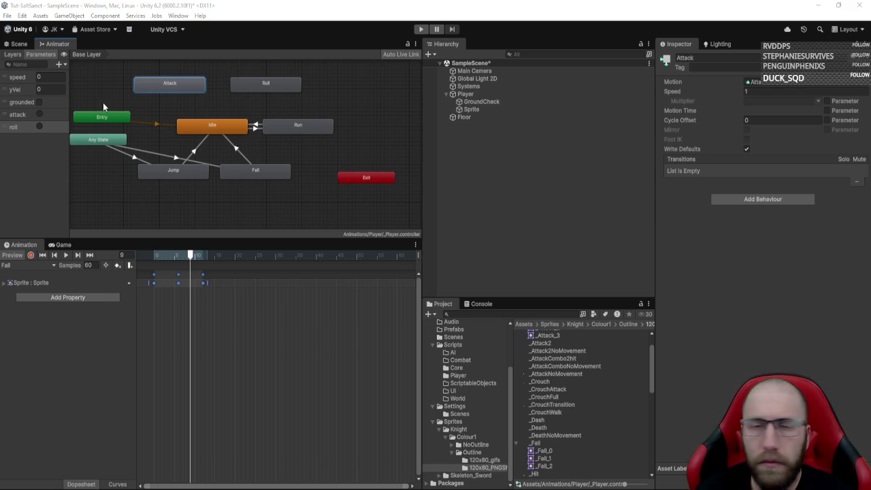
right_click(107, 140)
click(157, 83)
right_click(117, 140)
click(143, 145)
click(154, 84)
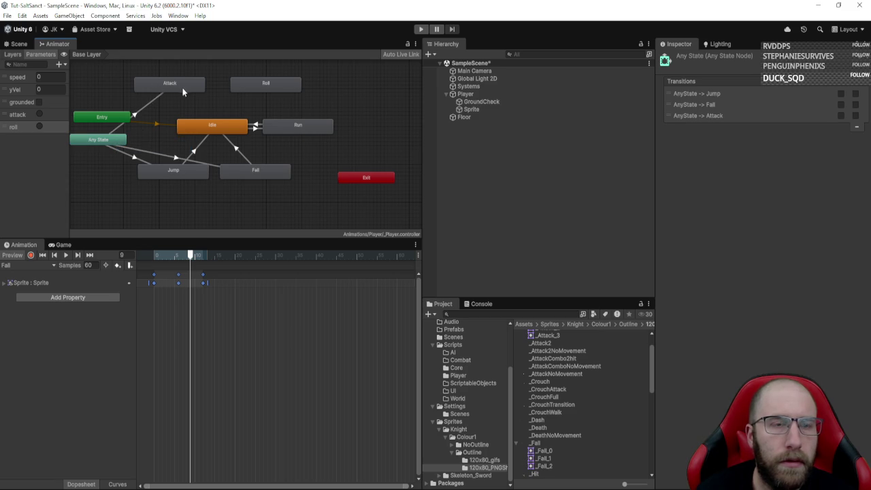
click(145, 104)
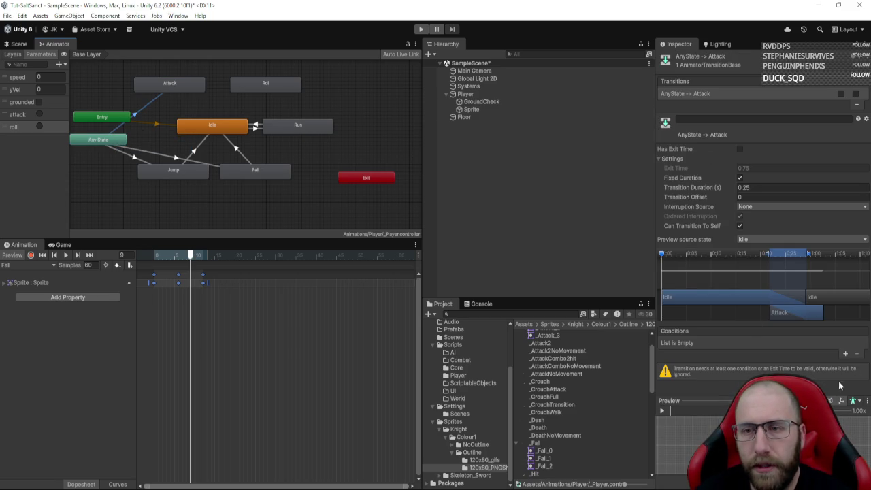
- Add an attack condition to the Any State-to-Attack transition
click(845, 353)
click(730, 343)
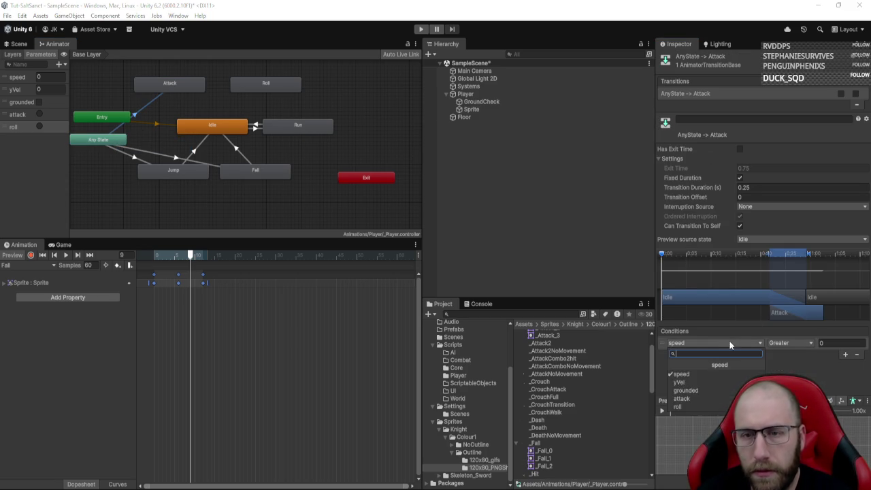
click(683, 398)
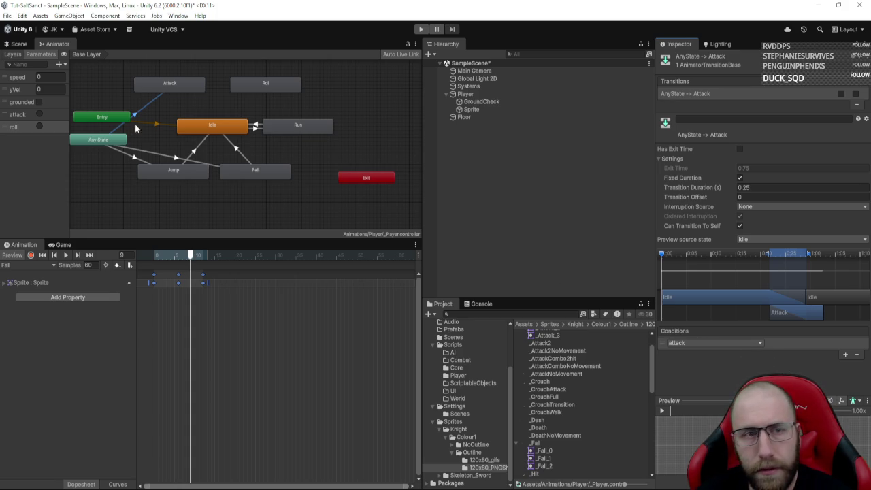
- Create an Any State-to-Roll transition conditioned on the roll parameter
click(110, 140)
right_click(110, 140)
click(145, 147)
click(264, 87)
click(219, 107)
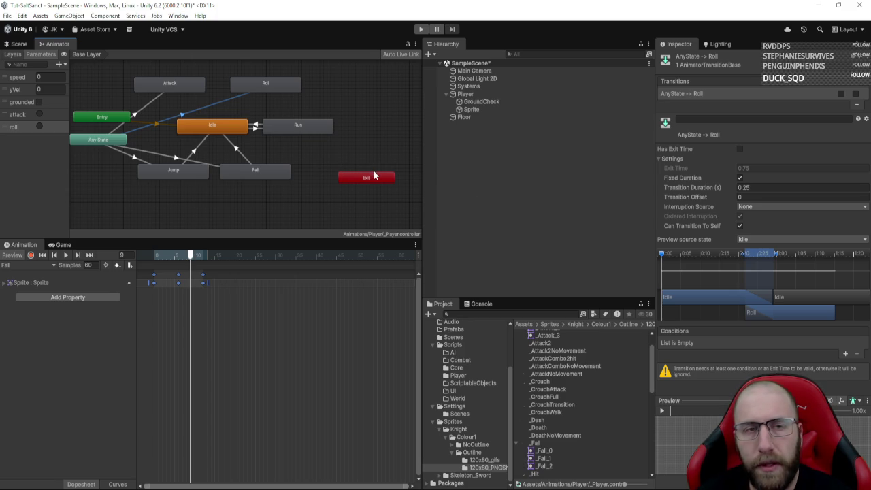
click(844, 353)
click(744, 342)
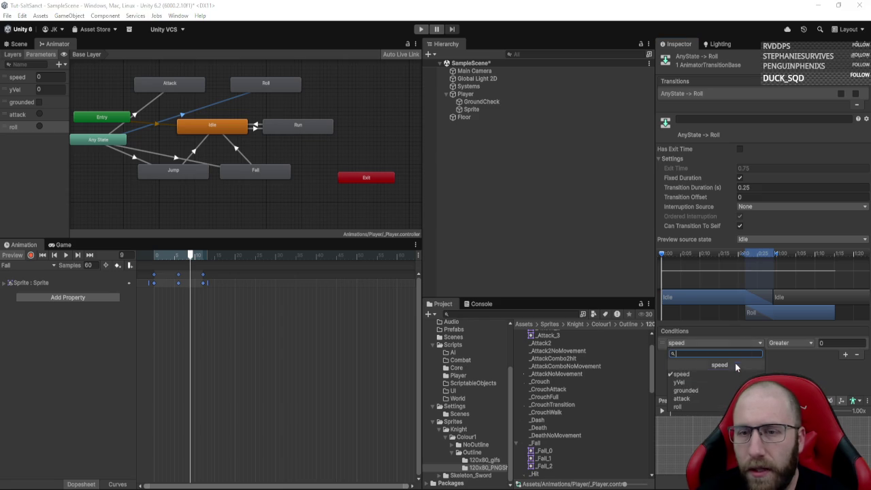
click(707, 397)
click(714, 344)
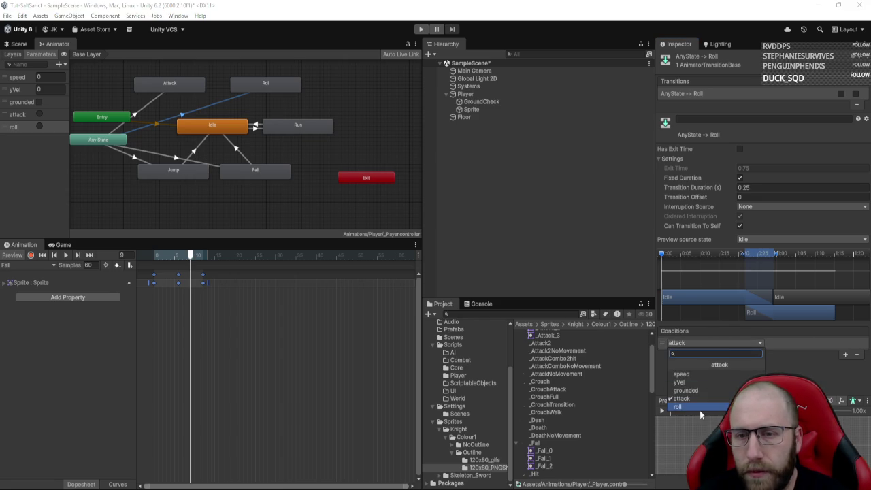
click(679, 406)
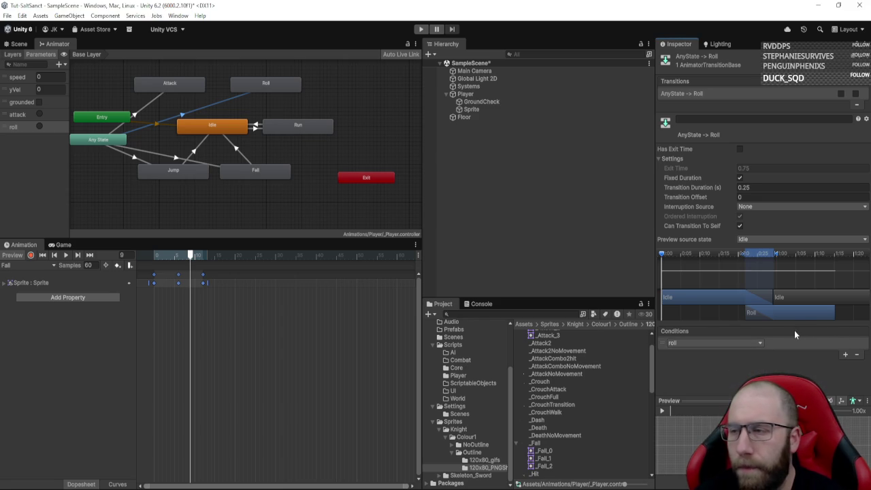
- Add an Attack-to-Idle transition with exit time 0.9 and transition duration 0.1
right_click(201, 85)
click(224, 90)
click(201, 122)
click(197, 111)
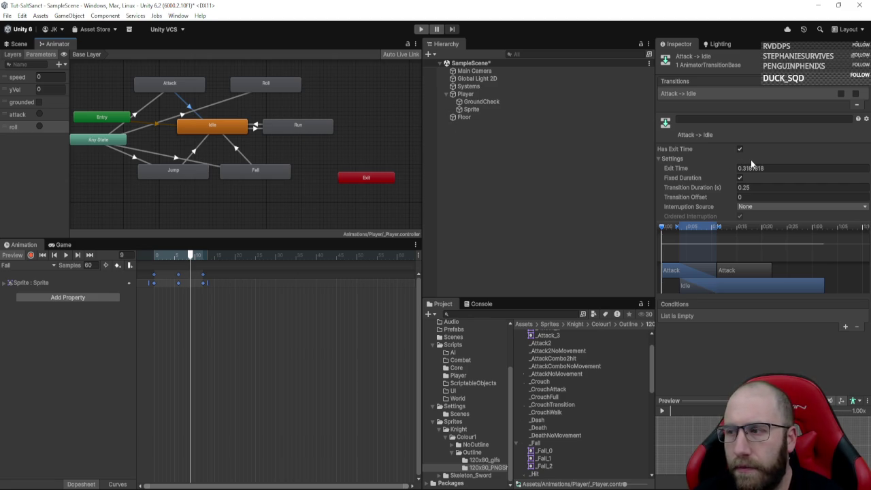
text(0.9)
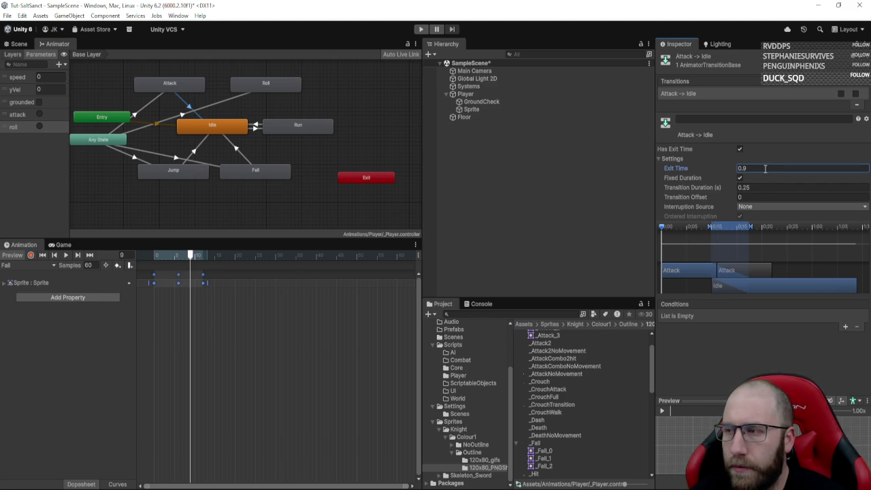
click(753, 188)
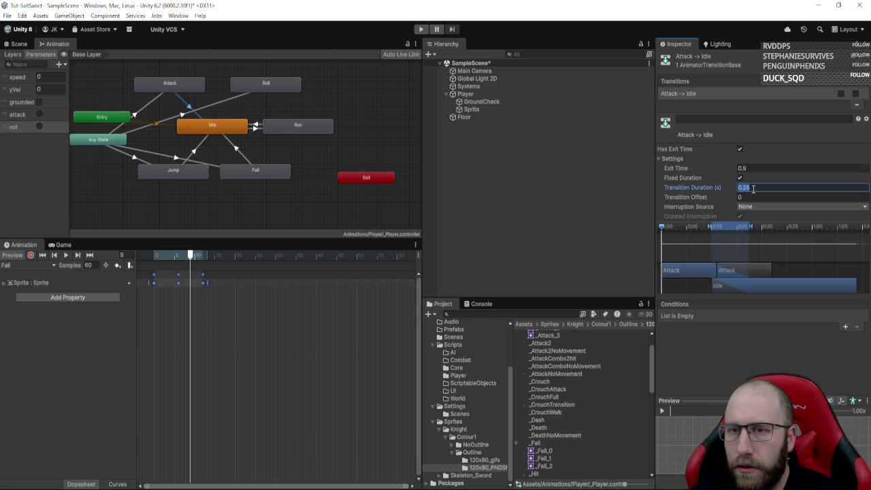
text(01)
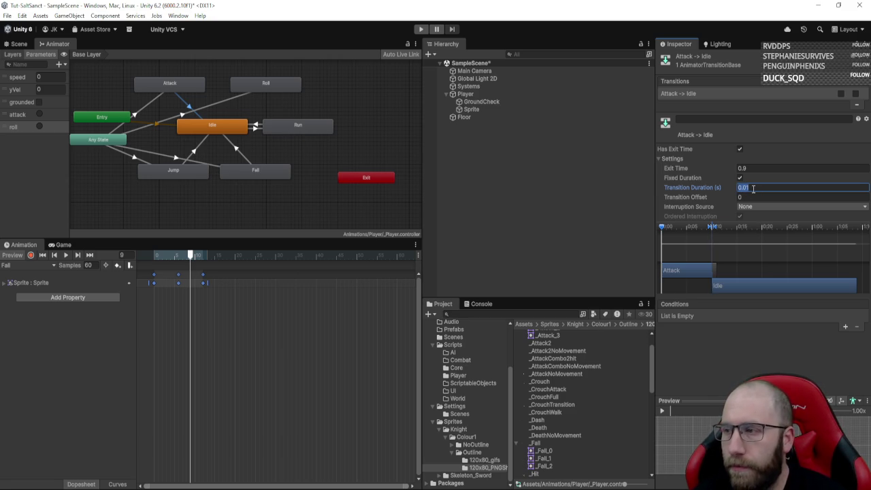
text(0.1)
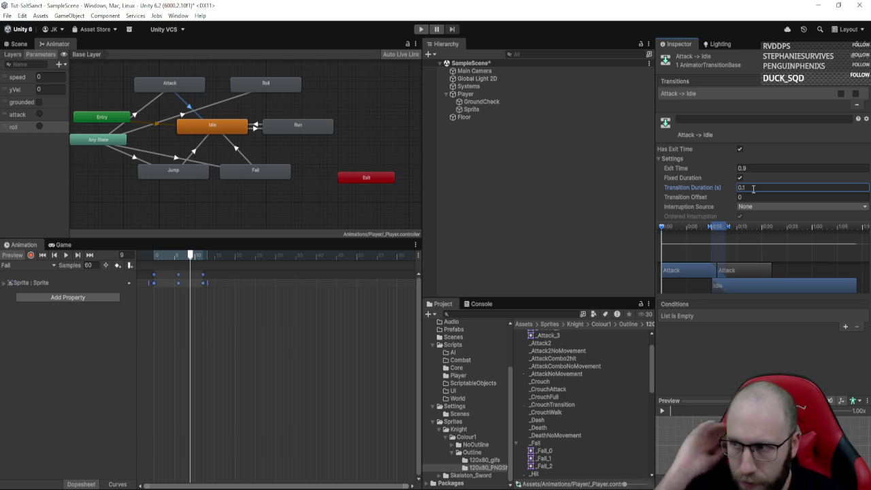
- Add a Roll-to-Idle transition with exit time 0.9 and transition duration 0.1
click(276, 85)
right_click(276, 85)
click(299, 89)
click(213, 124)
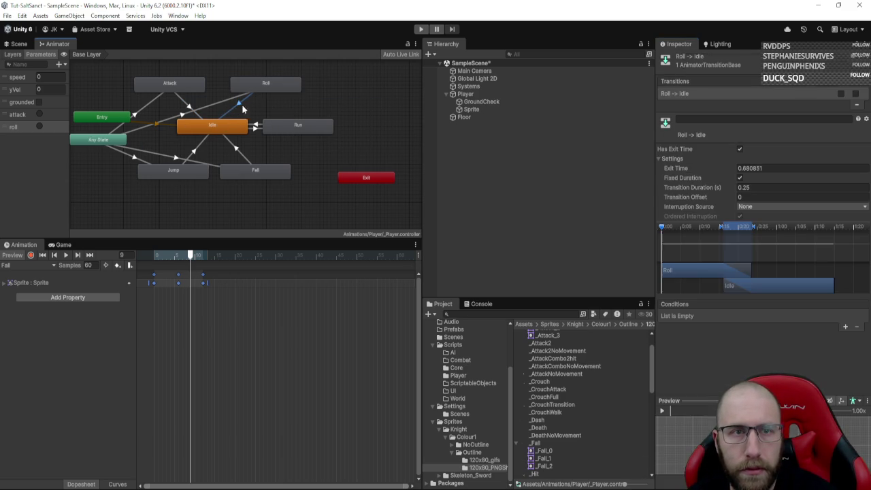
click(751, 168)
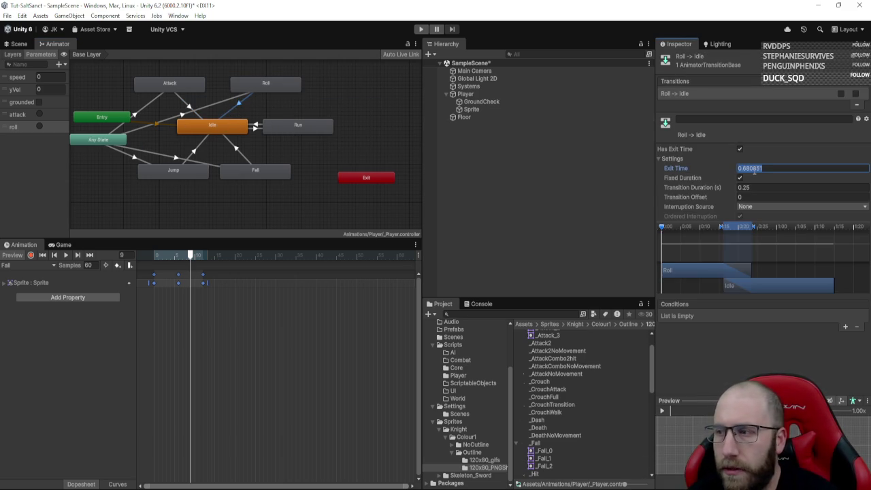
text(.9)
key(Tab)
text(0.1)
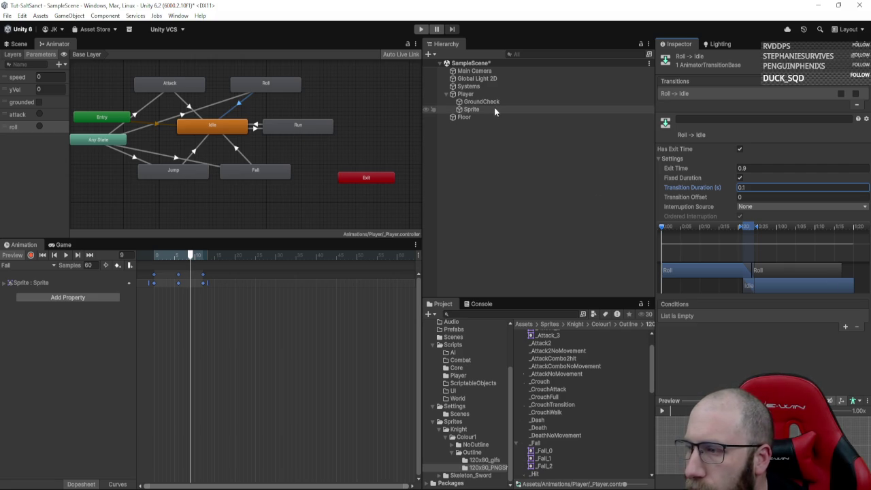
click(494, 87)
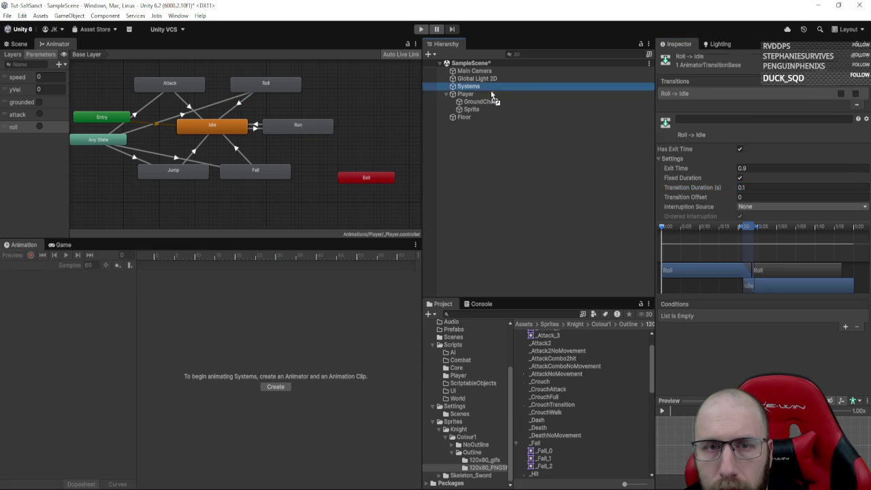
- Create a NewMonoBehaviourScript asset in the Scripts/Player folder of the Project panel
click(490, 94)
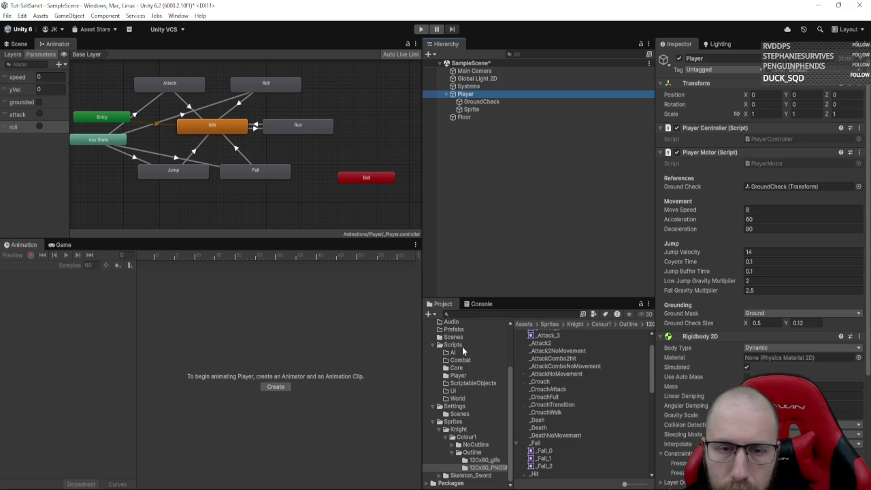
click(461, 376)
right_click(582, 379)
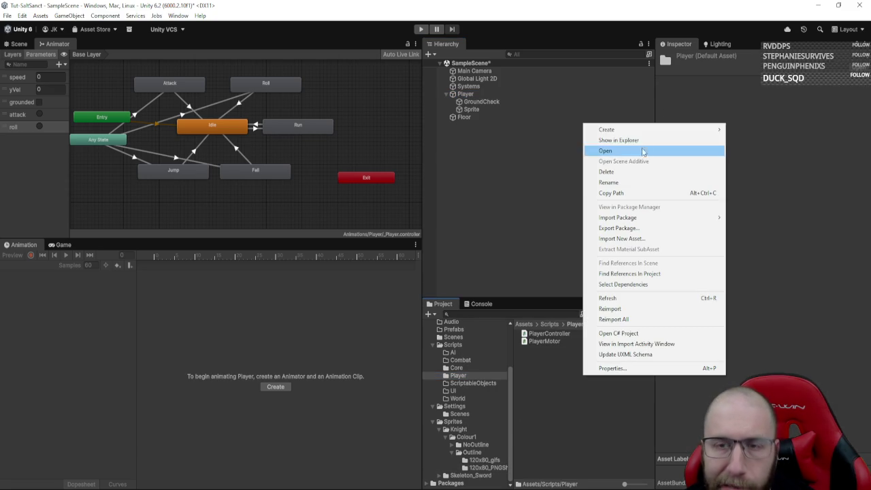
mouse_move(606, 129)
click(754, 151)
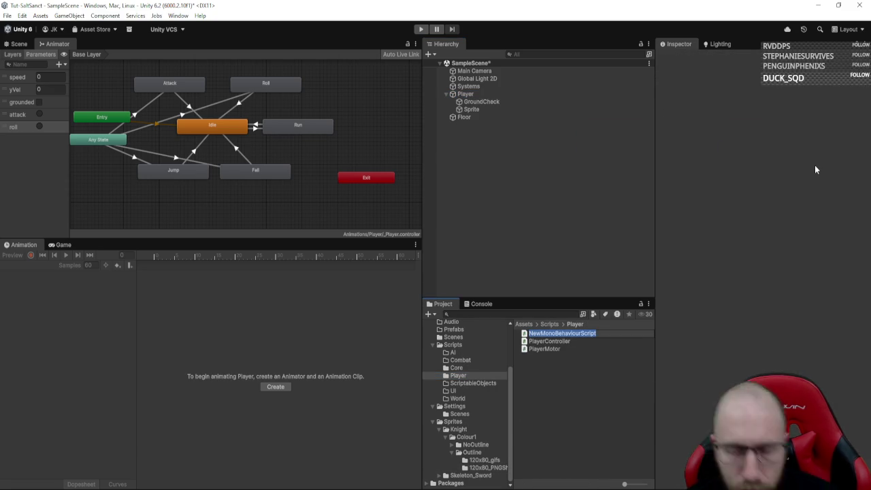
- Rename the new script asset to PlayerAnimator
text(PlayerAnim)
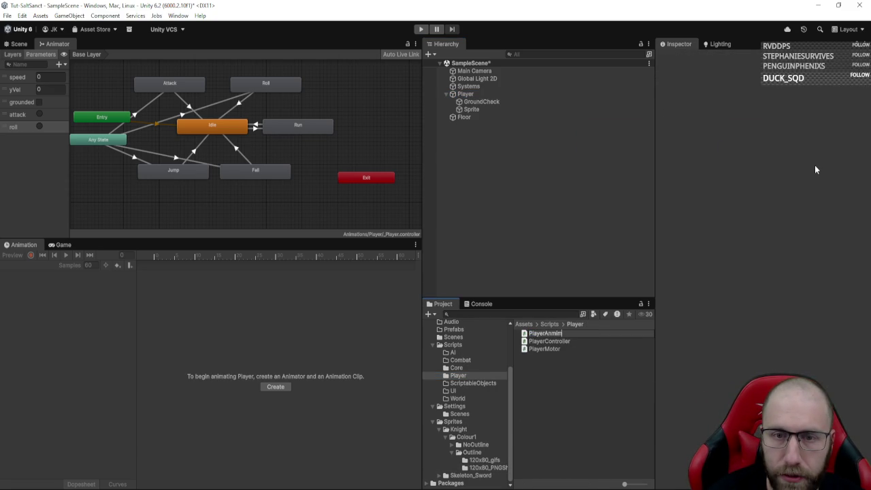
text(ator)
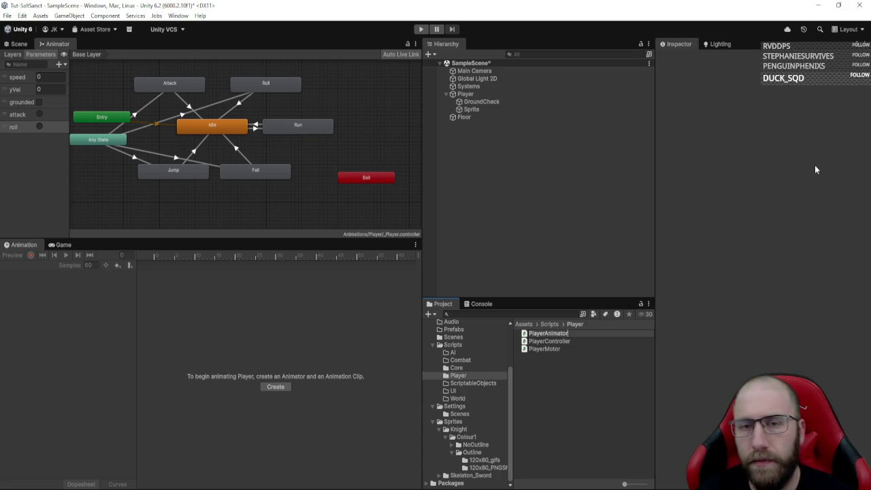
key(Return)
key(Return)
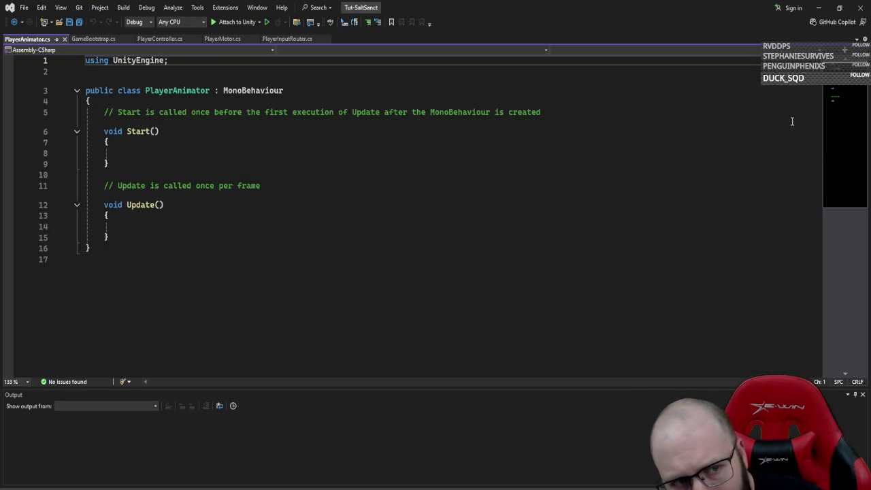
- Delete the default Start and Update methods, leaving one empty indented line in the class
drag(55, 114, 84, 236)
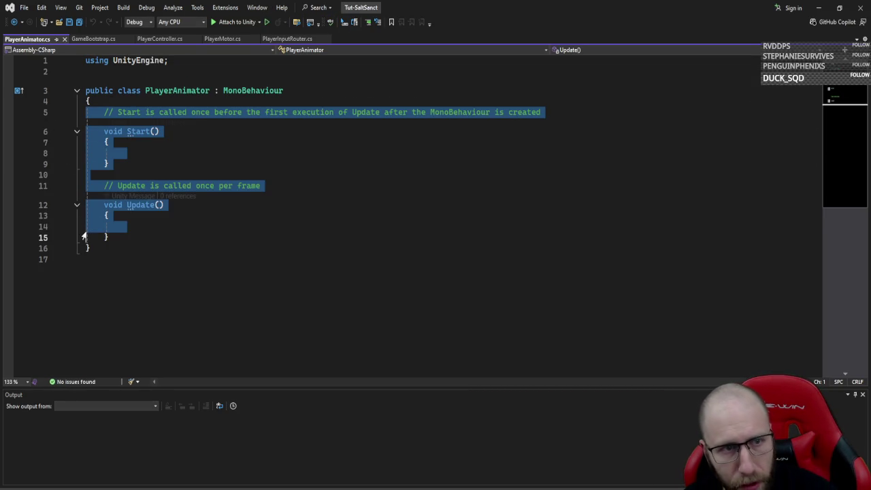
key(Delete)
key(Return)
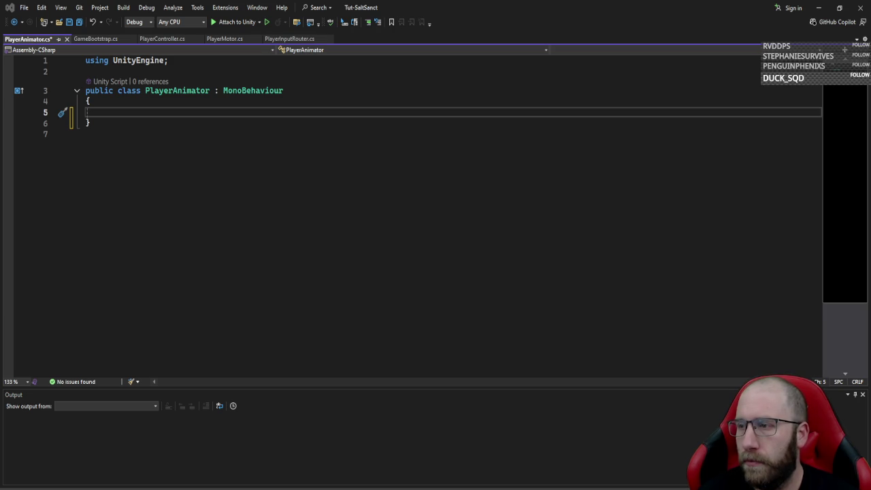
click(106, 108)
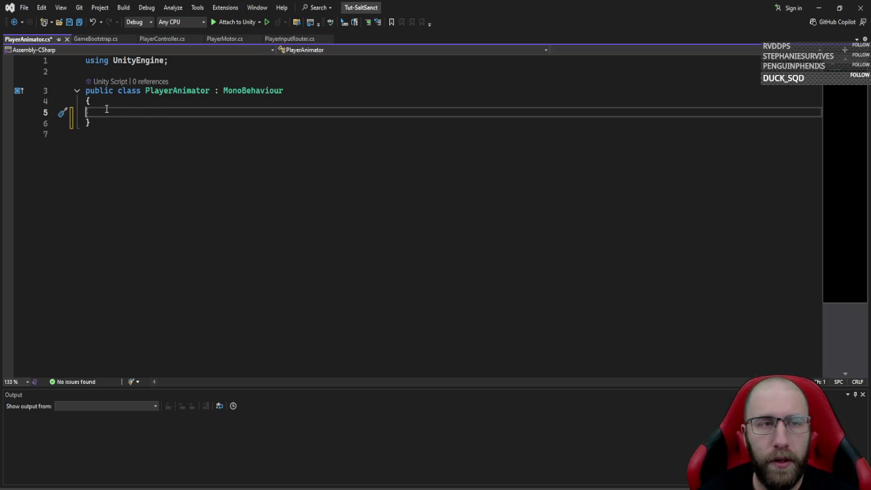
- Declare a public SpriteRenderer field named spriteRenderer
key(Tab)
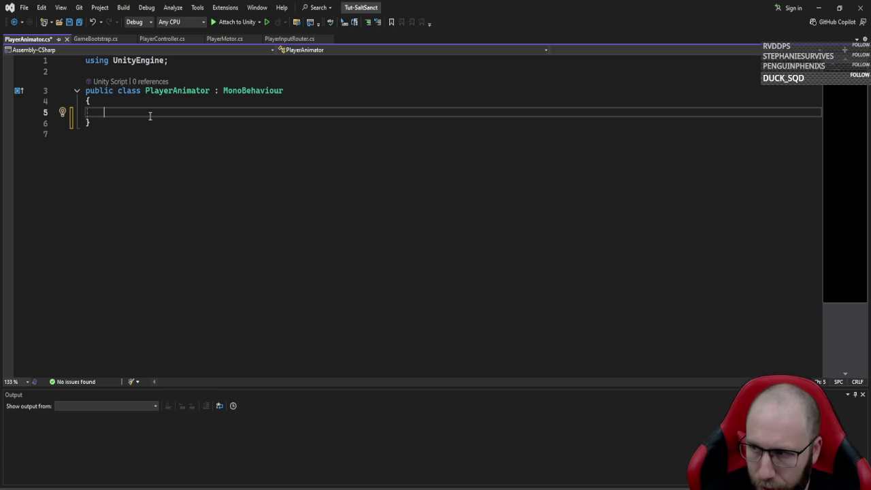
text(private spriter)
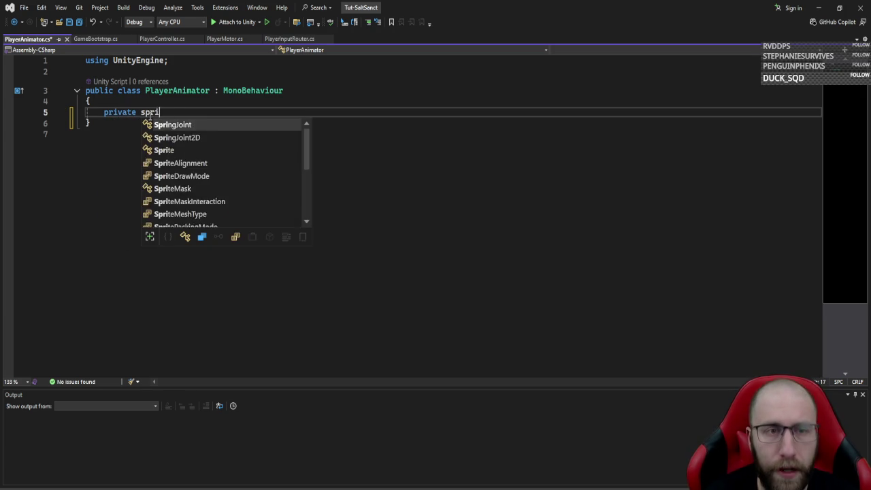
key(ctrl+BackSpace)
key(ctrl+BackSpace)
text(public s)
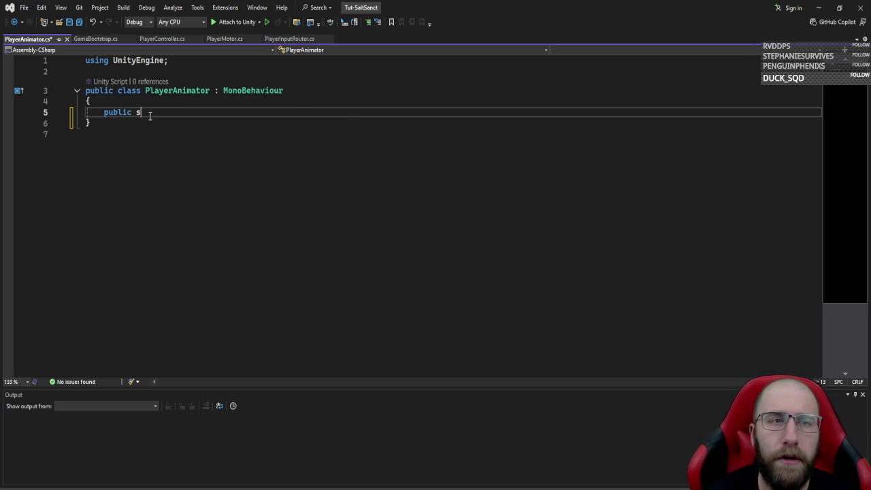
text(priteren)
key(Tab)
text(sp)
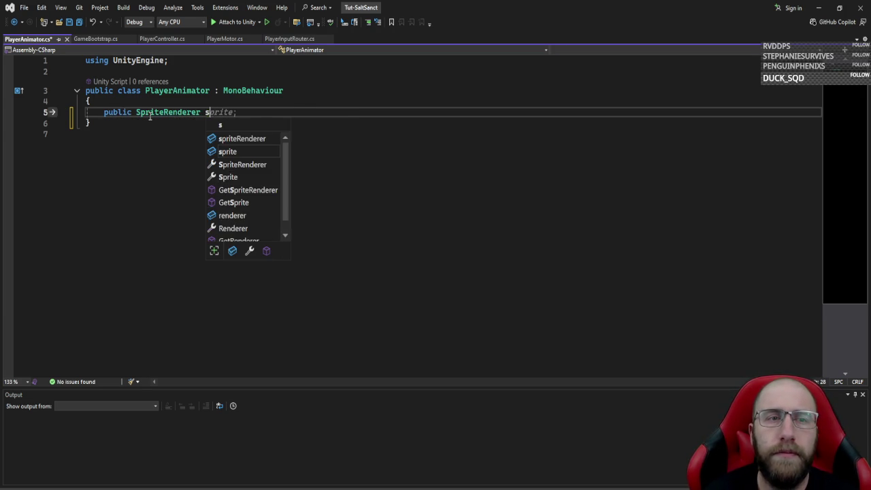
text(riteRenderer;)
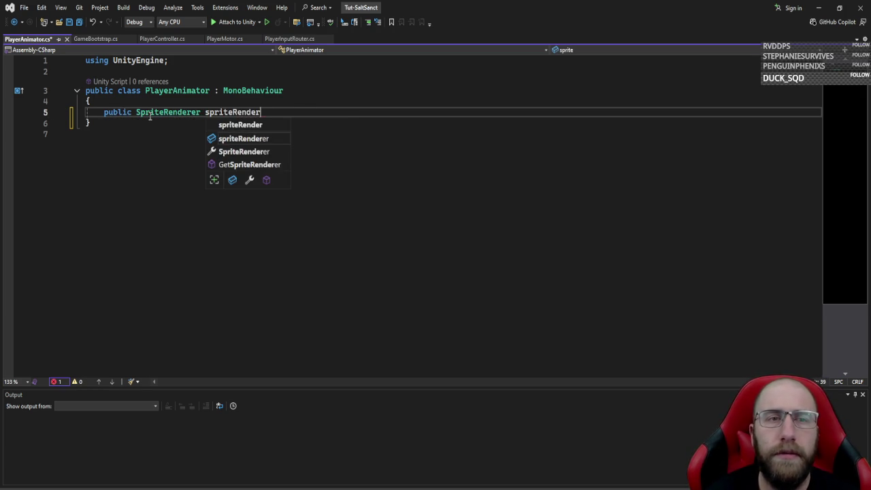
key(Return)
key(Return)
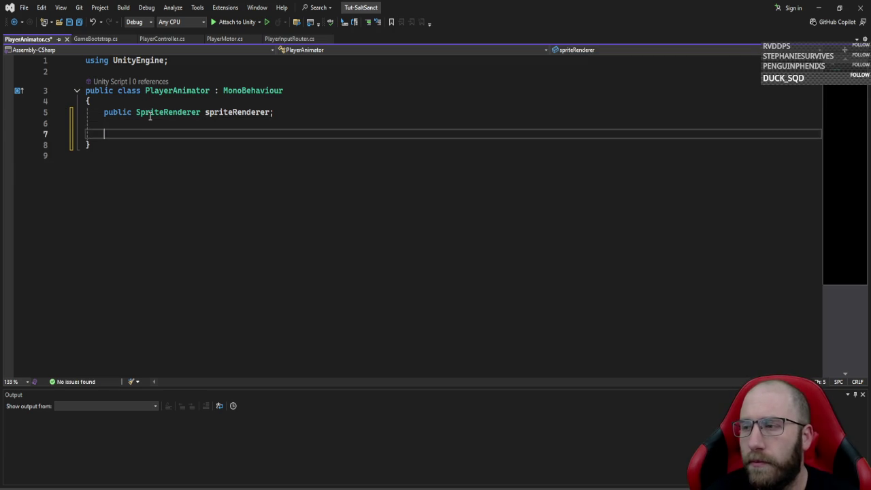
- Add a [SerializeField] private float speedDeadZone initialized to 0.05
text(pu)
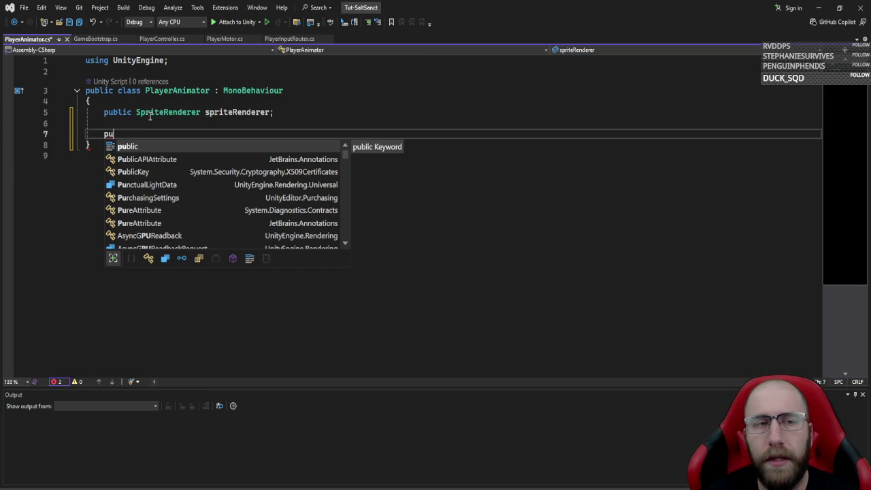
text(blic float speed)
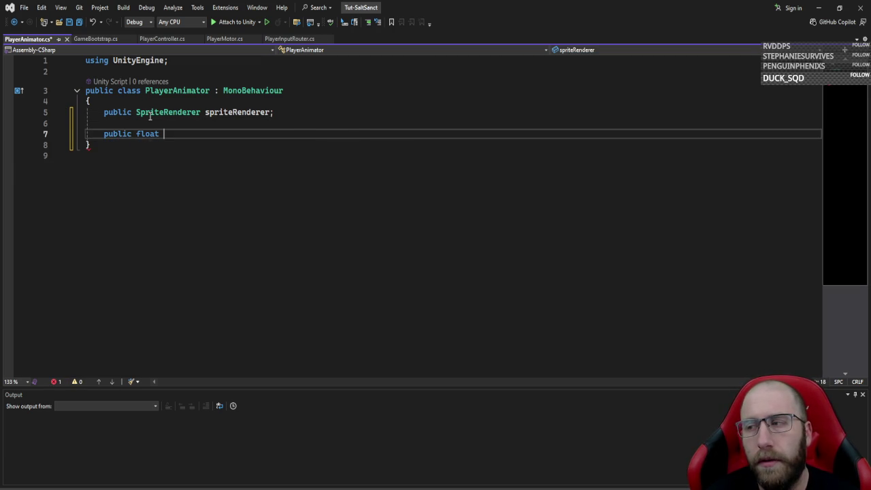
text(DeadZone)
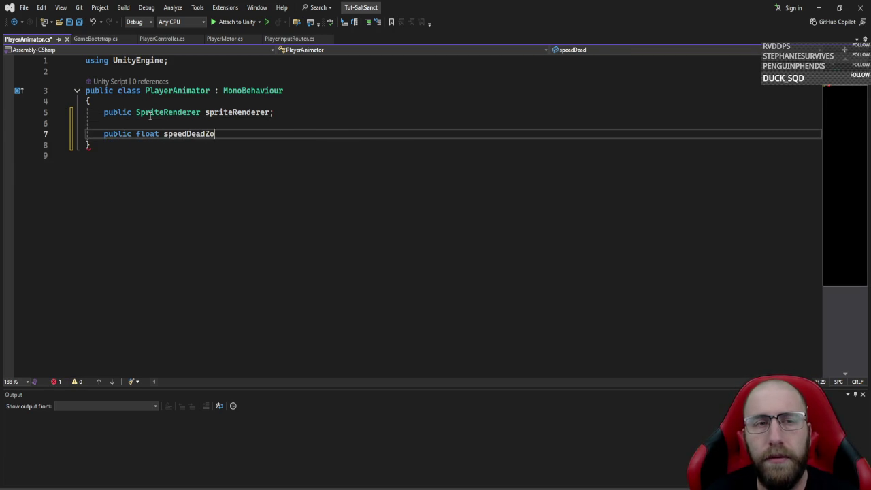
key(Home)
key(ctrl+Delete)
text(private)
key(ctrl+Return)
text([seri)
key(Tab)
key(Down)
key(End)
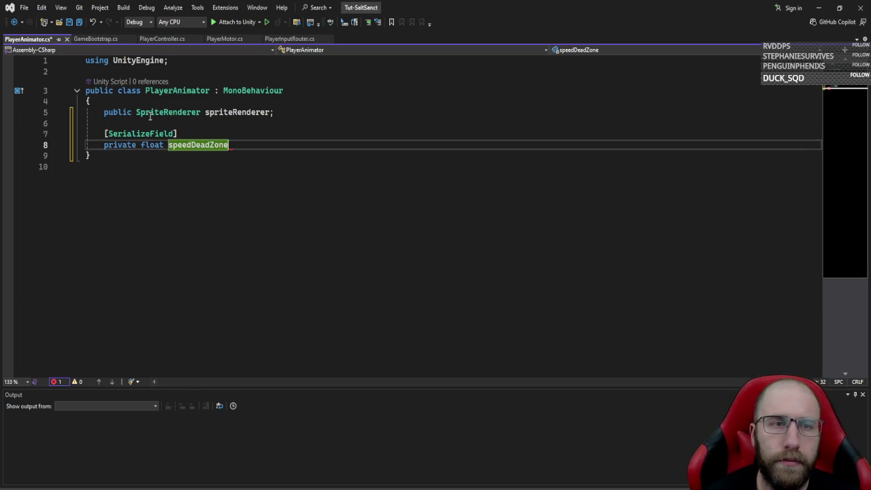
text( = 0.05f;)
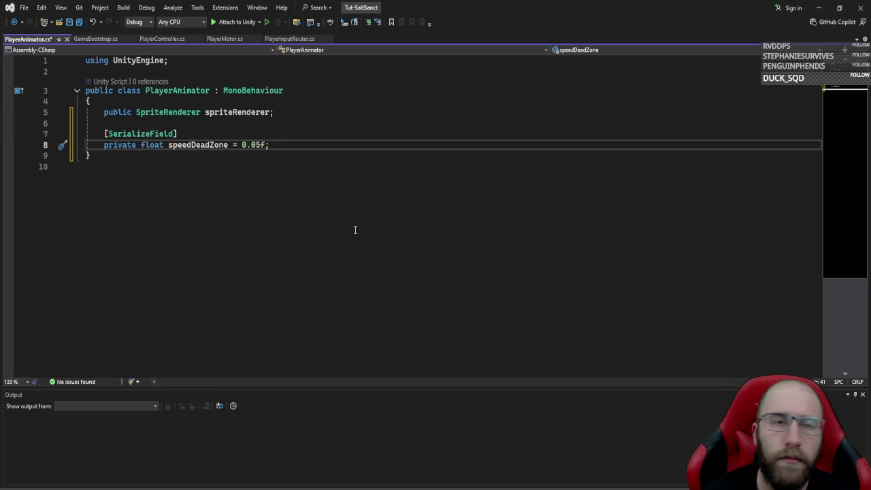
- Declare the anim field, a private Rigidbody2D rb and a private PlayerMotor playerMotor
key(Return)
key(Return)
text(public anim )
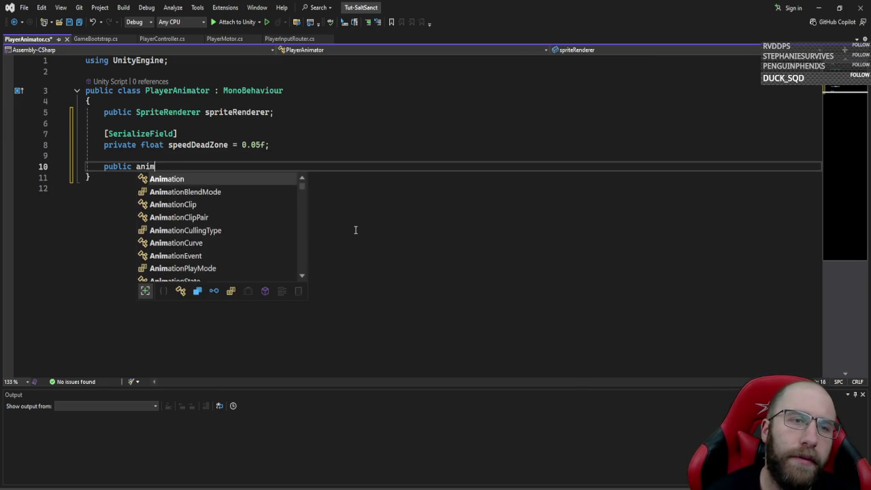
text(anim;)
key(Return)
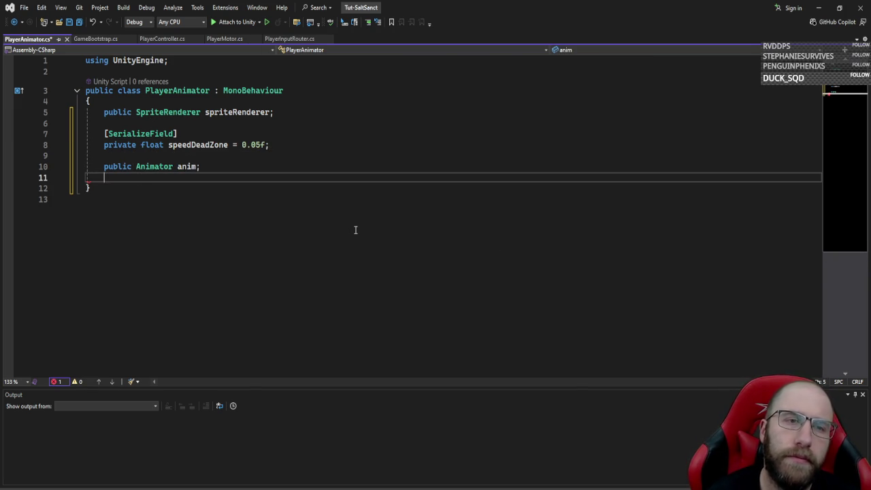
text(priva)
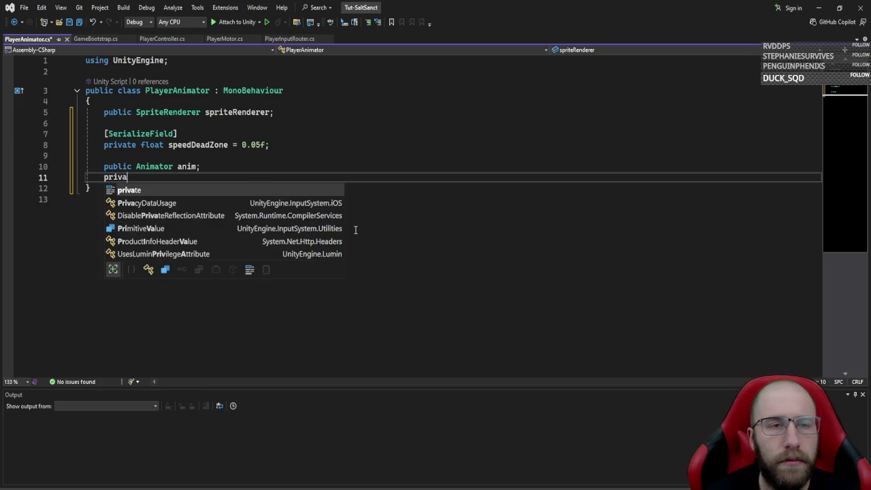
text(te rigidbody2D rb;)
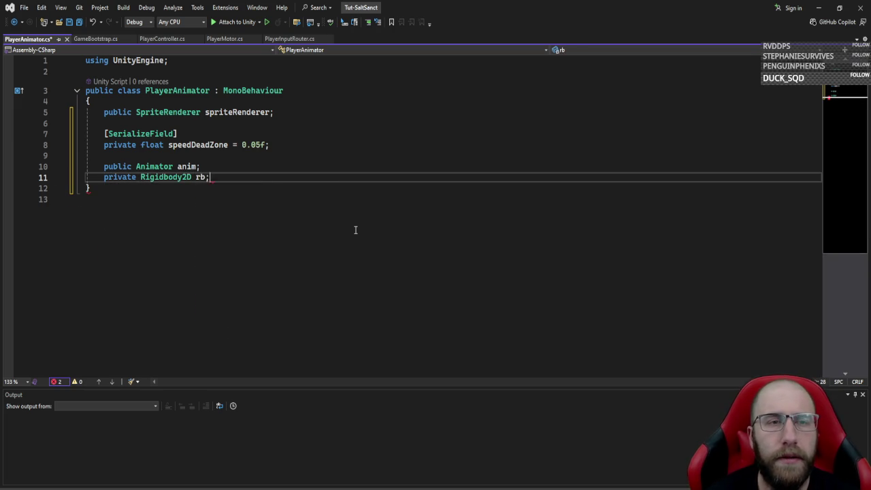
key(Return)
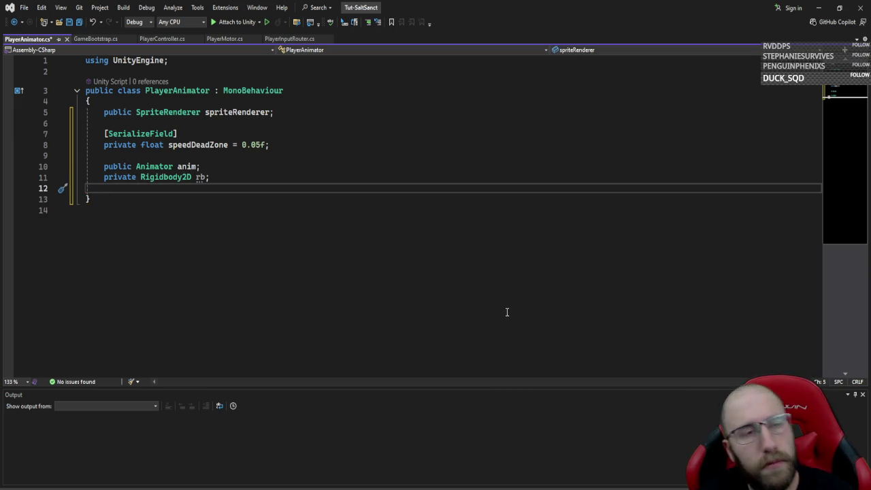
text(privat)
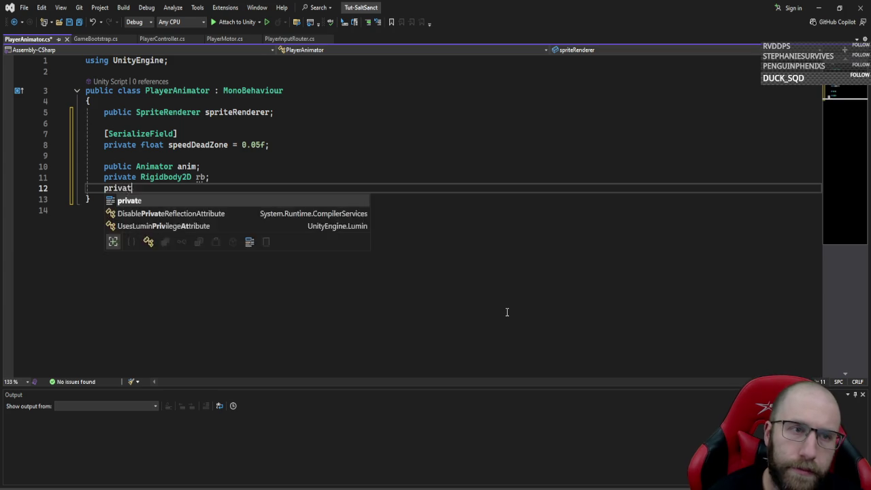
text(e playerm)
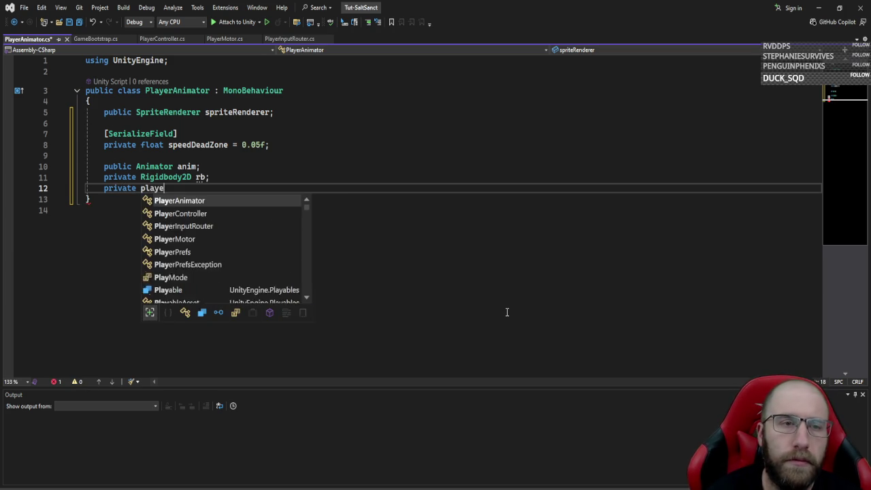
key(Tab)
text(playerMotor)
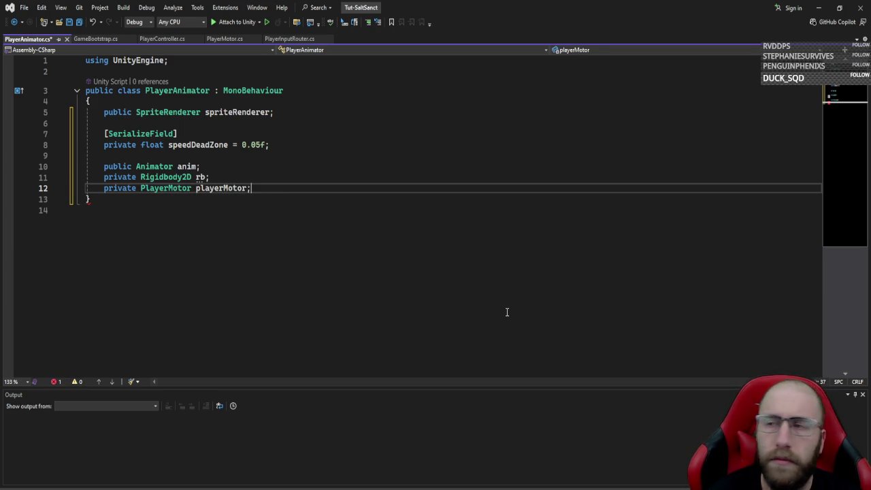
key(Return)
key(Return)
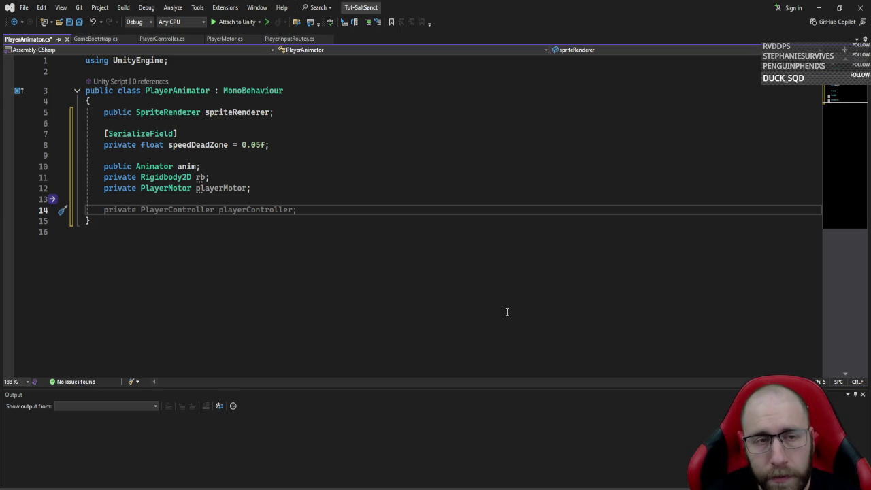
- Add the comment '//cache animator parameter hashes (faster, avoids typos)'
text(//c)
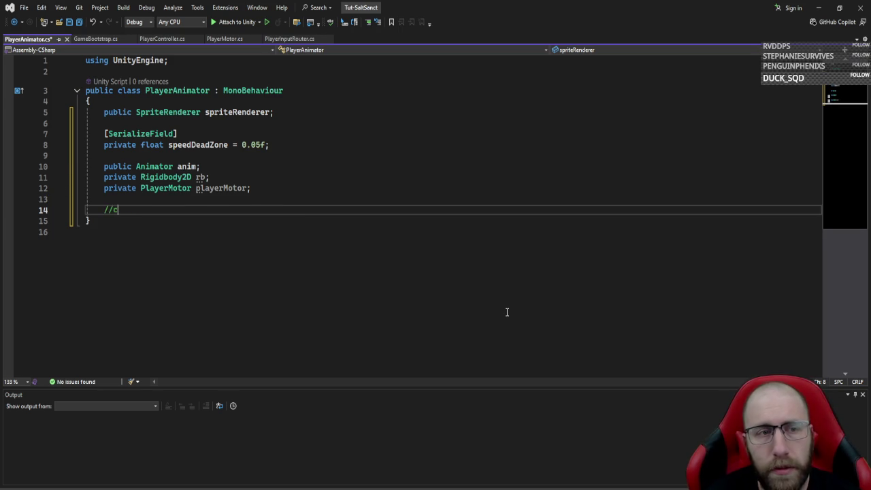
text(ache ani)
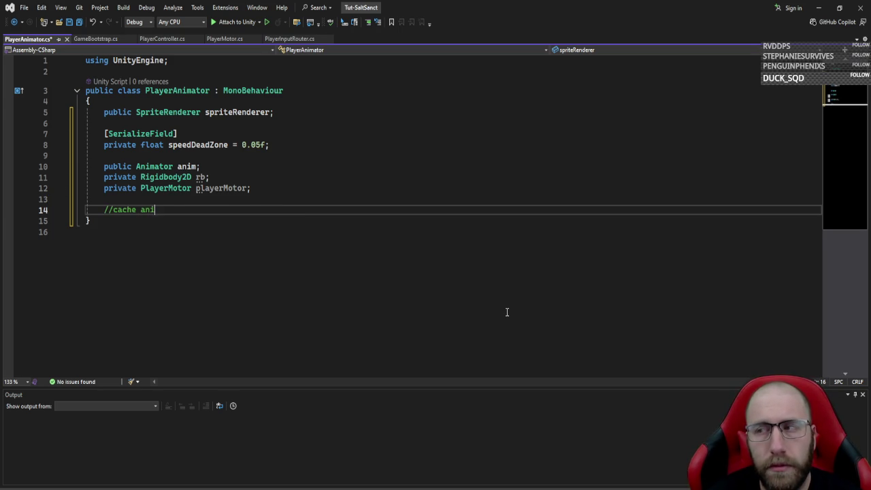
text(mator paramet)
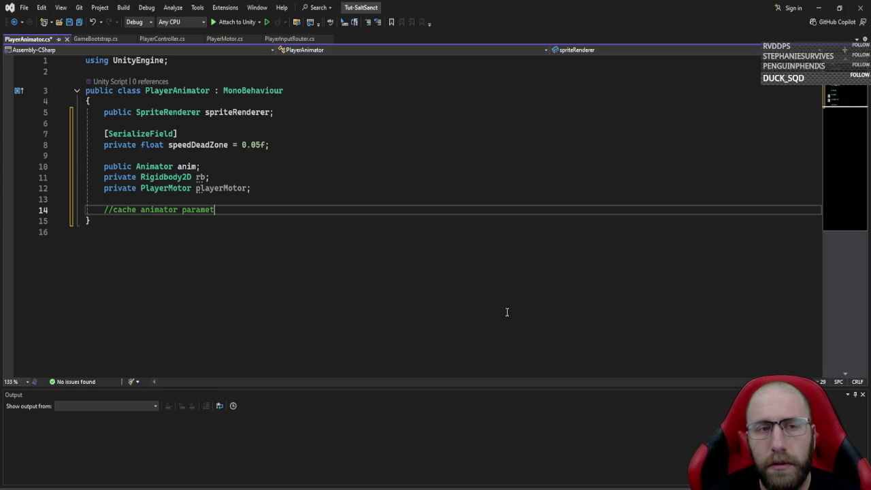
text(er hasjh)
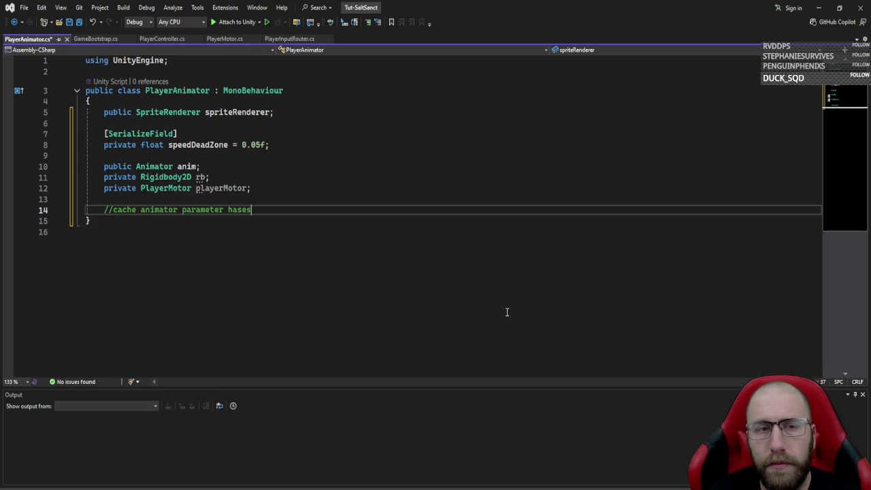
key(BackSpace)
key(BackSpace)
key(BackSpace)
text(hes ()
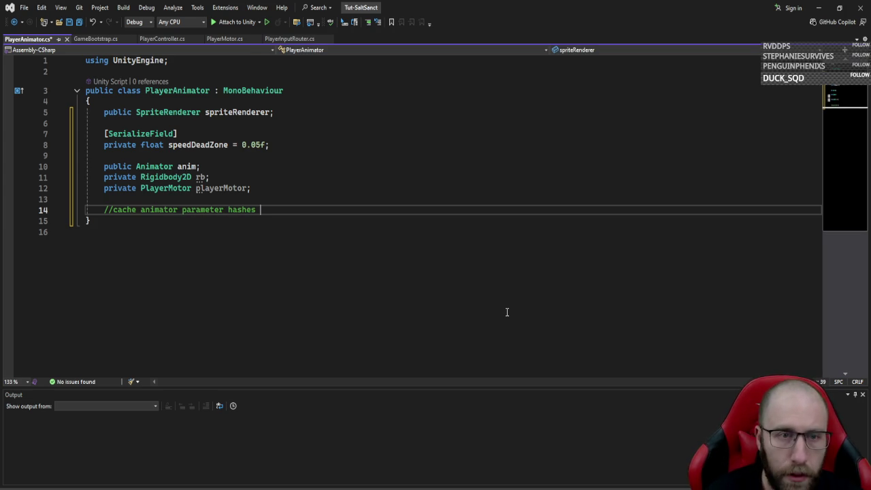
text(faster, )
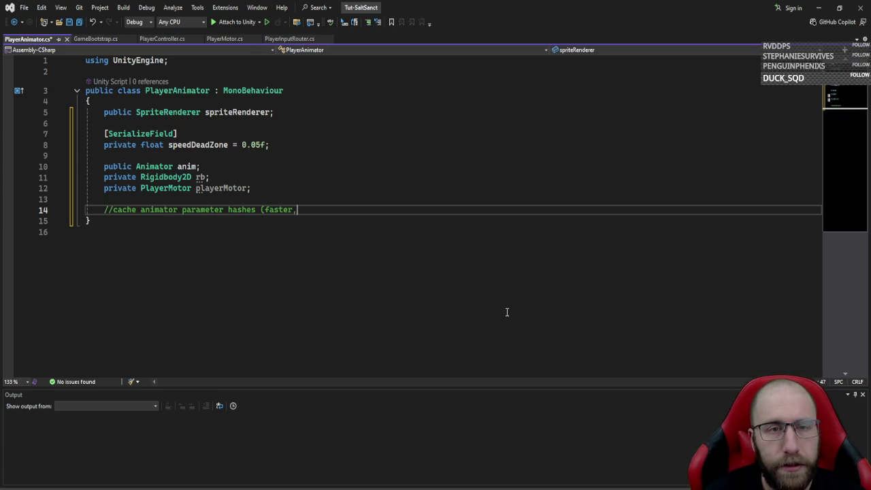
text(avoid)
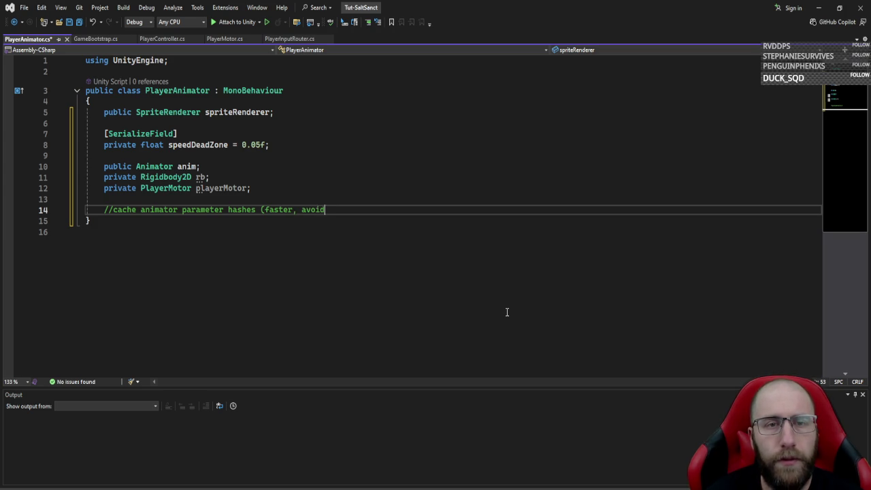
text(s typos)
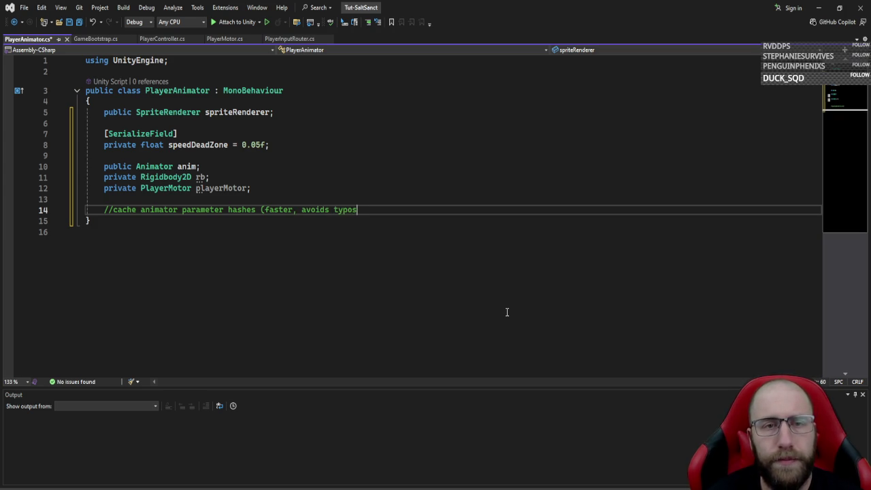
text())
key(Return)
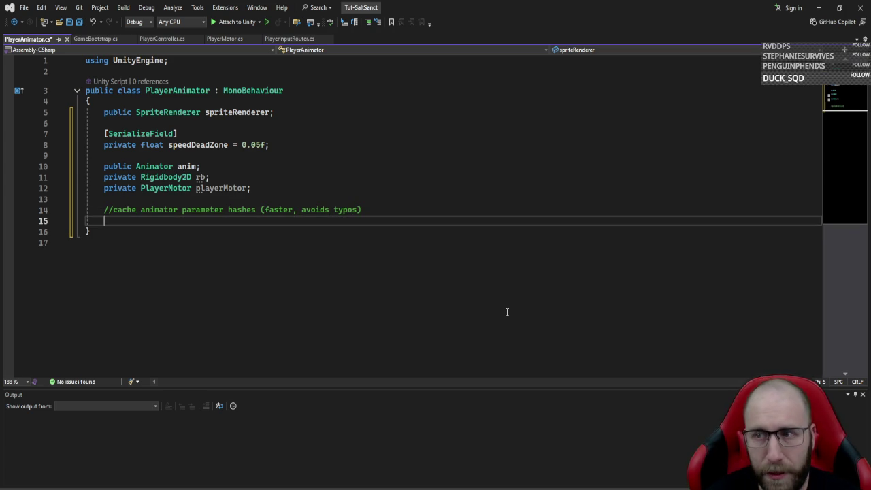
- Declare private static readonly int SpeedHash = Animator.StringToHash("speed");
text(private  st)
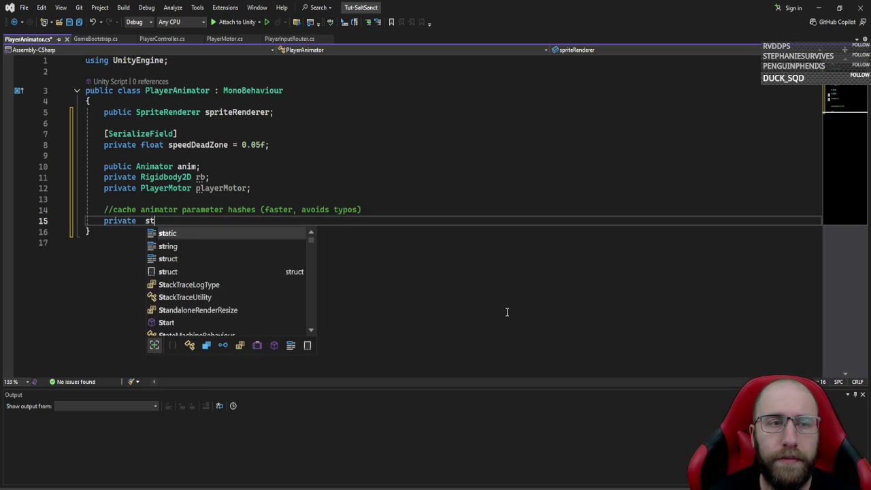
text(atic readonly )
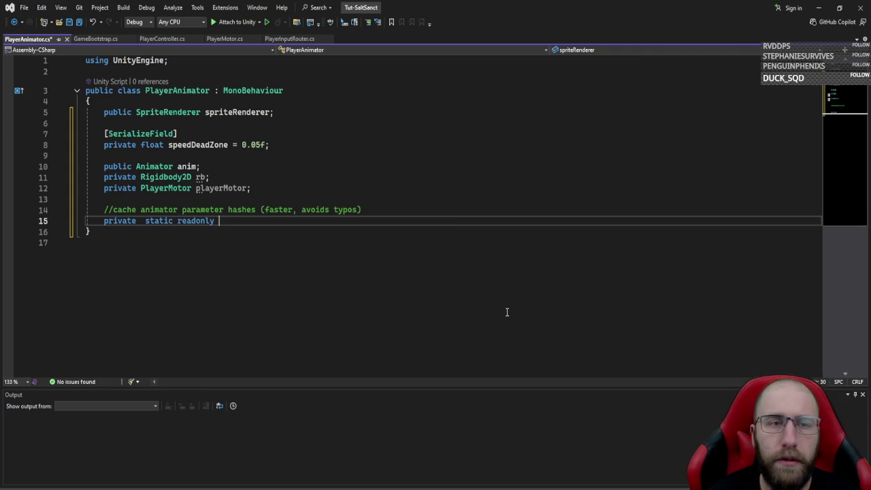
text(int S)
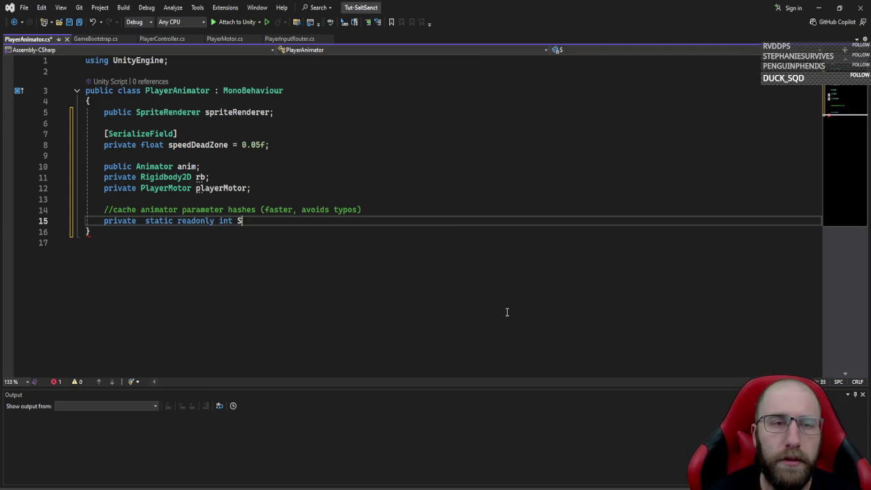
text(peedHash)
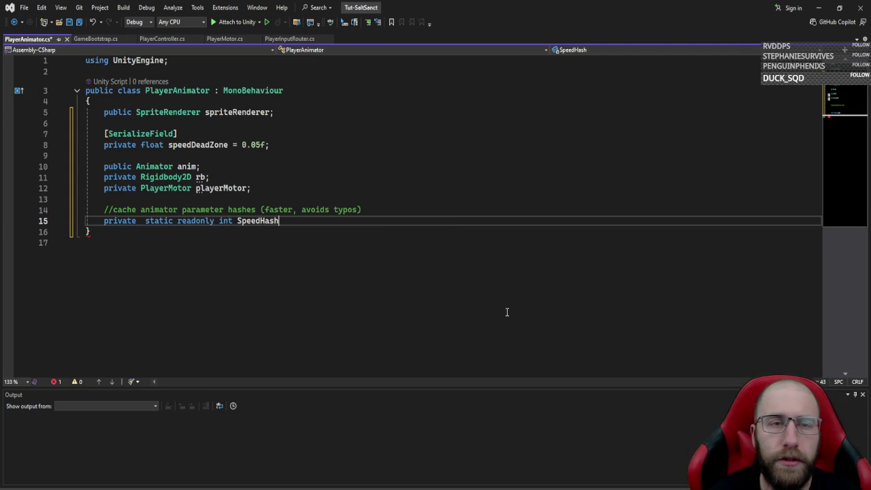
text( = anim.)
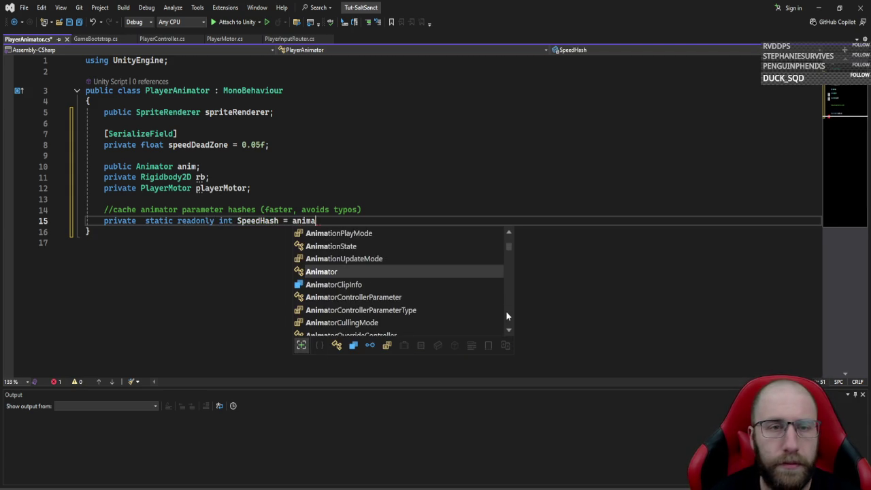
text(Str)
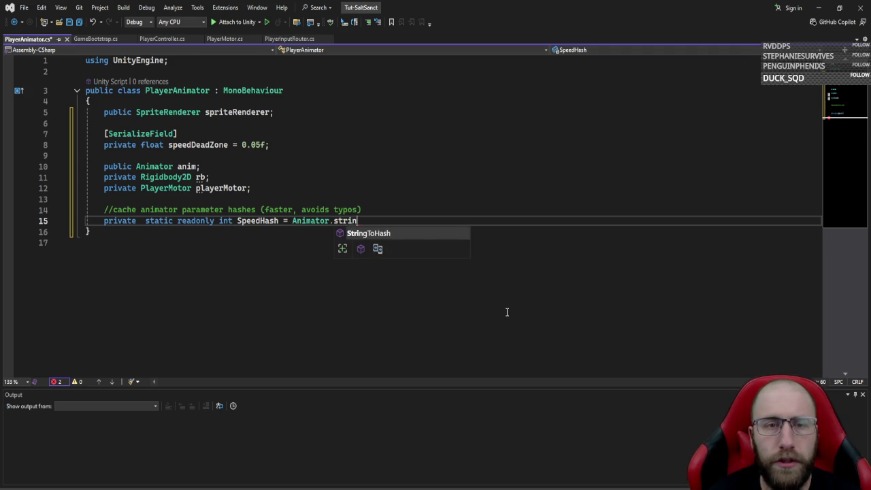
key(Tab)
text(()
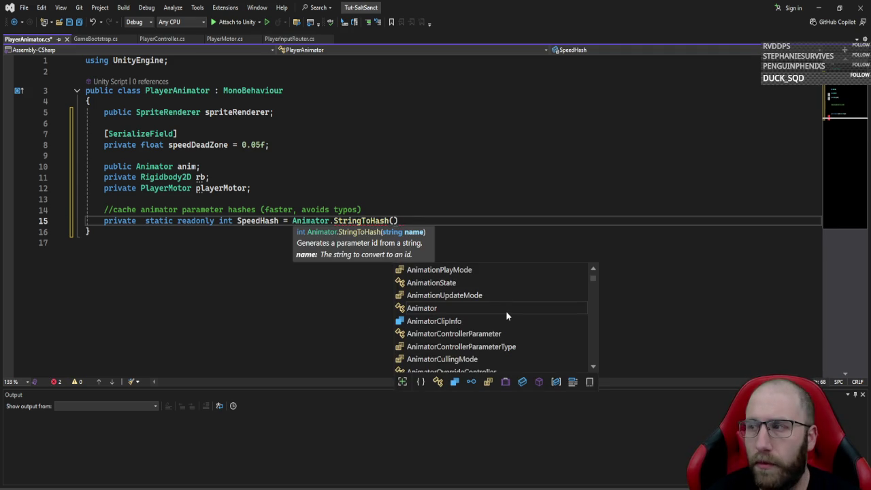
text("speed"))
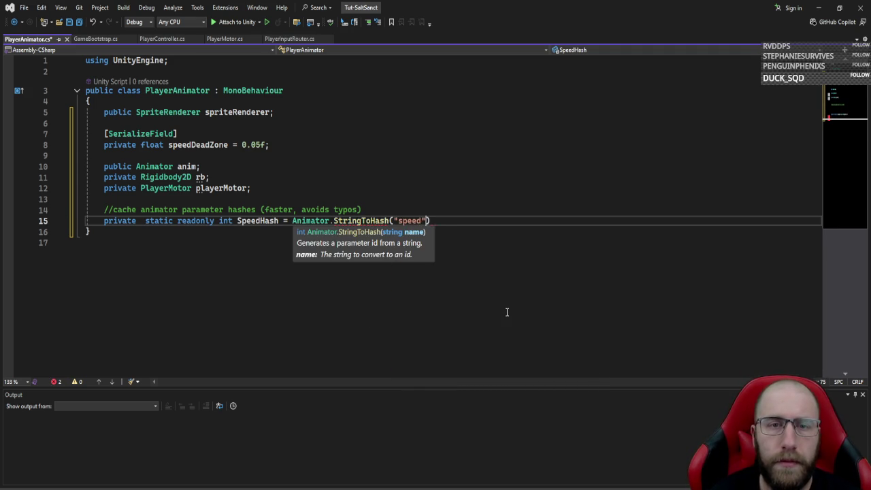
text(;)
key(Return)
text(private)
key(ctrl+z)
- Duplicate the speed hash line into a yVelHash field hashing "yVel"
key(ctrl+d)
key(Left)
key(Left)
key(Left)
key(ctrl+BackSpace)
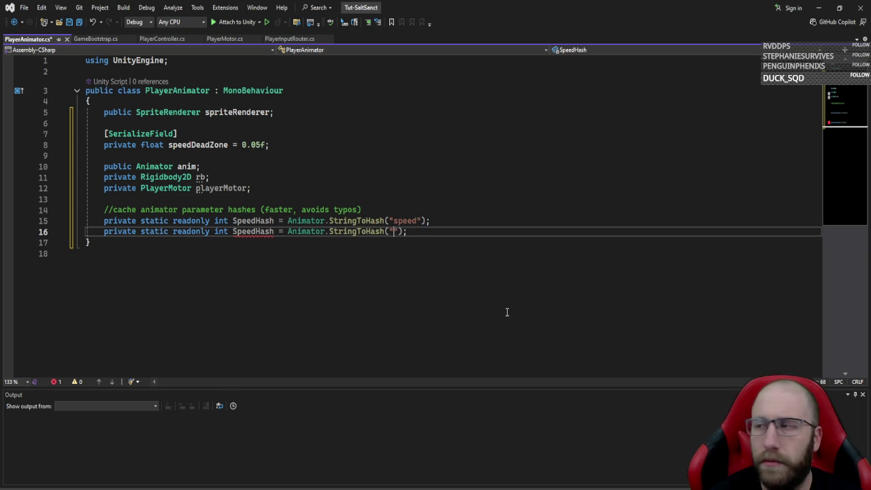
text(yVel)
key(ctrl+Left)
key(ctrl+Left)
key(ctrl+Left)
key(ctrl+shift+Left)
key(BackSpace)
text(yVel)
key(ctrl+Right)
key(ctrl+Right)
key(ctrl+Right)
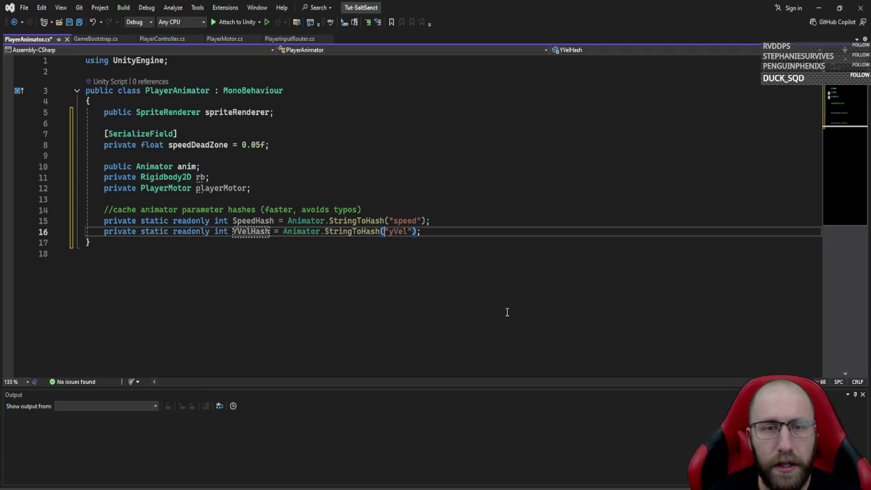
- Duplicate further hash lines with the strings "grounded", "attack" and "roll"
key(ctrl+d)
key(ctrl+Right)
key(ctrl+Right)
key(ctrl+Right)
key(Left)
key(ctrl+BackSpace)
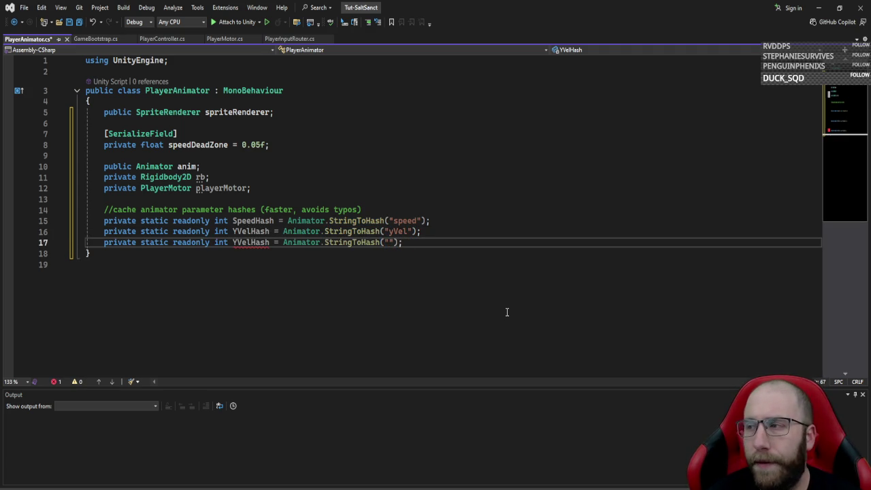
text(ed)
key(ctrl+d)
key(ctrl+BackSpace)
text(at)
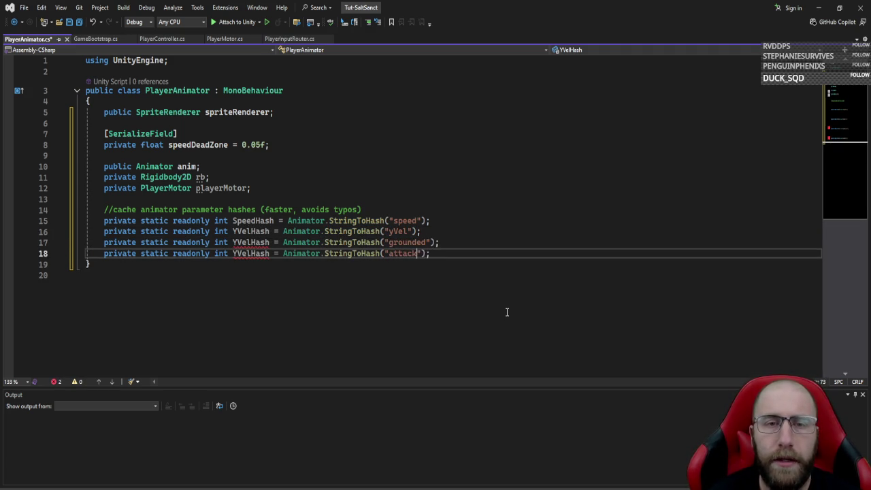
key(ctrl+d)
key(ctrl+BackSpace)
text(roll)
key(ctrl+Left)
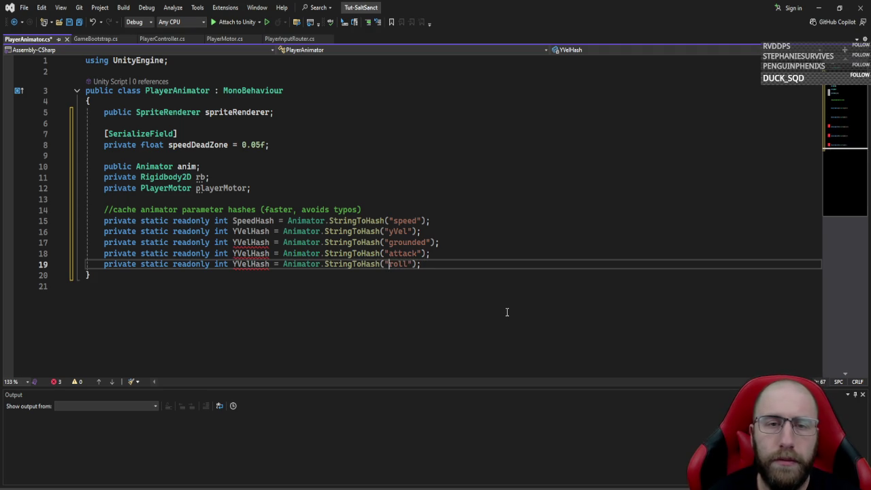
key(ctrl+Left)
- Rename the duplicated fields to groundedHash, attackHash, rollHash, yVelHash and speedHash
click(251, 242)
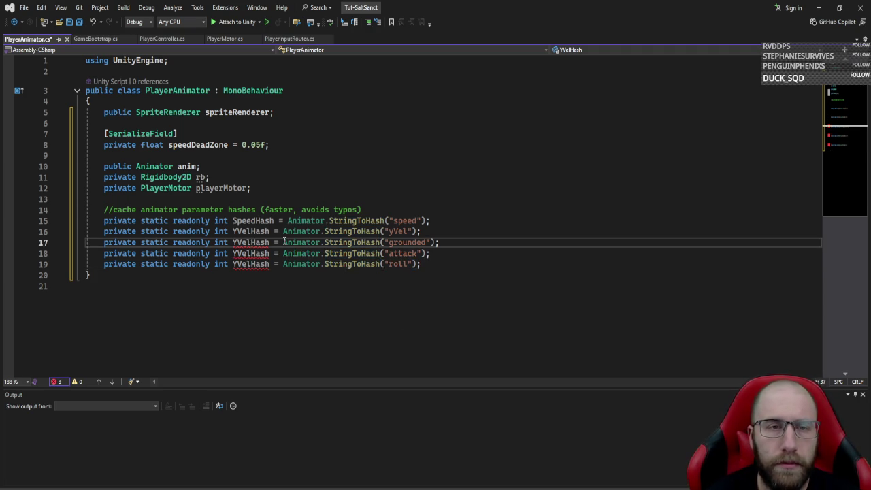
key(ctrl+shift+Left)
text(grounded)
key(Down)
key(ctrl+shift+Left)
text(attack)
key(Down)
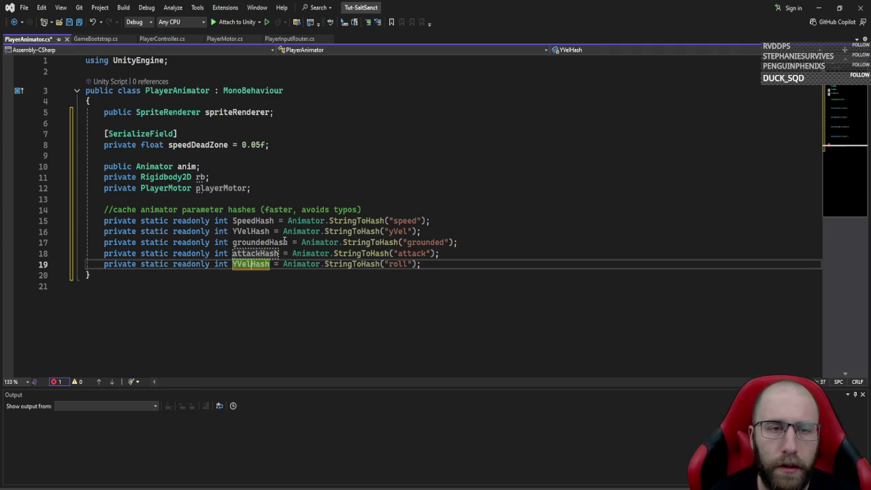
key(ctrl+shift+Left)
text(roll)
key(Up)
key(Up)
key(Up)
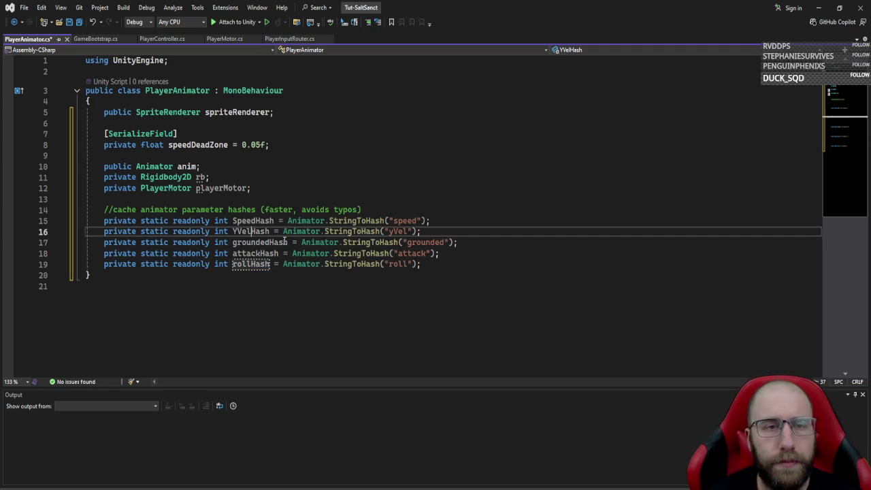
key(ctrl+shift+Left)
text(yVel)
key(Up)
key(ctrl+Left)
key(Delete)
text(s)
click(478, 260)
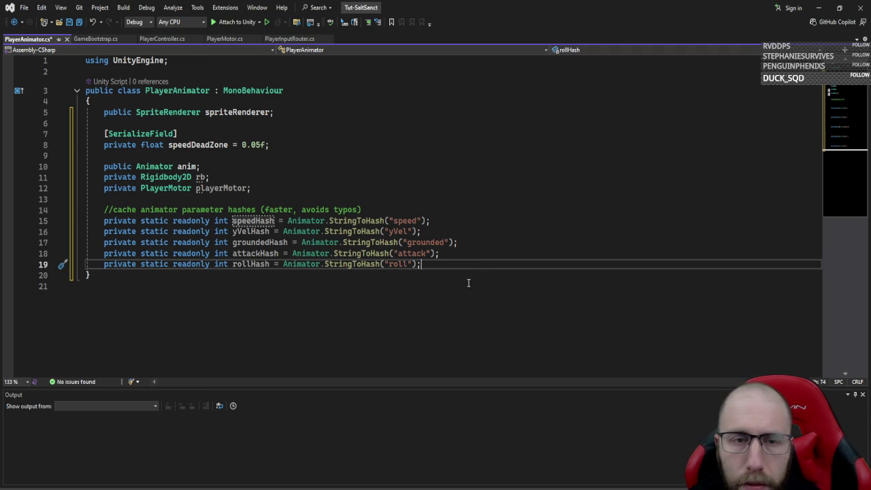
key(Return)
key(Return)
- Create the Awake method, then discard a trial anim = GetComponent<Animator>() line
text(awa)
key(Tab)
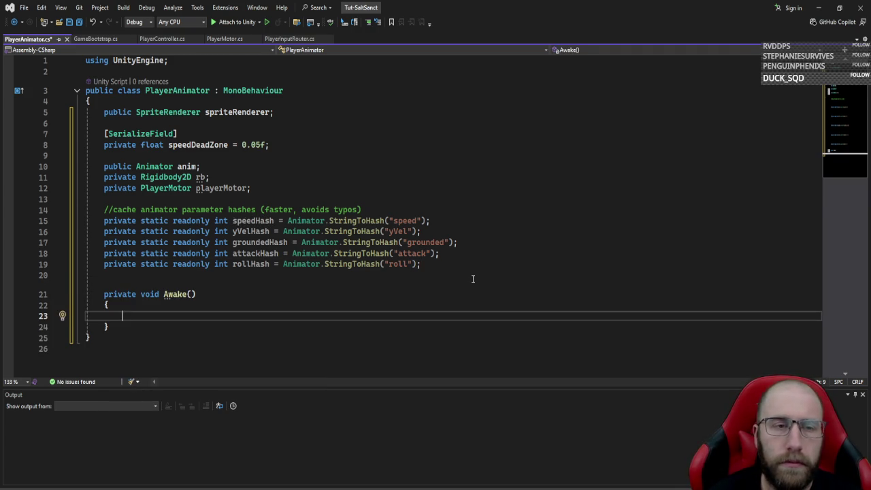
text(anim =-)
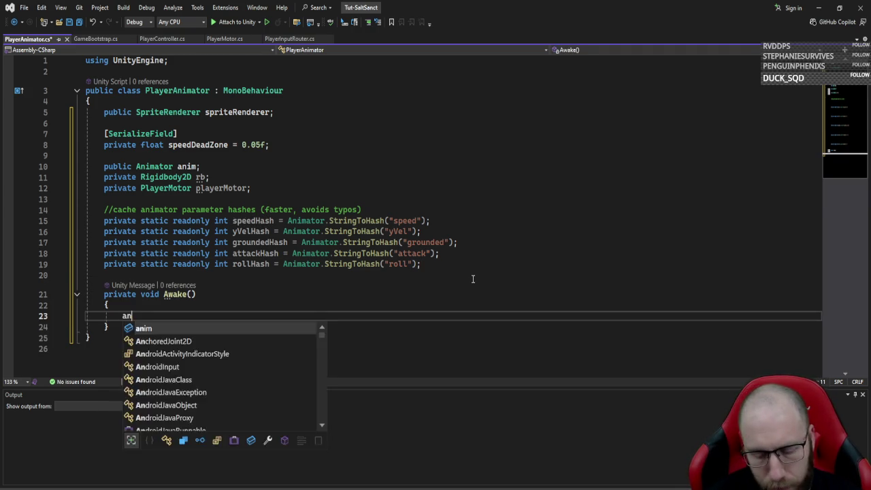
key(BackSpace)
key(BackSpace)
text(getc)
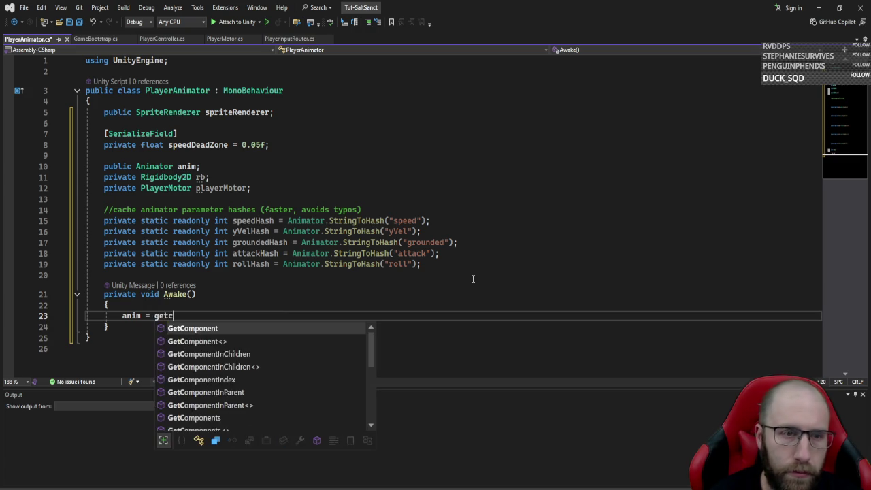
text(<animator>)
key(Tab)
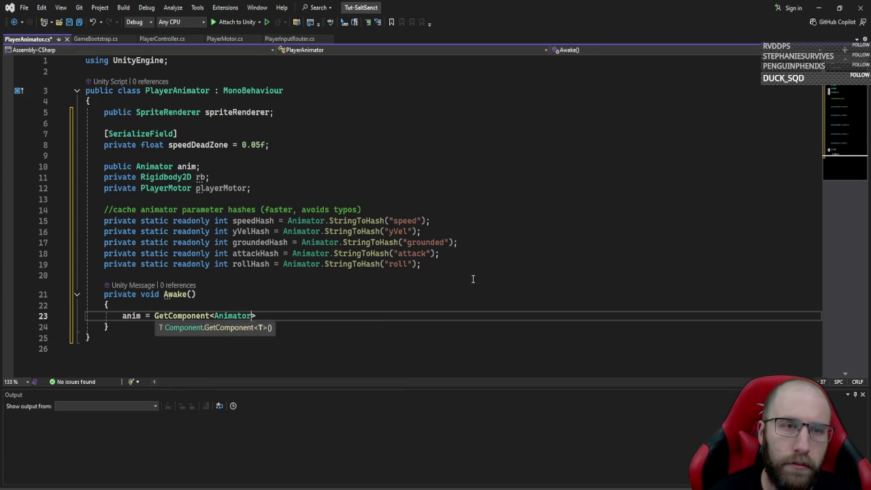
key(ctrl+BackSpace)
key(ctrl+BackSpace)
key(ctrl+BackSpace)
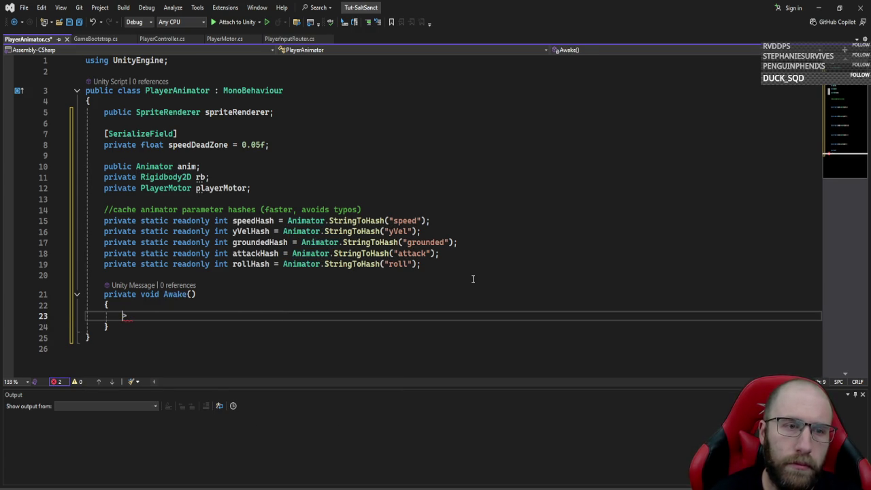
- Write rb = GetComponent<Rigidbody2D>(); and playerMotor = GetComponent<PlayerMotor>(); inside Awake
text(rb = get)
key(Tab)
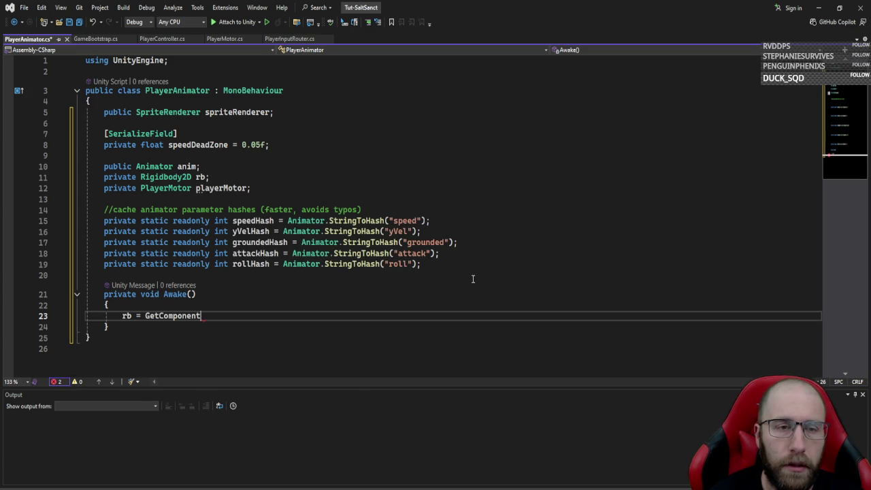
text(<rigid>)
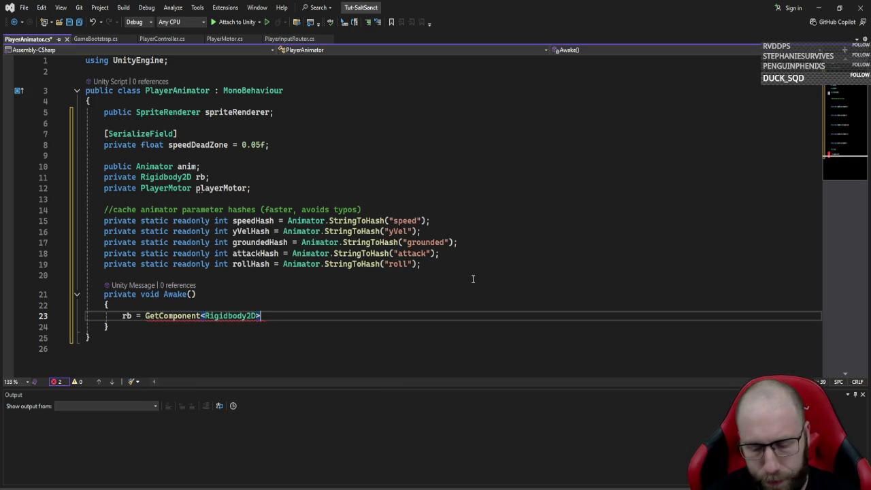
text(();)
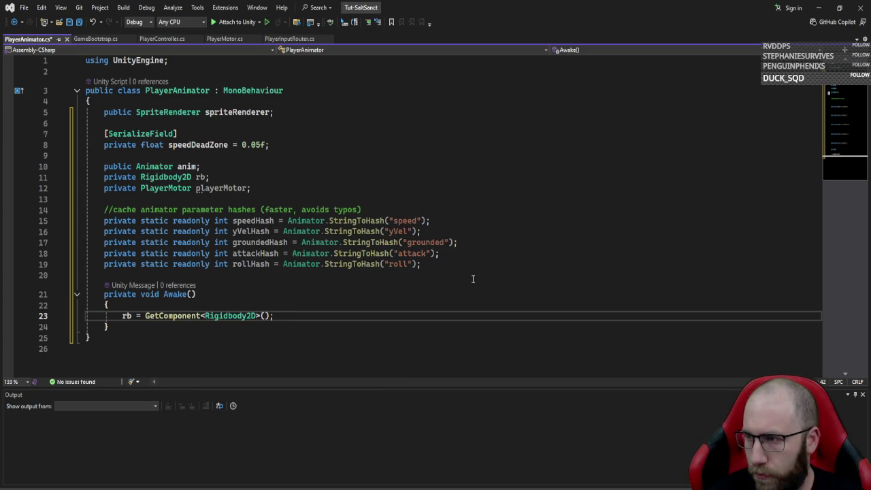
key(Return)
text(mo)
key(BackSpace)
key(BackSpace)
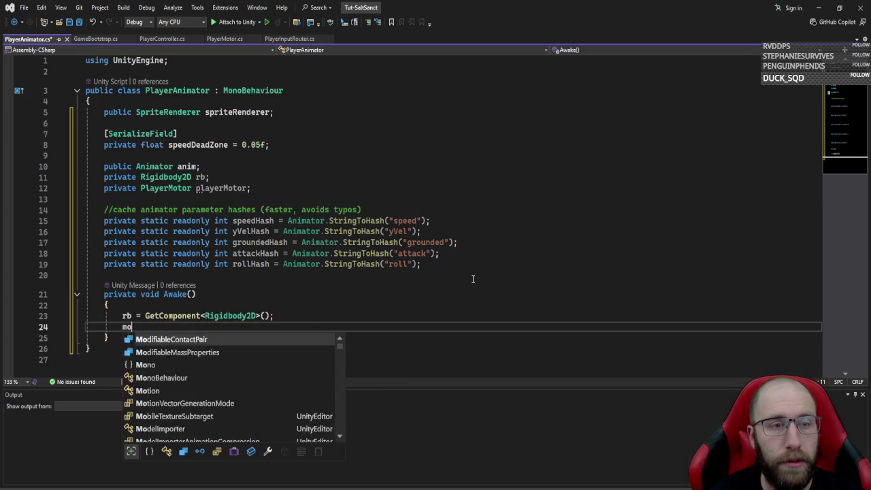
text(pl)
key(Tab)
key(Tab)
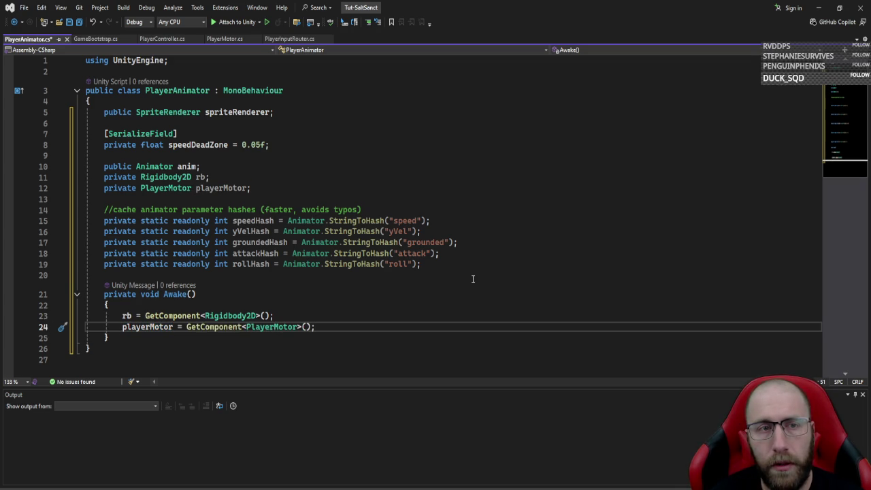
key(Return)
key(Return)
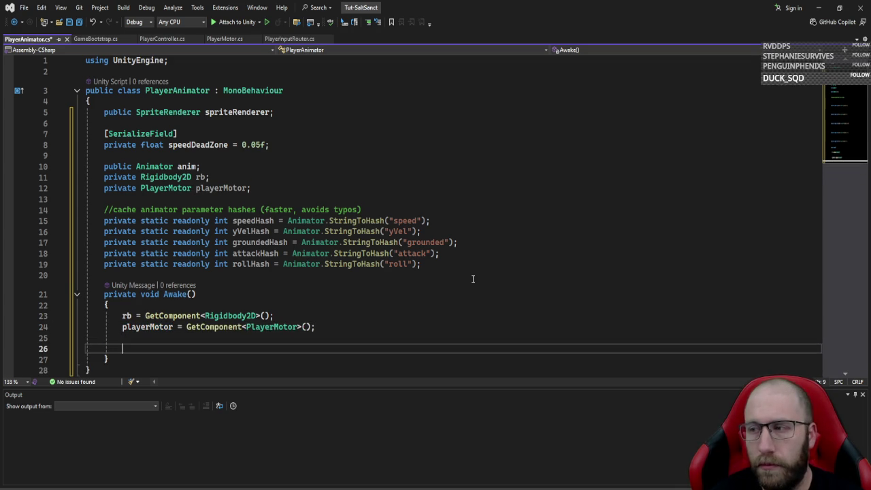
- Add if (spriteRenderer == null) assigning spriteRenderer from transform.GetChild(0).GetComponent<SpriteRenderer>()
text(if(sprit)
text(eR)
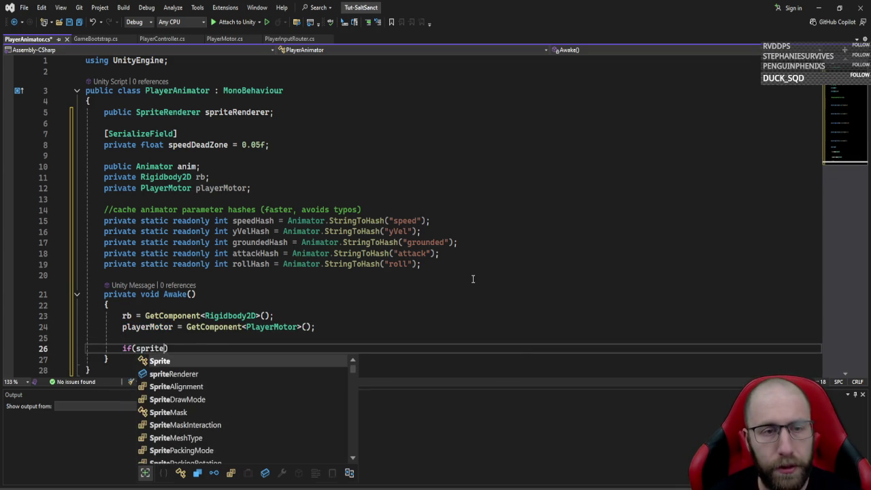
key(Tab)
text(==)
key(Tab)
key(Return)
text({)
key(Return)
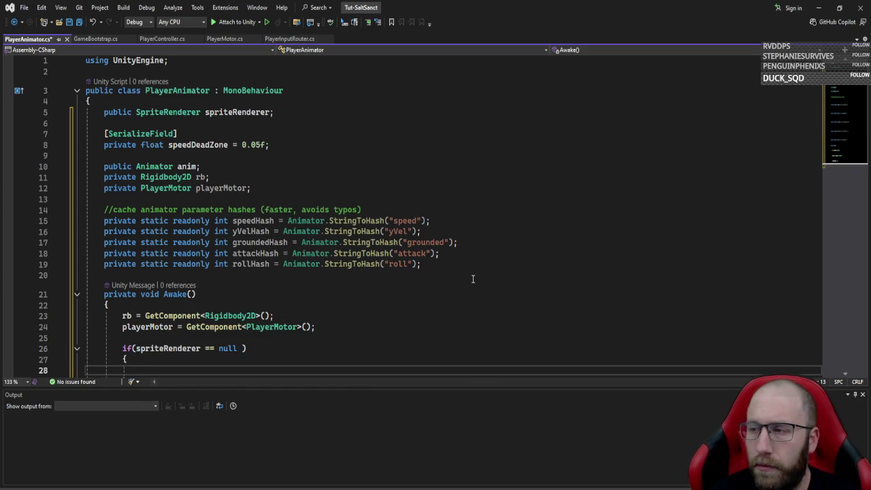
text(sprite)
key(Tab)
text(= )
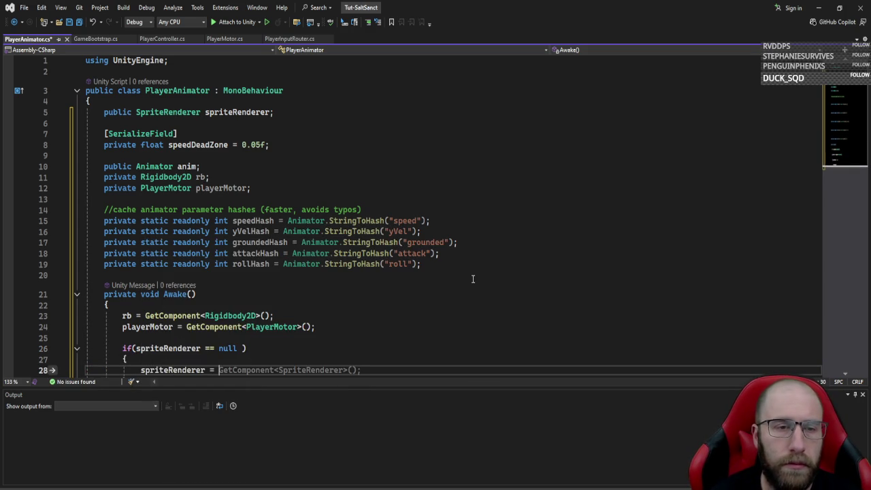
text(transform.,)
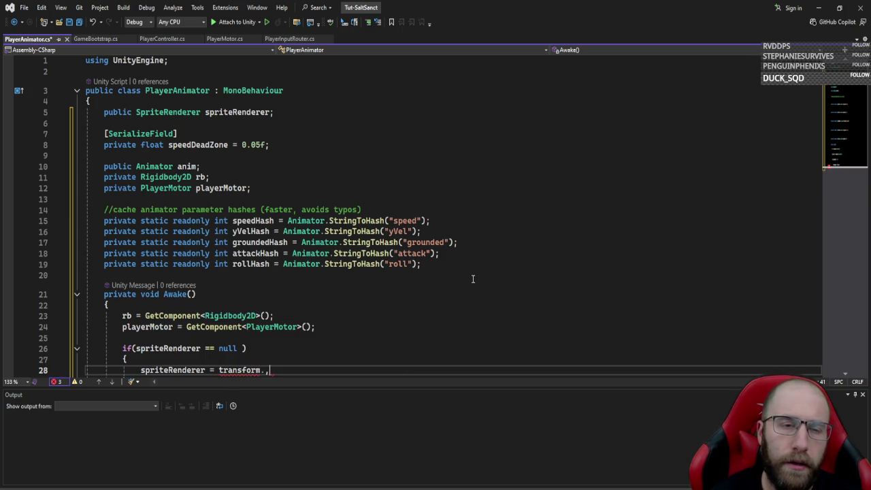
key(BackSpace)
text(GetChild)
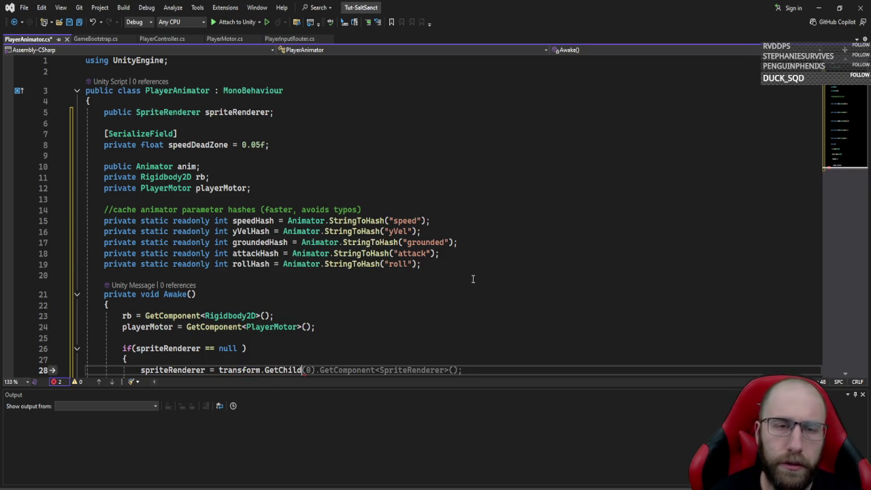
key(Tab)
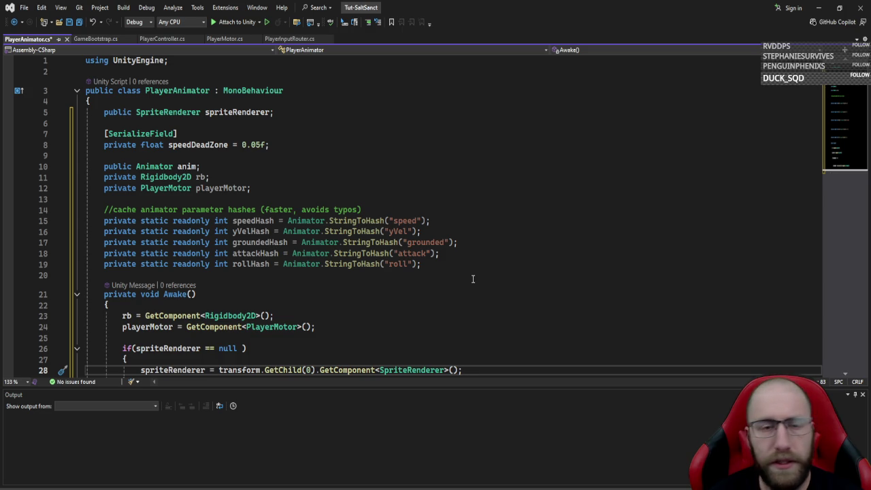
key(Down)
key(Return)
key(Return)
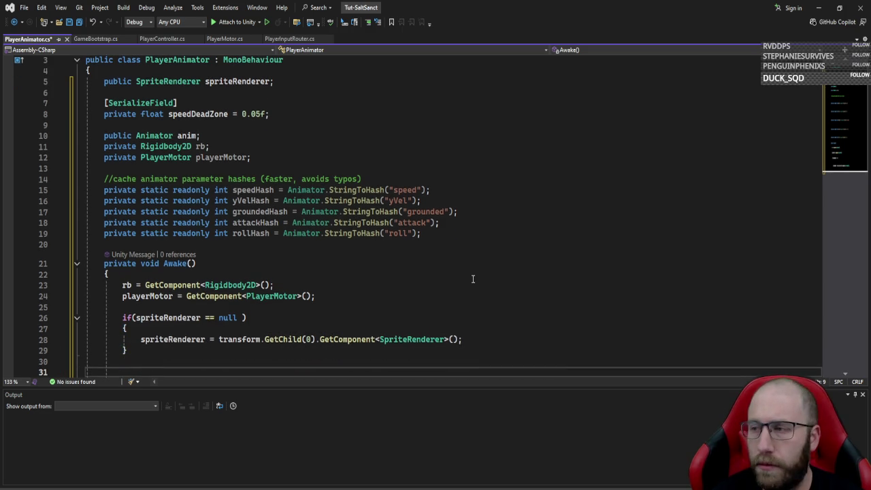
- Add a second null check calling Debug.LogError("No spriterenderer found on child...")
text(if(spriteRenderer)
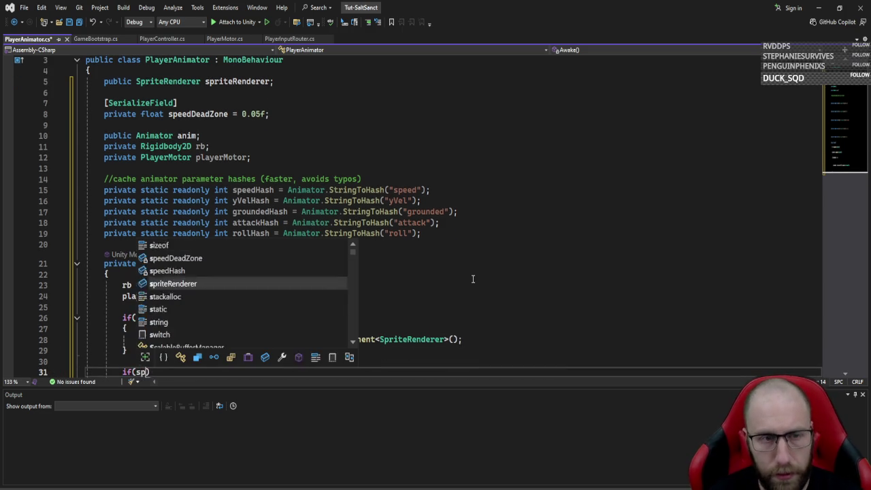
text( =)
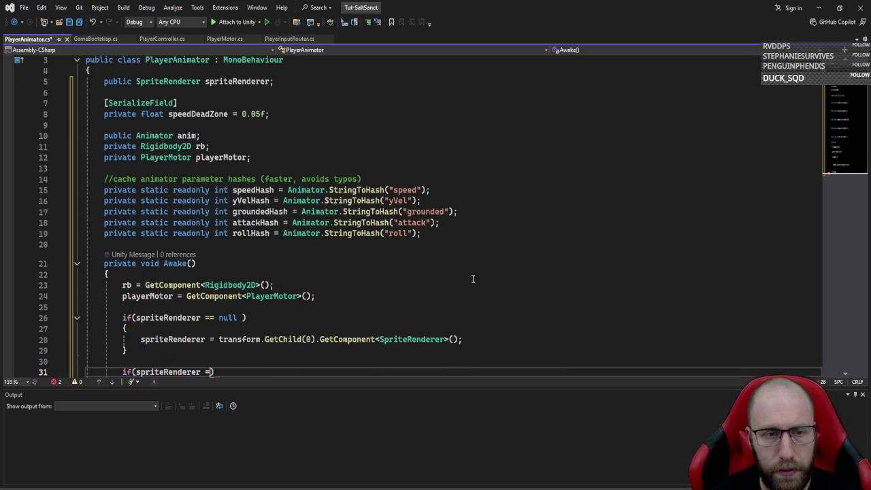
text(= null)
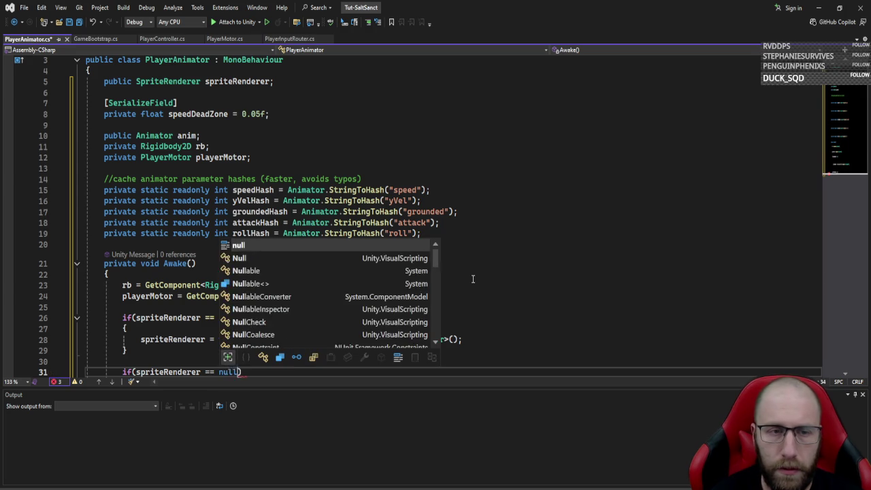
key(Return)
text(Debug./)
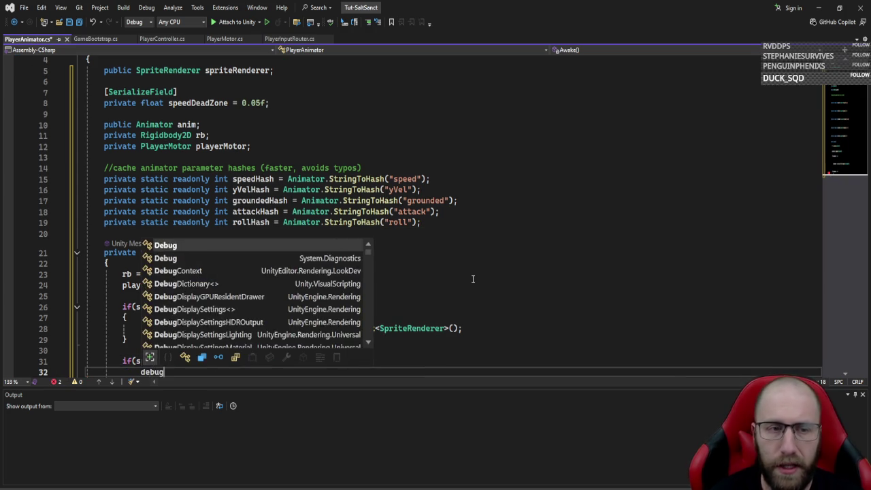
key(BackSpace)
text(LogE)
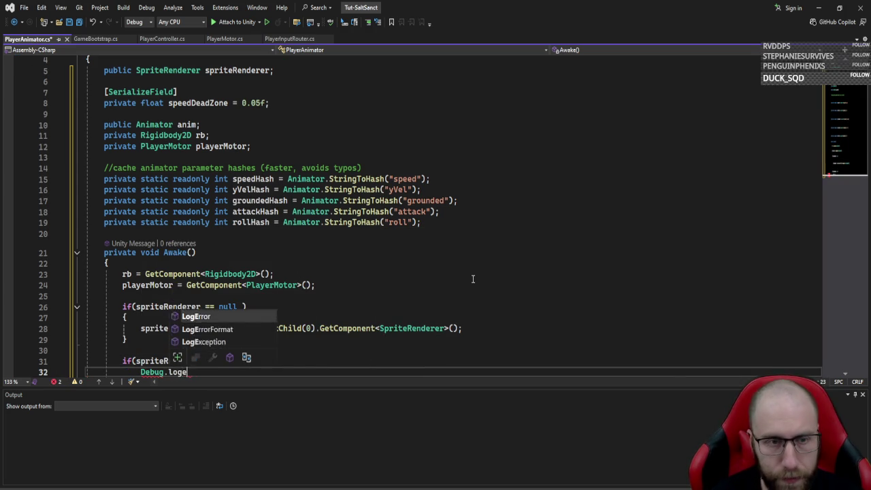
key(Tab)
text(("No spriter)
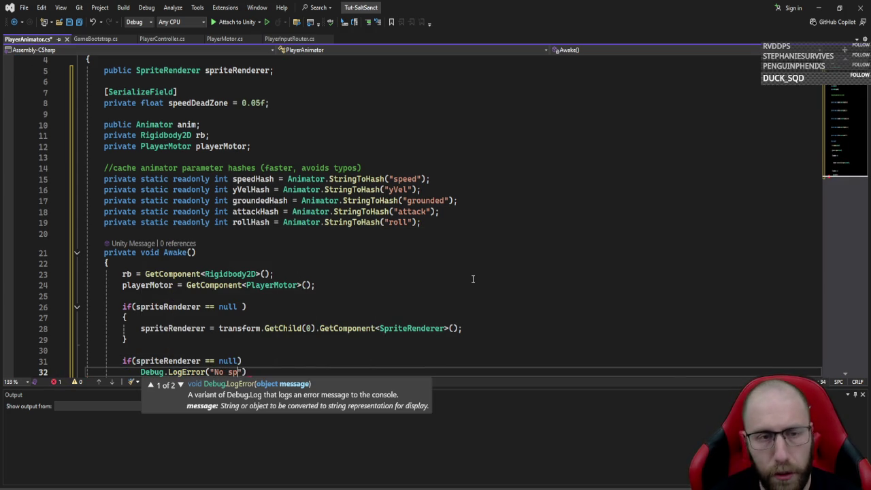
text(enderer found o)
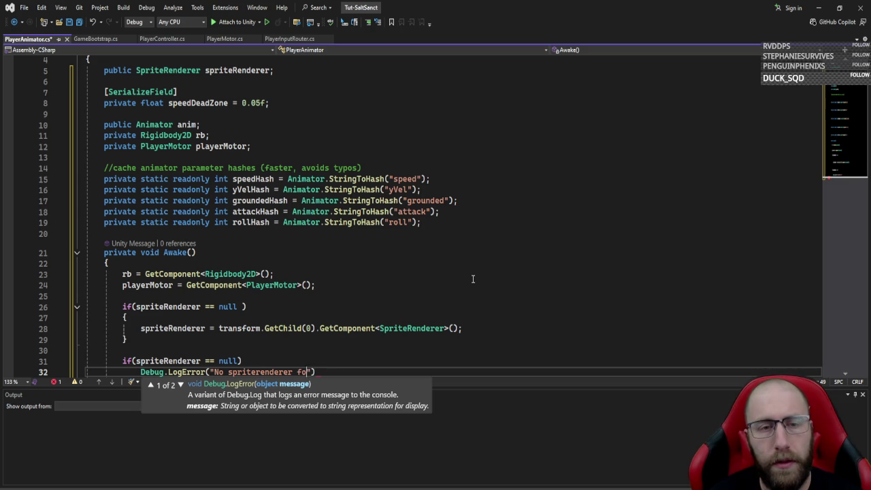
text(n child. Ple)
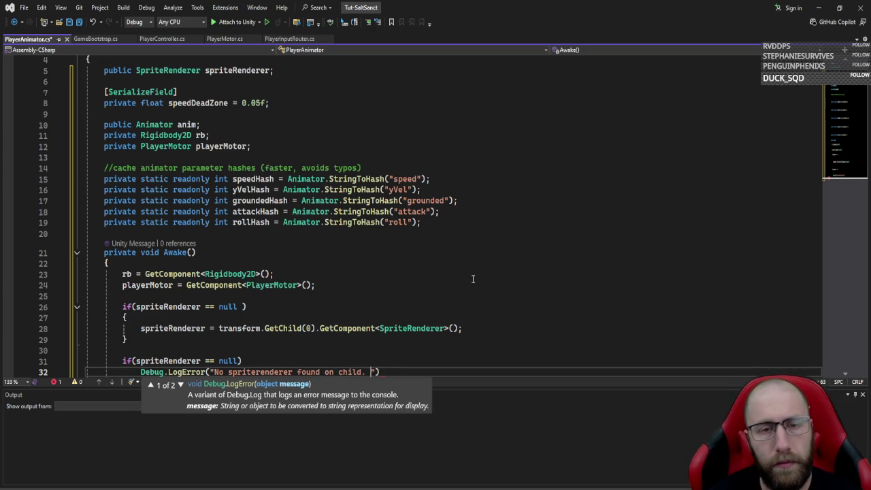
text(ase attach)
text( a sp)
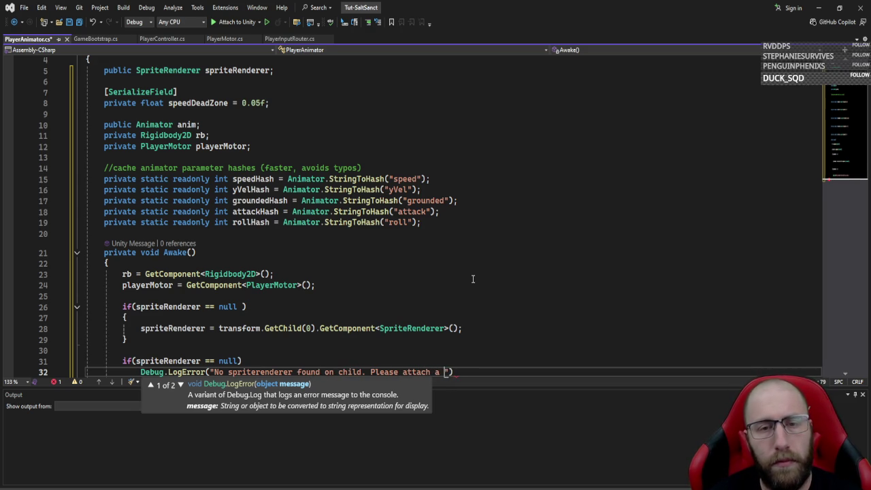
text(riterenderer)
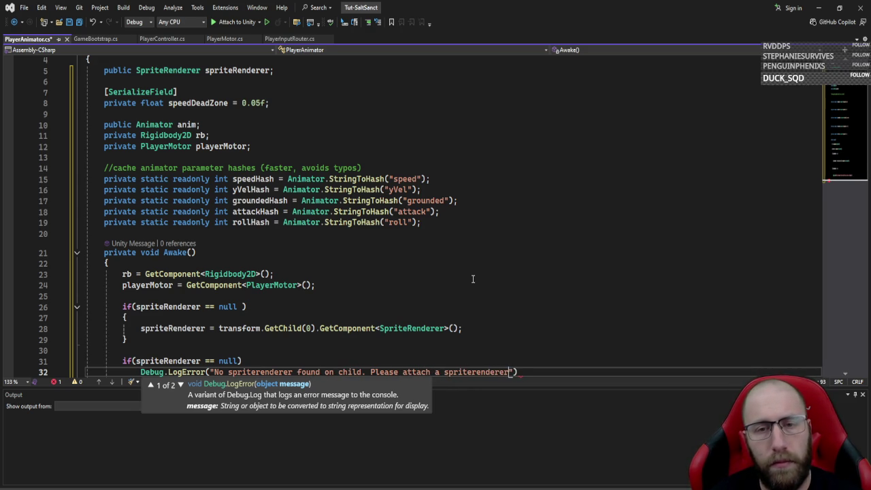
text( component.)
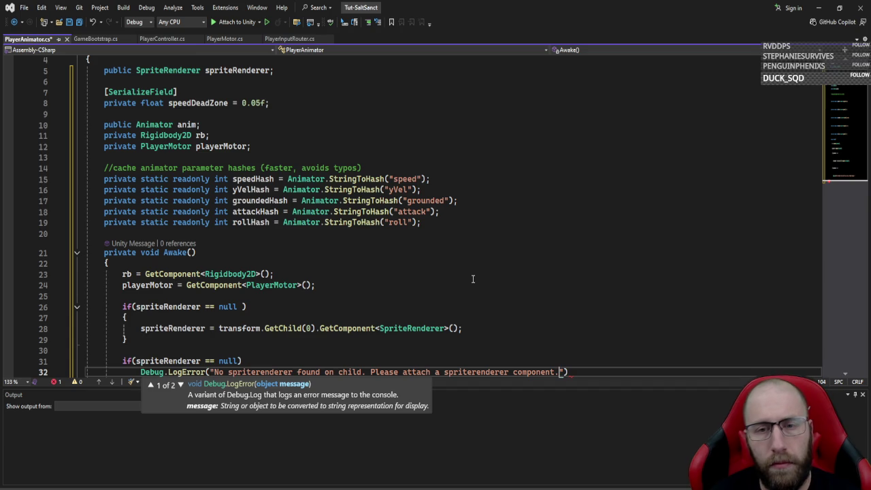
key(End)
text(;)
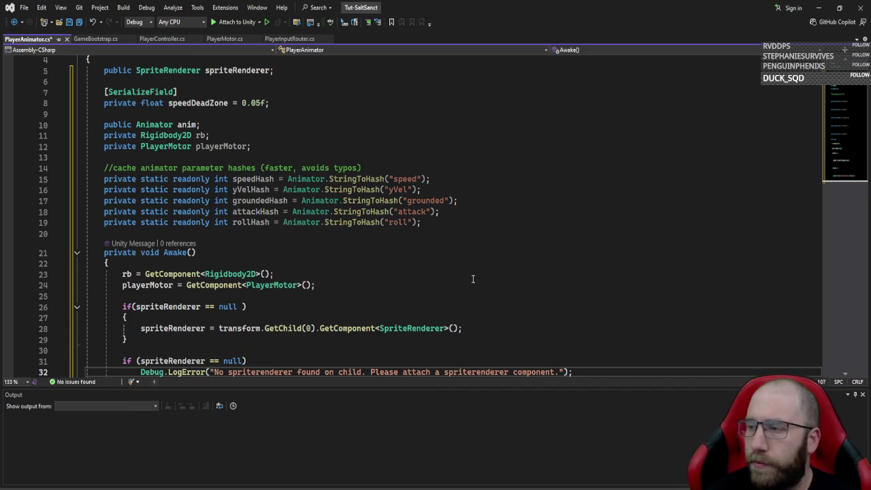
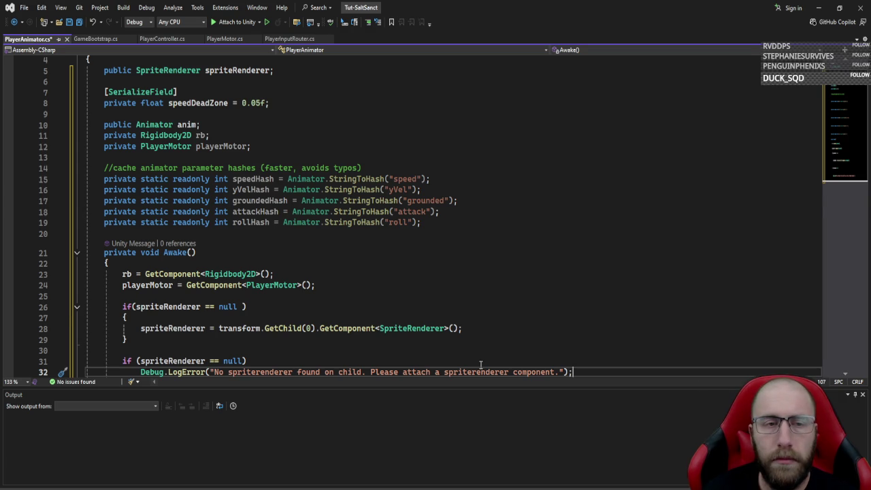
- Replace GetChild(0).GetComponent<SpriteRenderer>() with GetComponentInChildren<SpriteRenderer>() on line 28 and save
scroll(409, 288, down, 2)
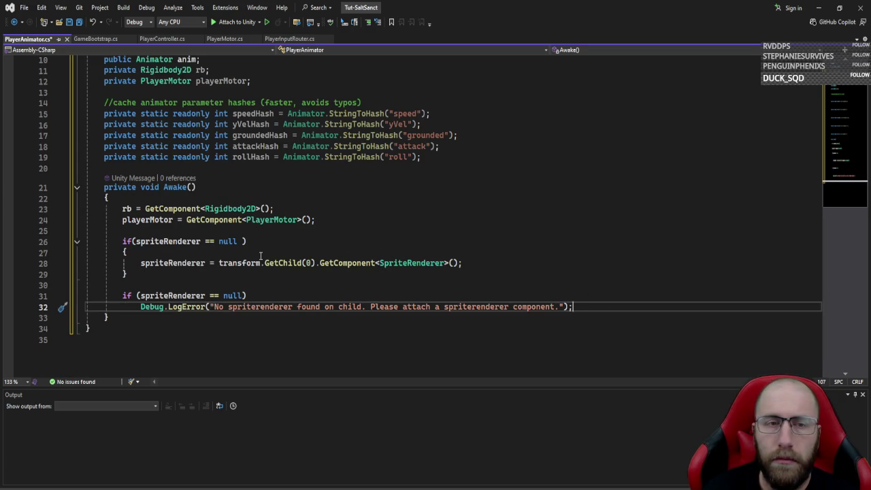
double_click(284, 262)
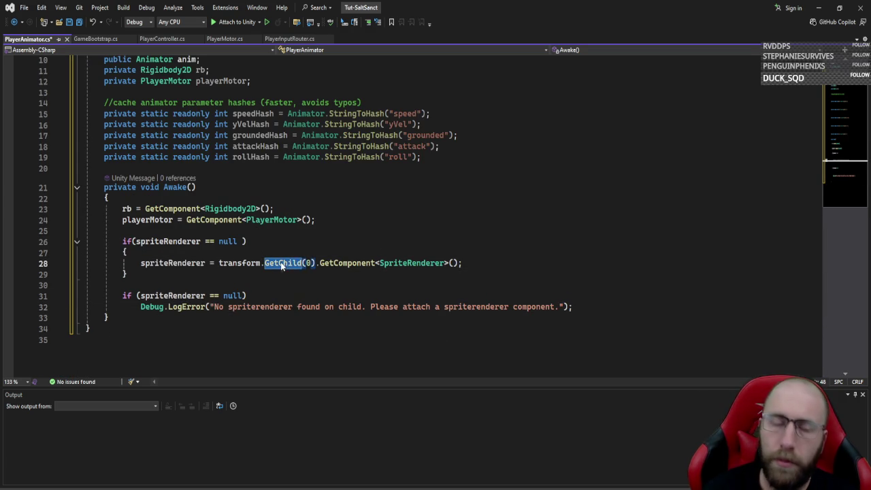
text(getcomp)
key(Down)
key(Down)
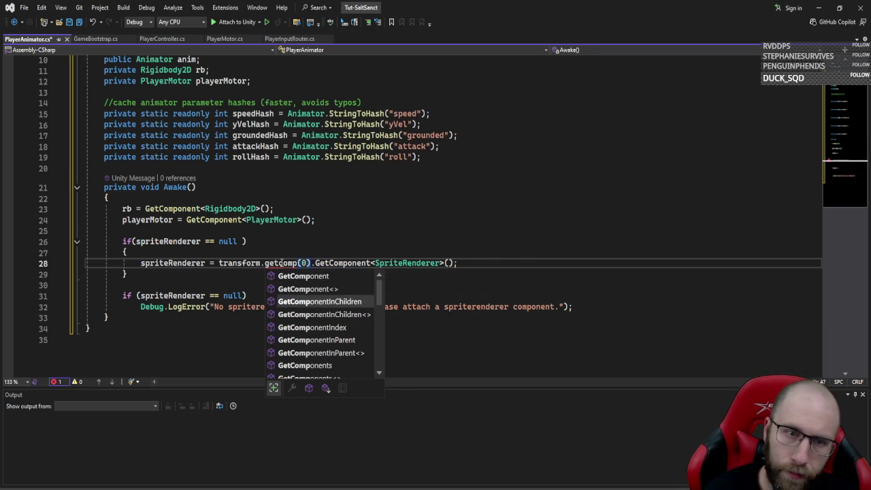
key(Tab)
key(Delete)
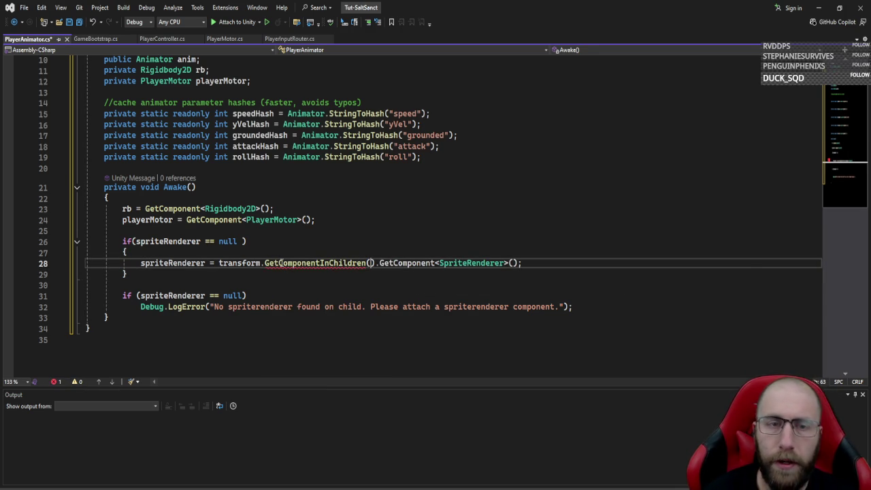
mouse_move(276, 263)
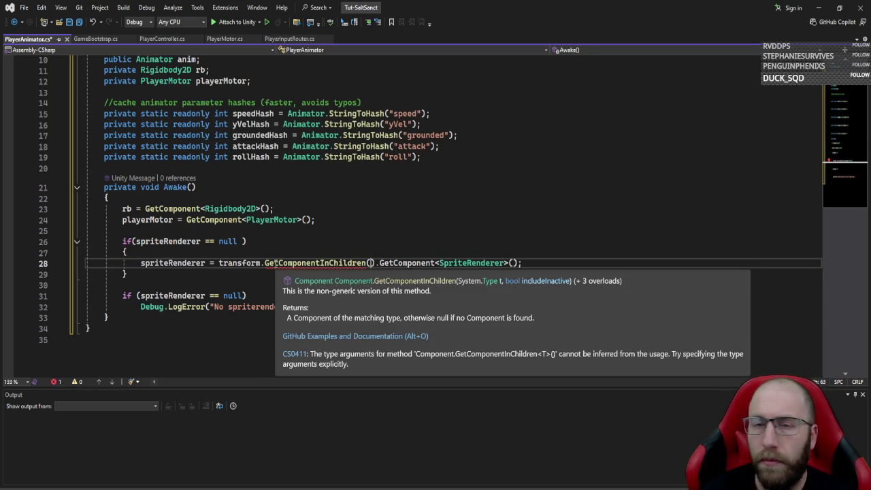
key(Delete)
key(Delete)
key(Delete)
key(BackSpace)
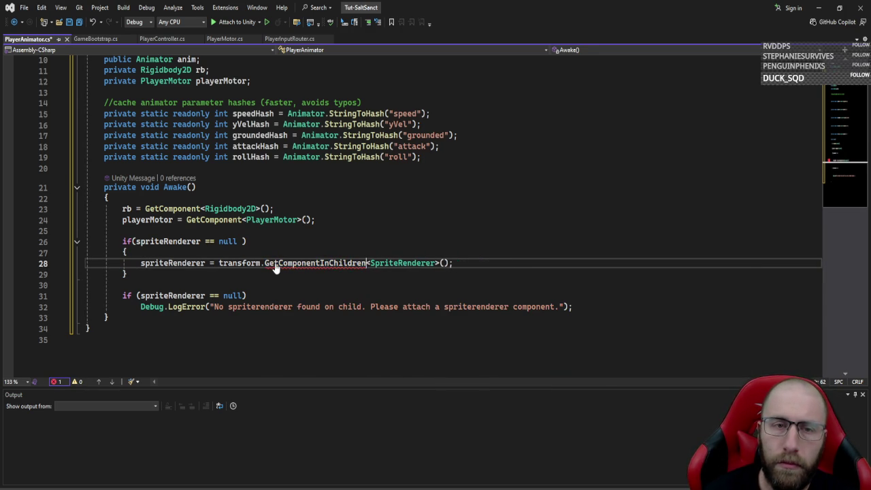
key(ctrl+s)
- Place the cursor at the closing brace of Awake, ready for new code
click(545, 337)
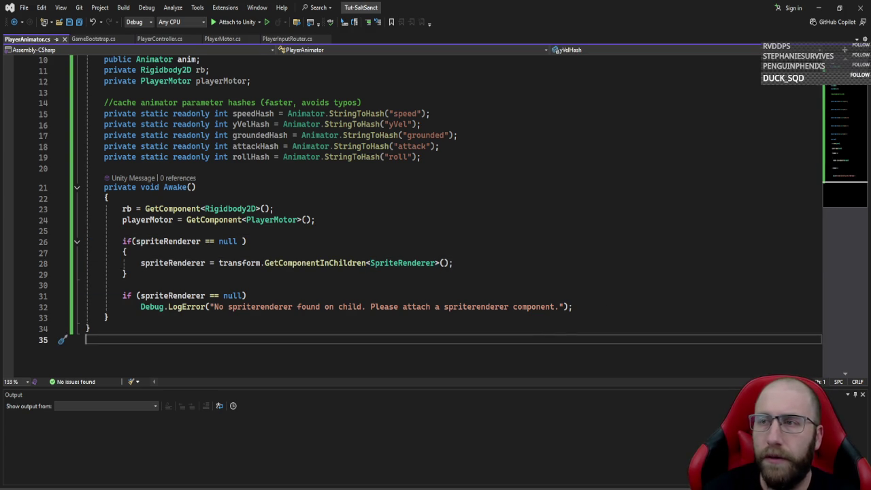
key(alt+Tab)
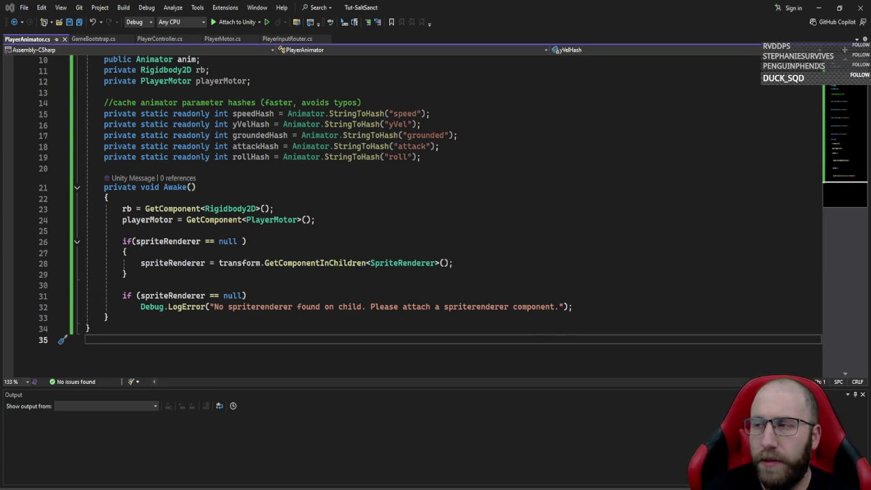
click(191, 319)
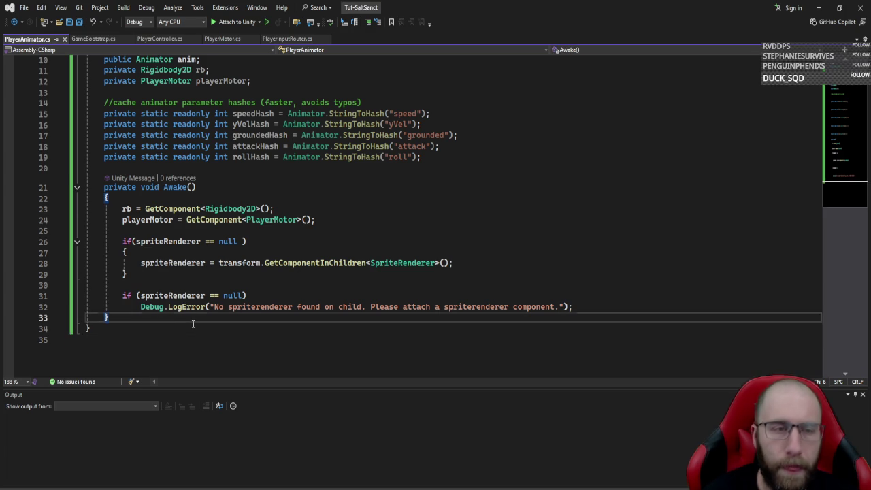
- Add an Update method that computes speedAbs = Mathf.Abs(rb.linearVelocityX)
key(Return)
key(Return)
text(upd)
key(Tab)
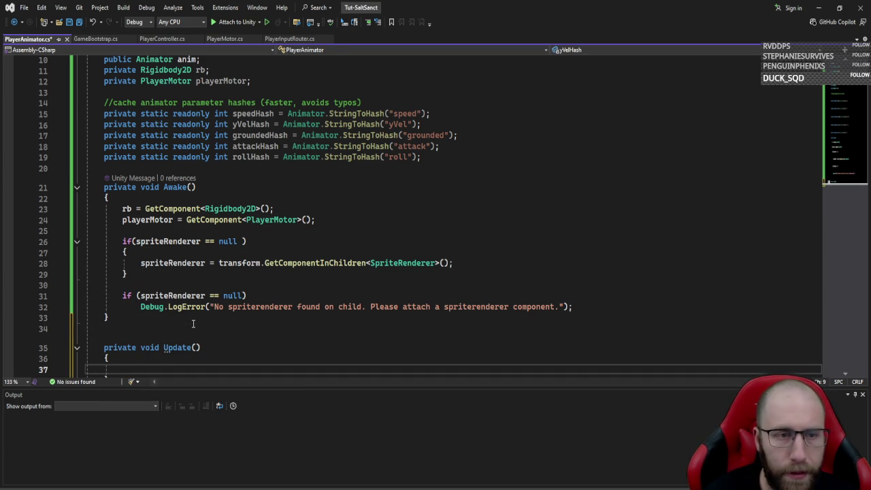
scroll(305, 224, down, 4)
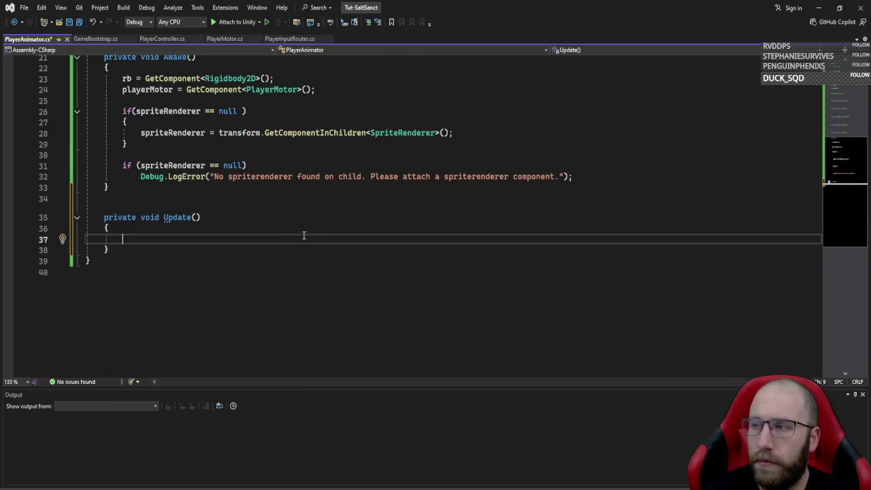
text(float )
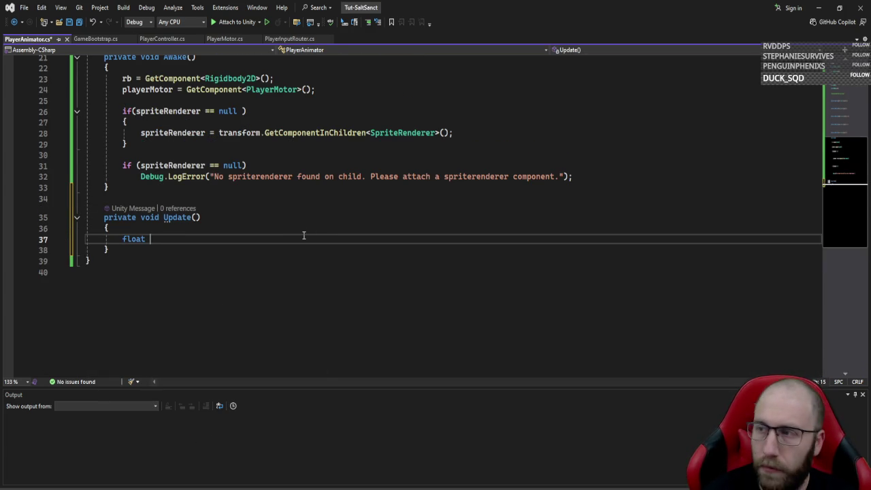
text(speedAbs)
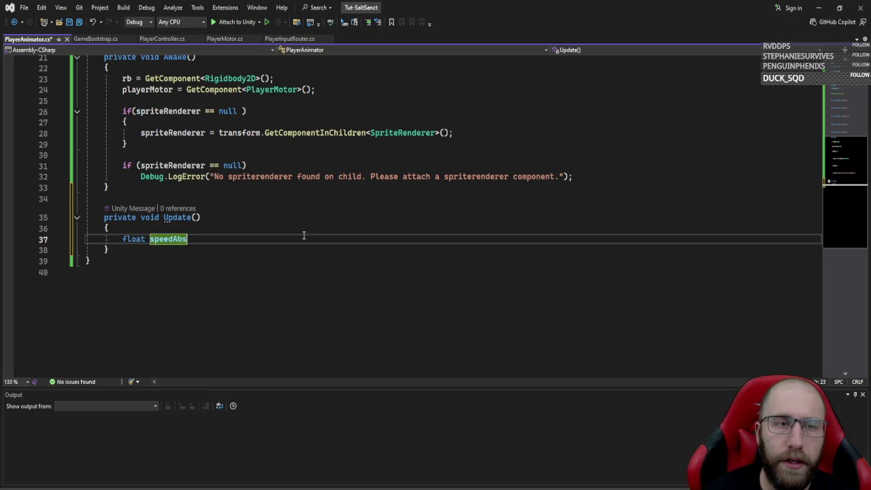
text( = mathf)
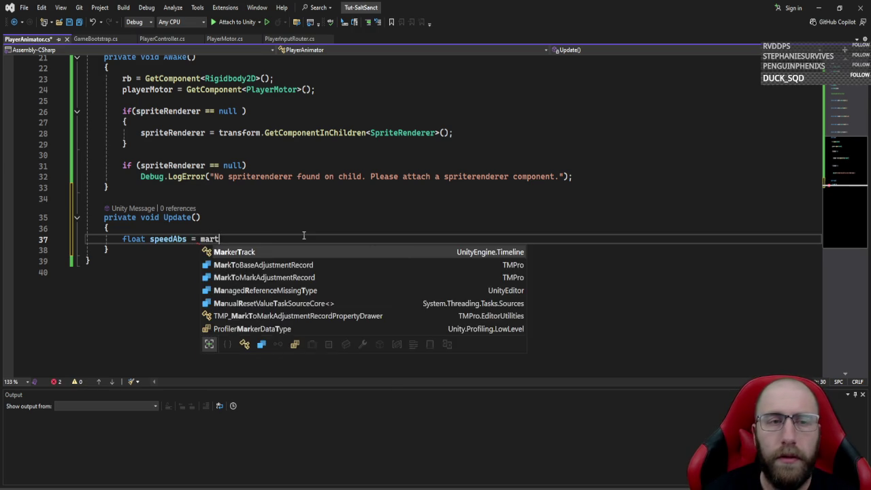
text(.)
key(Tab)
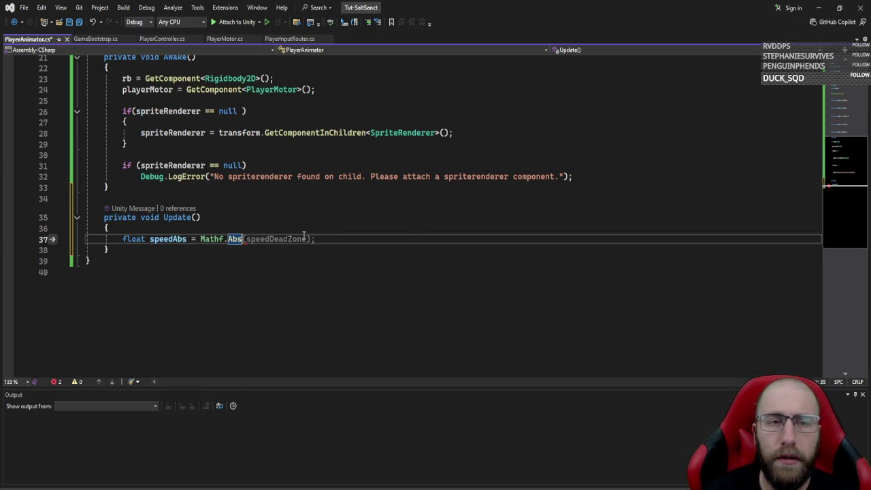
text((rb.line)
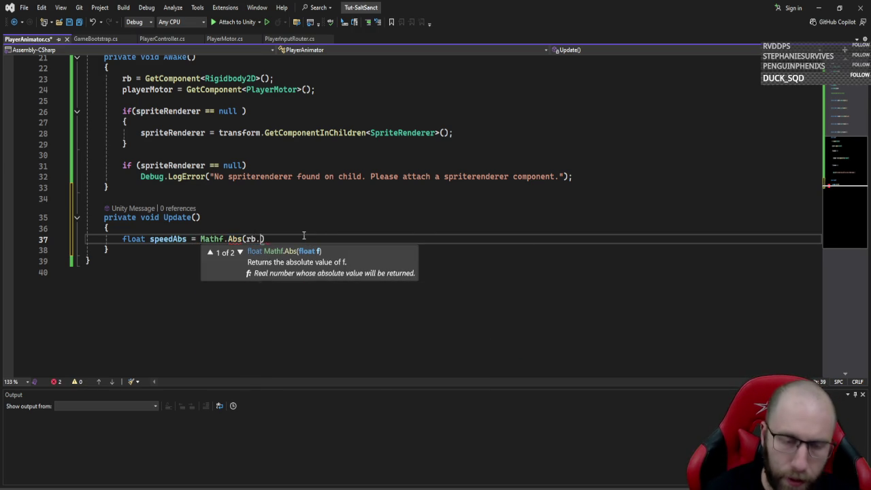
key(Down)
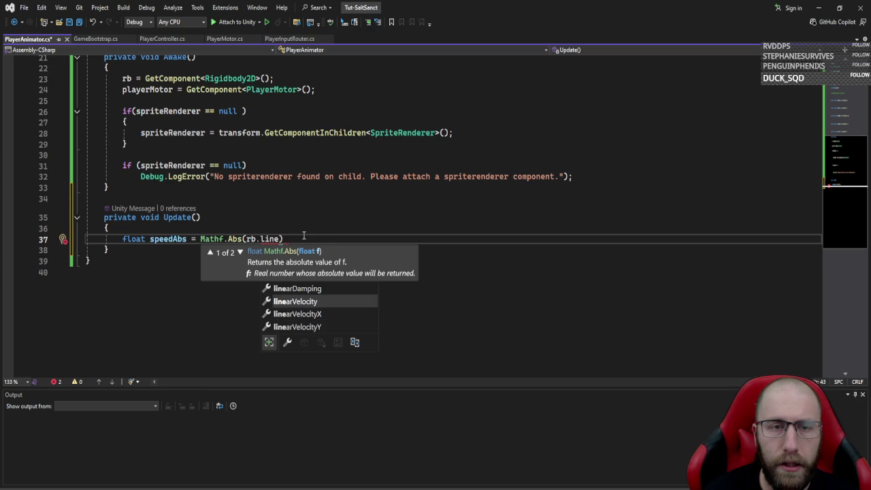
text(.x)
key(BackSpace)
key(BackSpace)
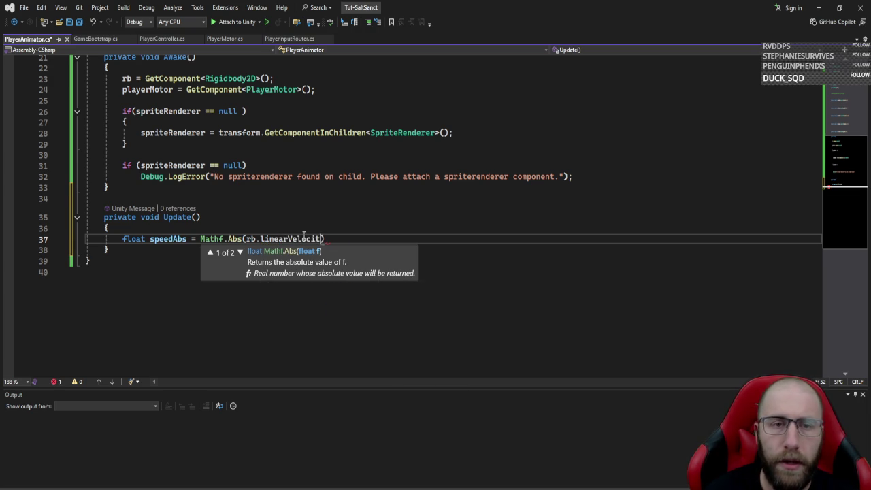
text(yX)
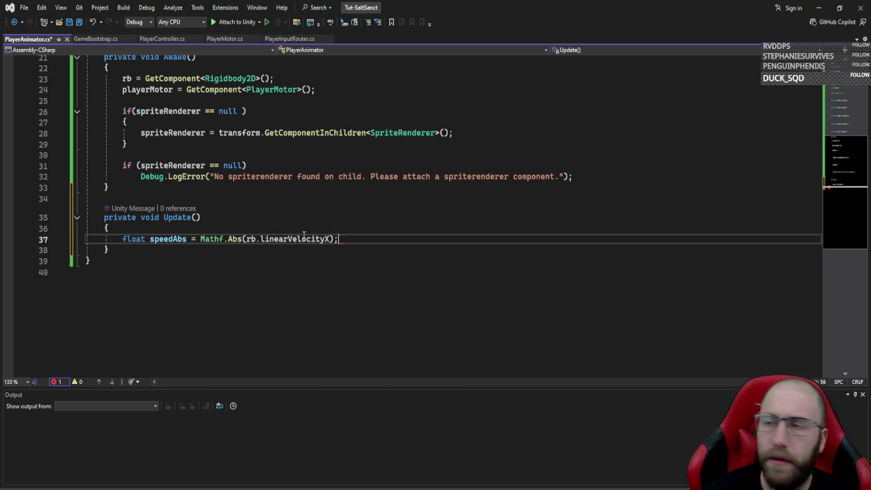
- Send the speed to the animator with anim.SetFloat(speedHash, speedAbs)
key(Return)
text(anim.SetFlo)
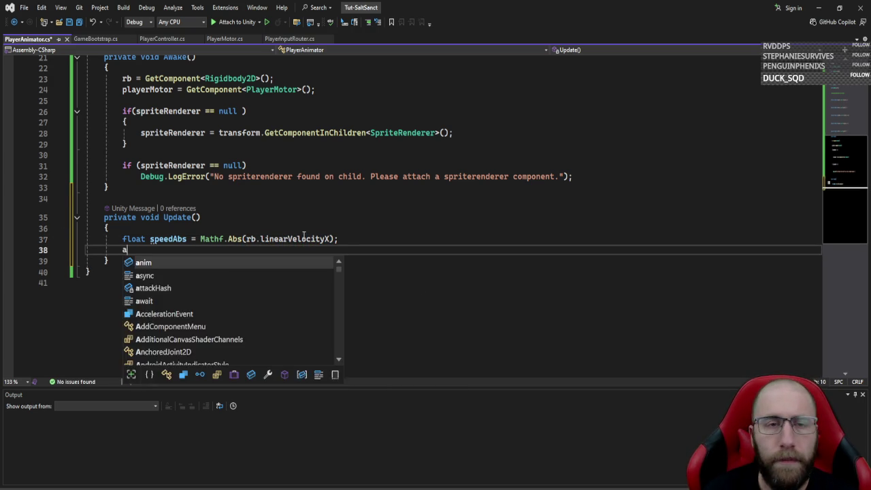
key(Tab)
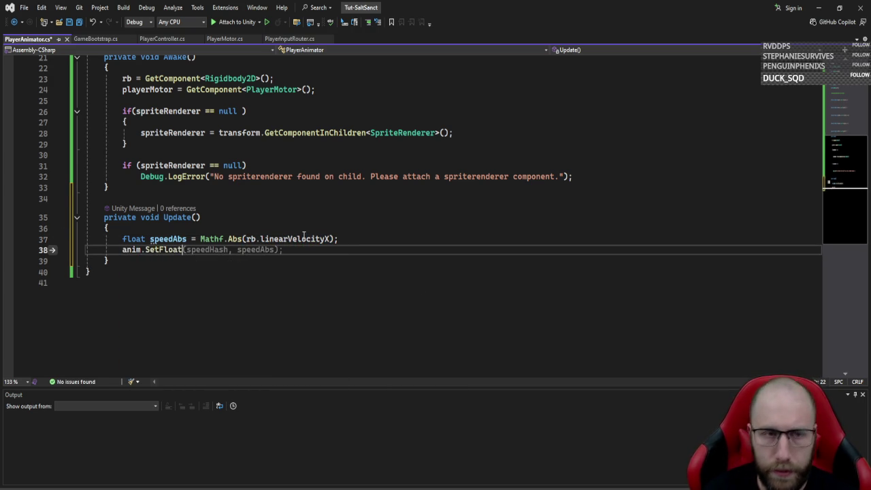
key(Tab)
- Add anim.SetFloat(yVelHash, rb.linearVelocityY) for the vertical velocity, fixing typos
key(Return)
text(ApplicationInstallMode.)
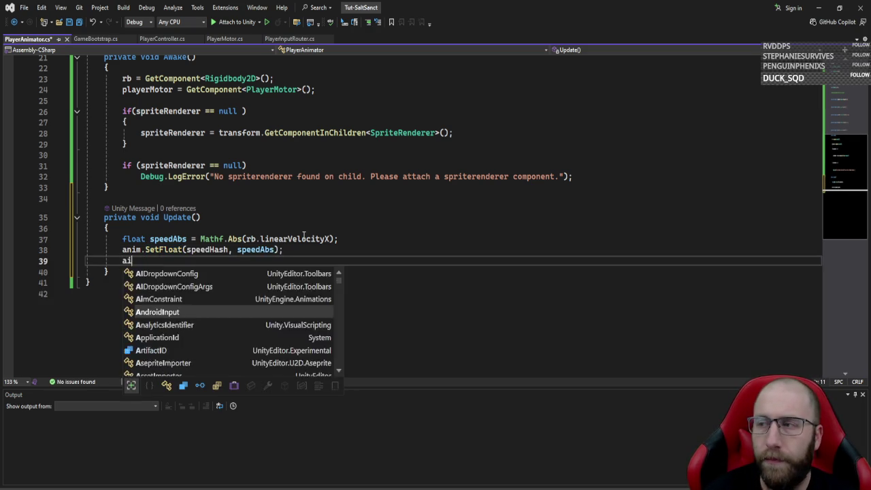
key(BackSpace)
key(ctrl+BackSpace)
text(anim.SetFlo)
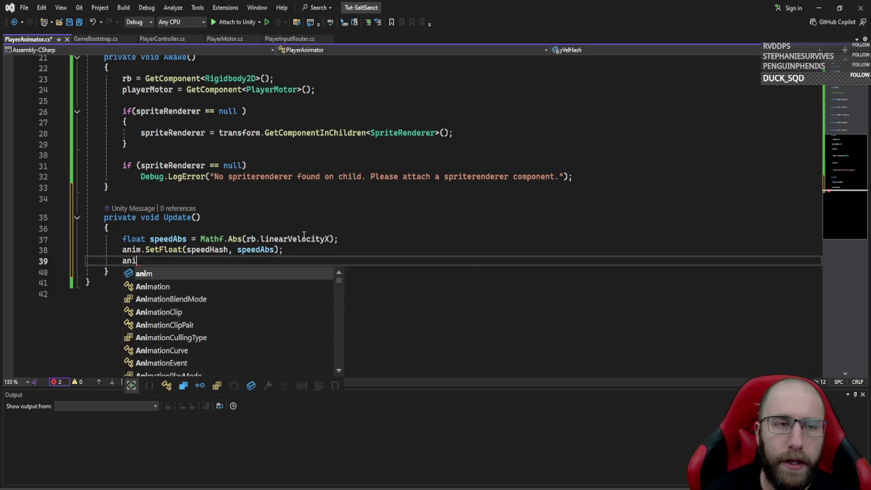
key(Tab)
text((vb)
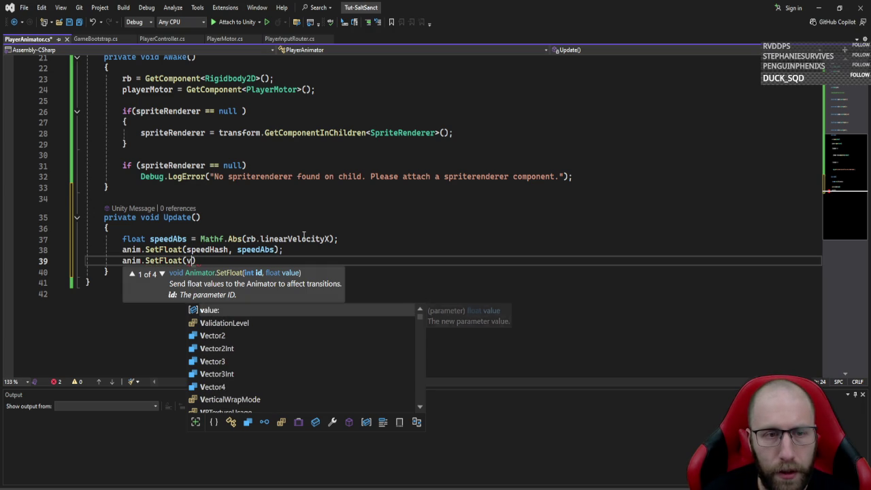
key(BackSpace)
key(BackSpace)
text(yv)
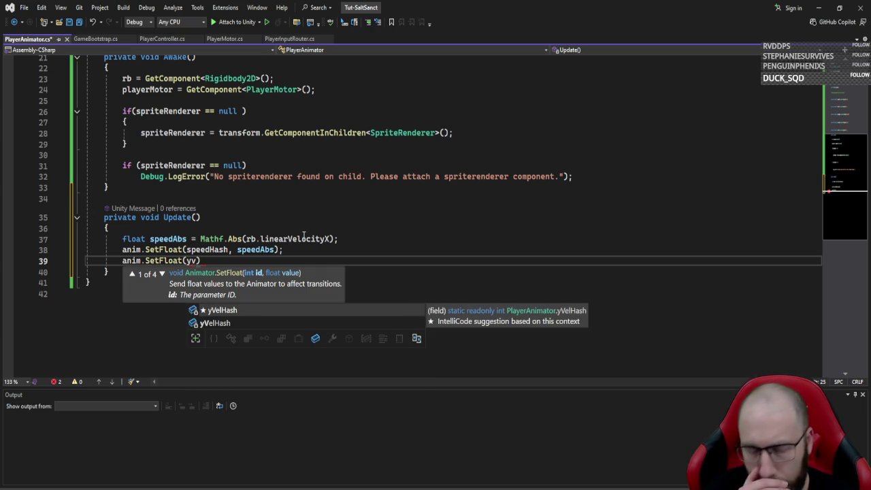
key(Tab)
text(, )
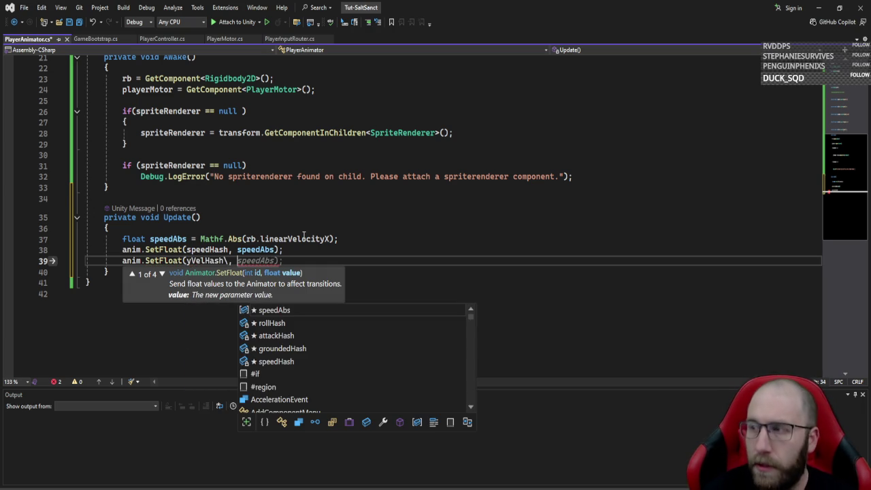
text(rb.linearVelocityY)
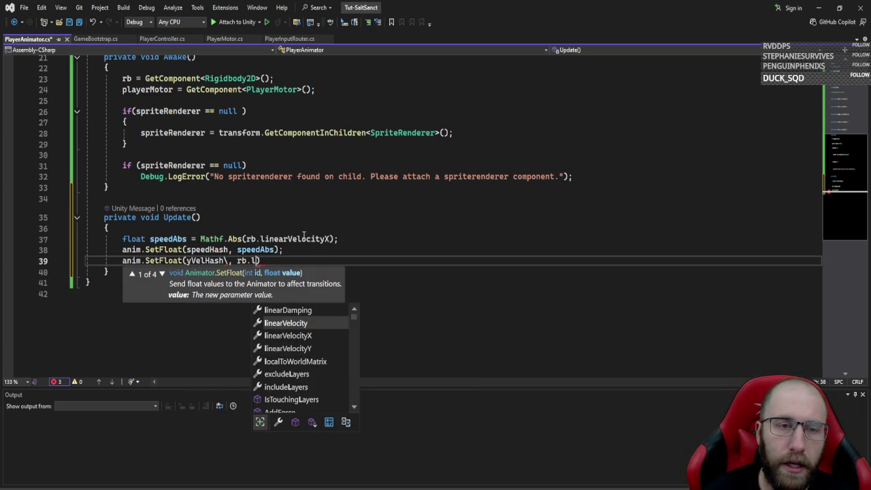
key(ctrl+Left)
key(ctrl+Left)
key(ctrl+Left)
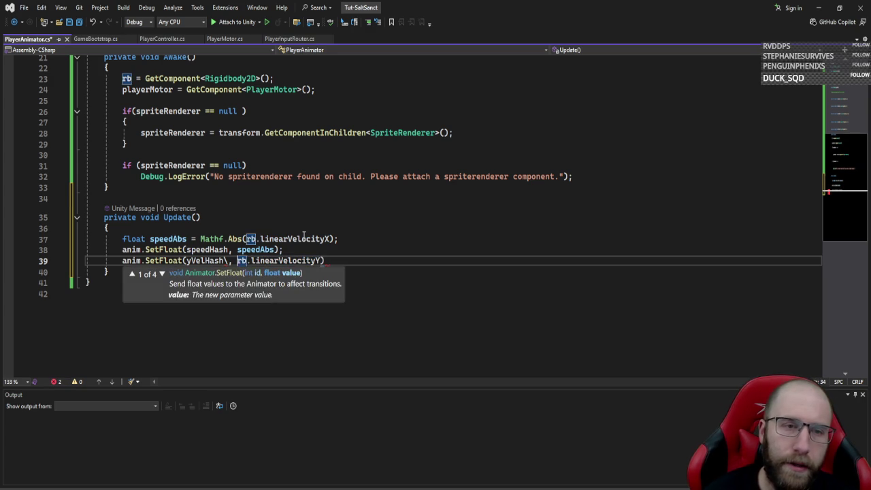
key(BackSpace)
key(ctrl+Right)
key(End)
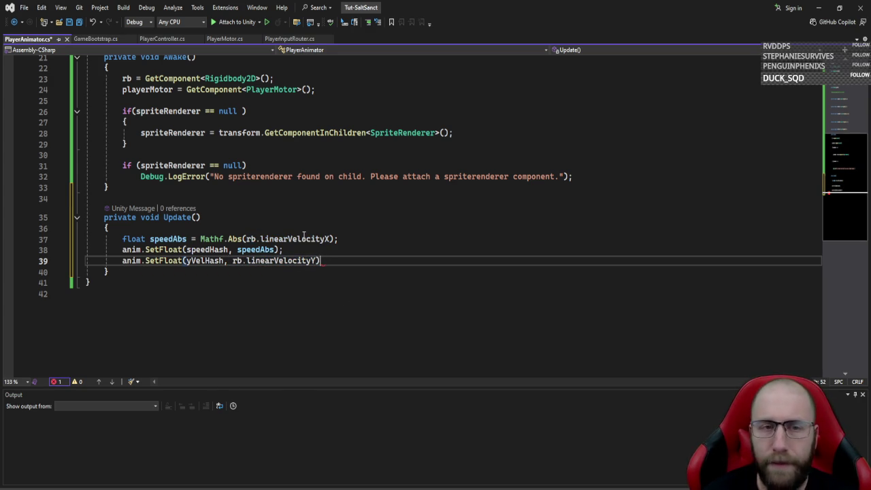
text(;)
- Start anim.SetBool(groundedHash, playerMotor != null && playerMotor…) for the grounded flag
key(Return)
text(anim.setbo)
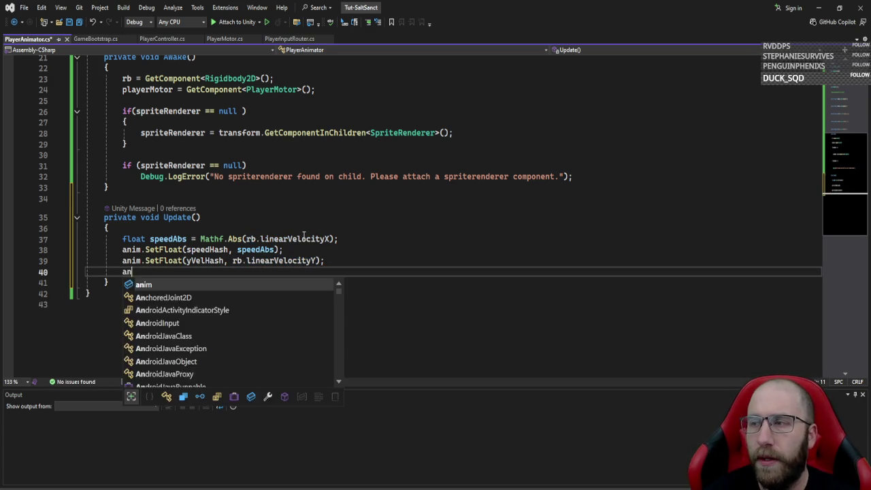
key(Down)
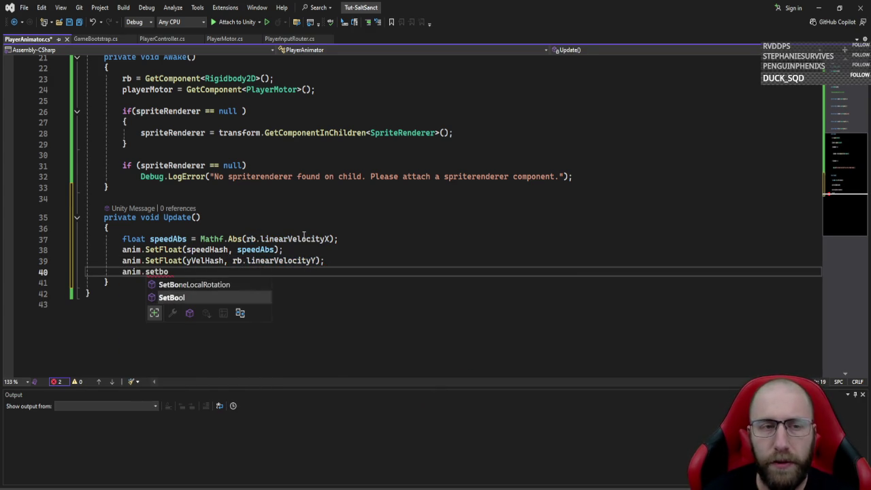
key(Tab)
text(()
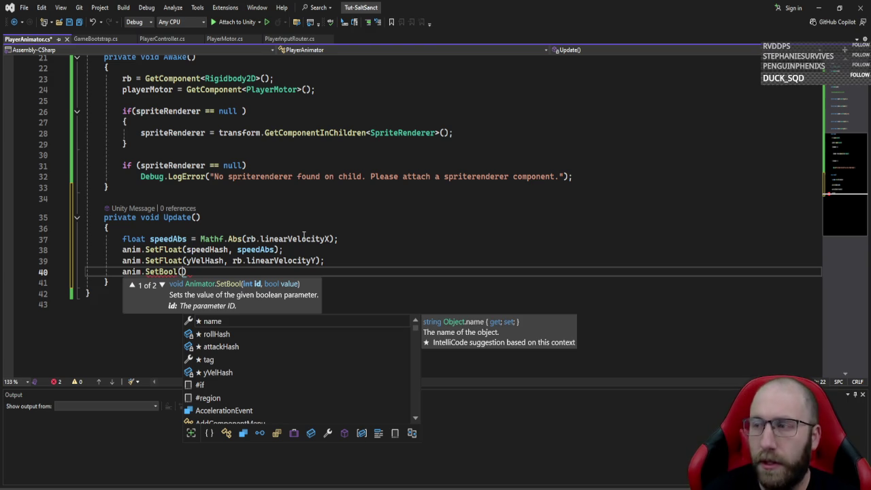
text(grou)
key(Tab)
text(, motor)
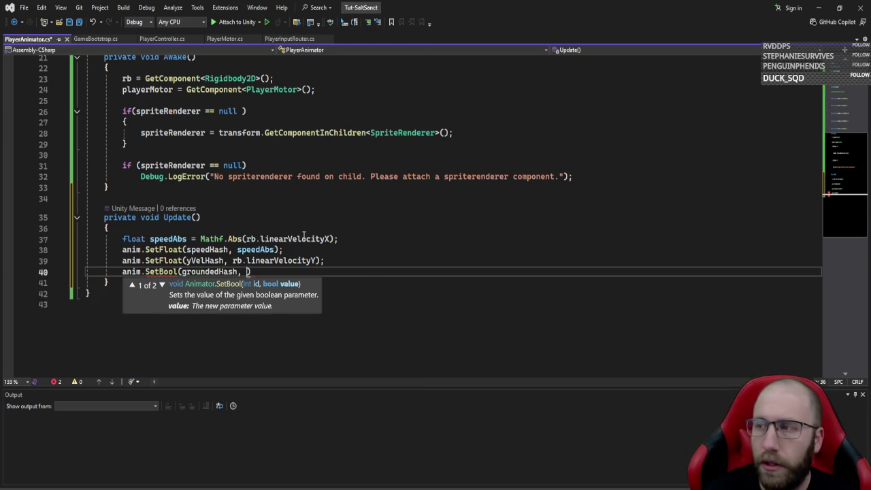
key(Tab)
text(!= null )
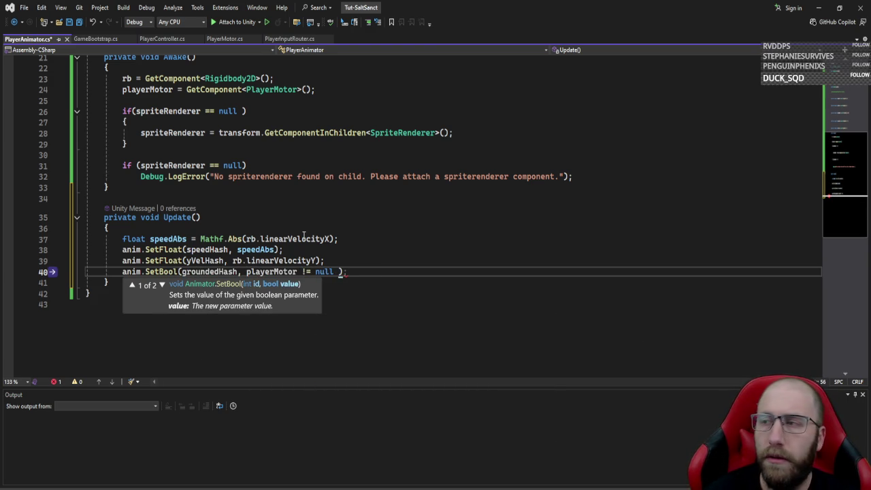
text(&& pl)
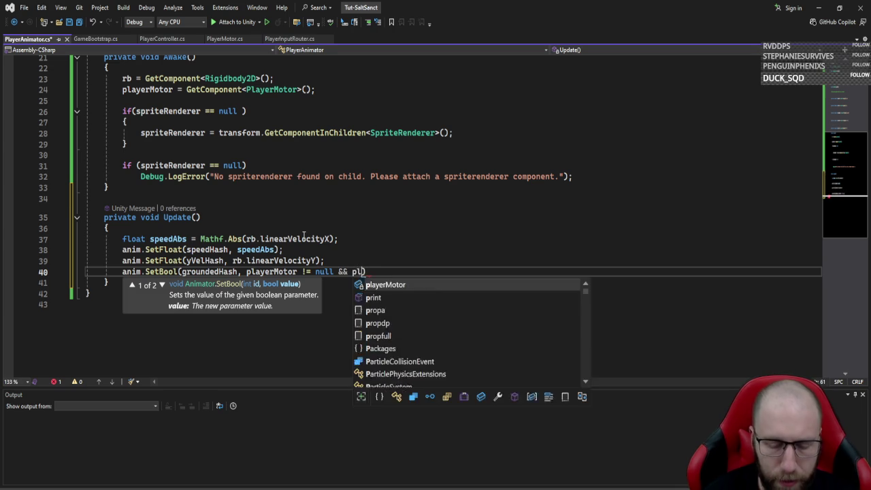
key(Tab)
- Complete the grounded condition with playerMotor.isGrounded and save PlayerAnimator.cs
text(,)
key(Return)
key(BackSpace)
key(BackSpace)
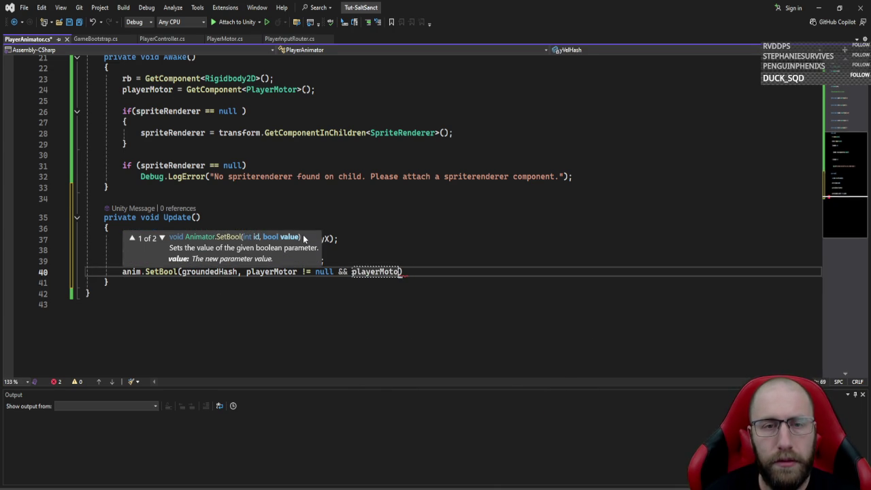
text(r.is)
key(Down)
key(Tab)
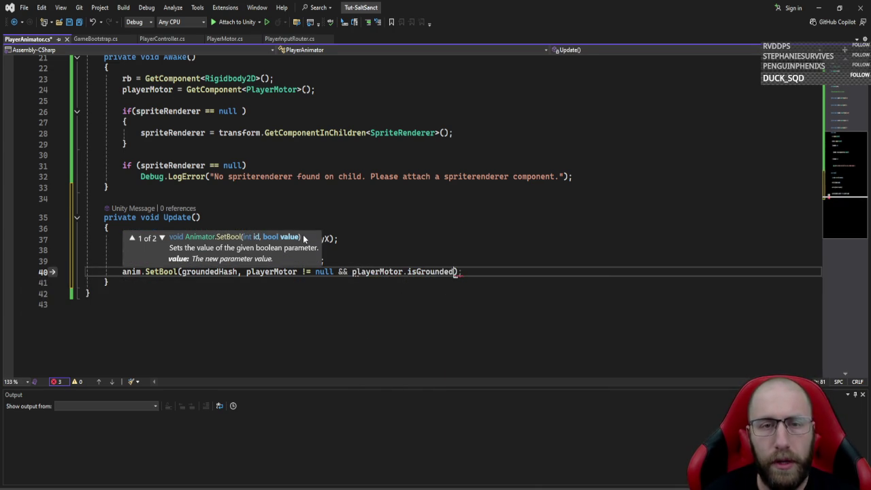
text())
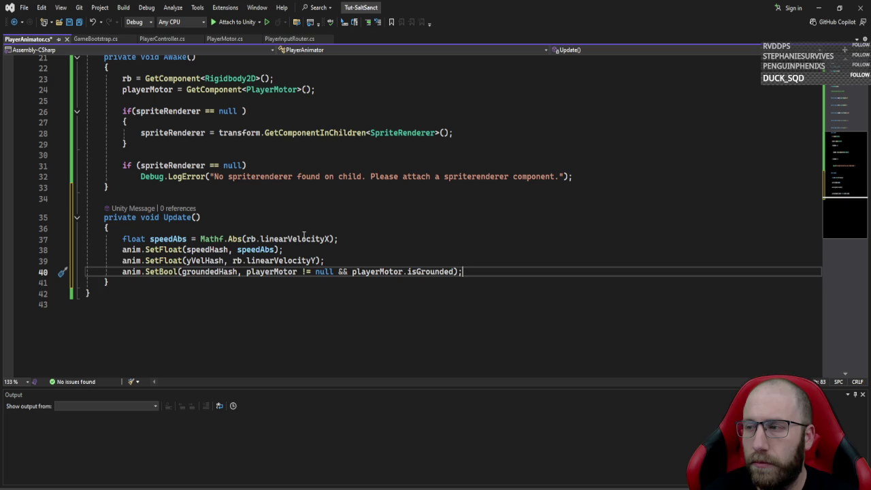
key(ctrl+s)
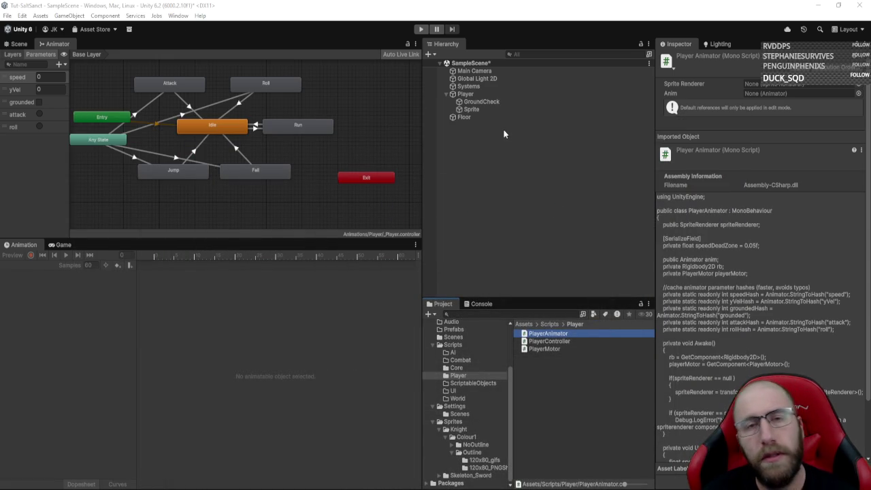
- Add PlayerAnimator to the Player, assign the child Sprite as its sprite renderer, and enter Play mode
click(487, 94)
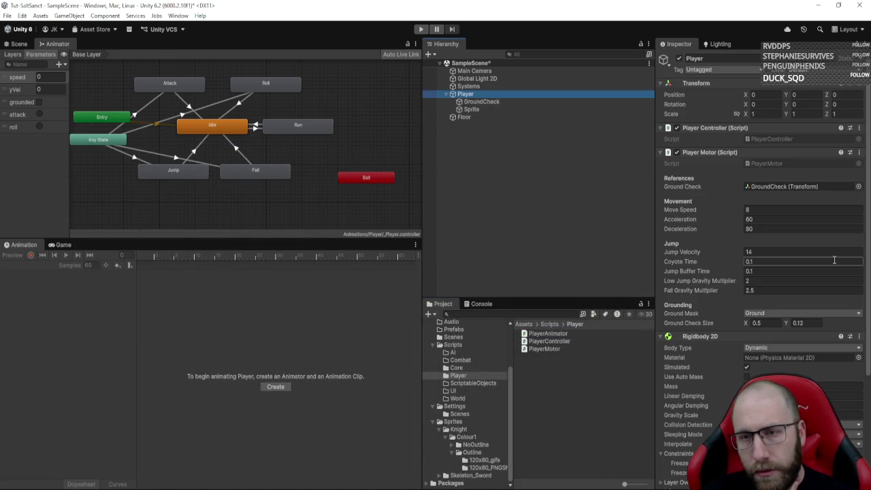
scroll(764, 328, down, 3)
scroll(764, 328, up, 3)
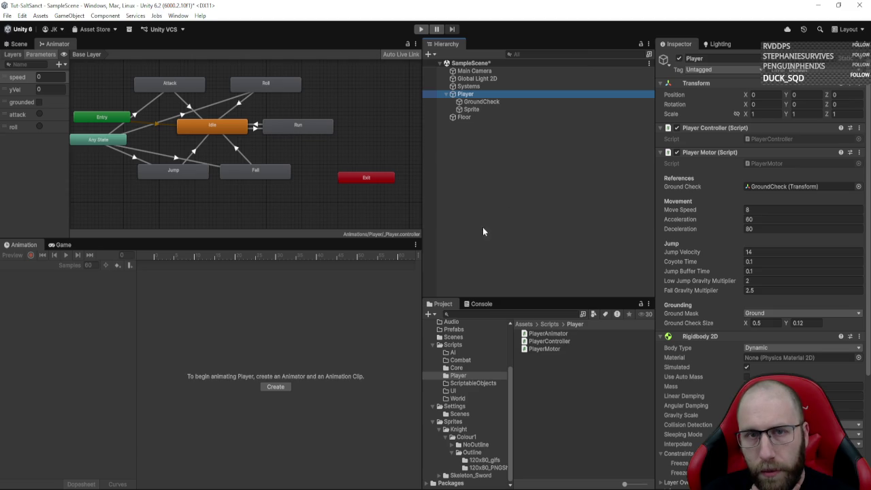
mouse_move(562, 335)
mouse_down()
mouse_move(637, 298)
mouse_move(706, 120)
mouse_up()
mouse_move(469, 109)
mouse_down()
mouse_move(771, 150)
mouse_move(490, 110)
mouse_move(771, 167)
mouse_up()
click(421, 29)
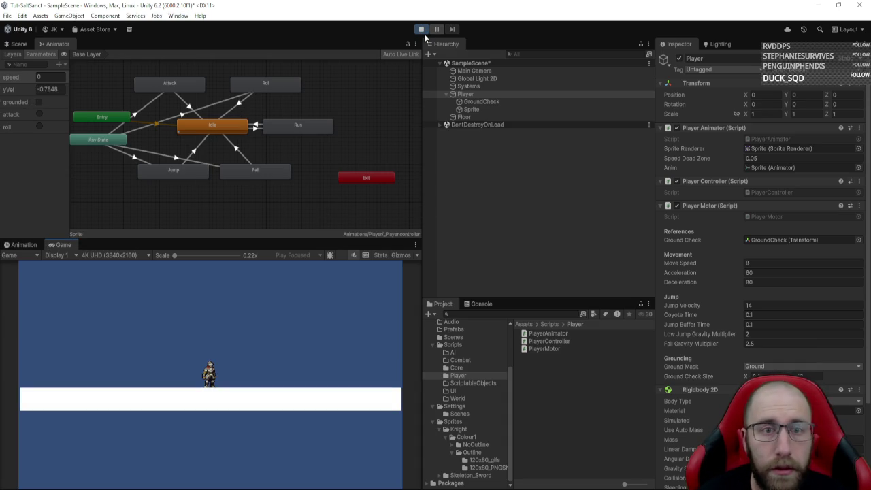
click(416, 244)
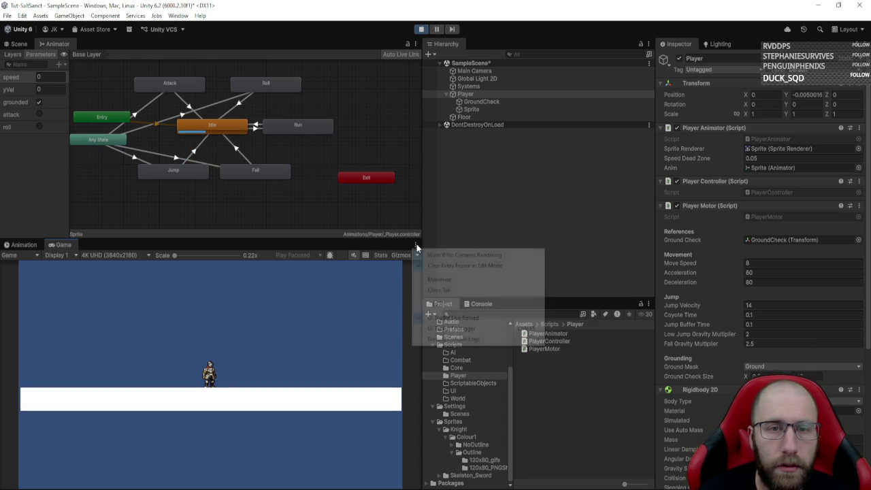
- Maximize the Game view and run the knight left and right with a few jumps
click(490, 280)
key(d)
key(a)
key(space)
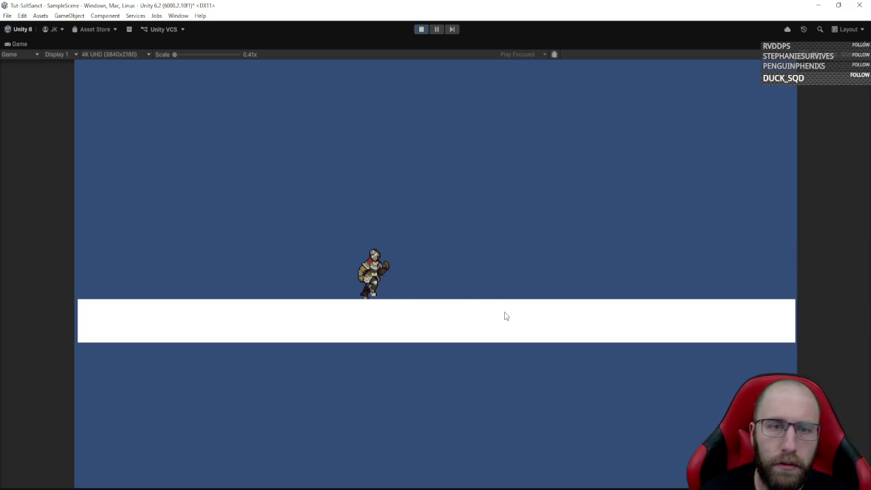
key(space)
key(a)
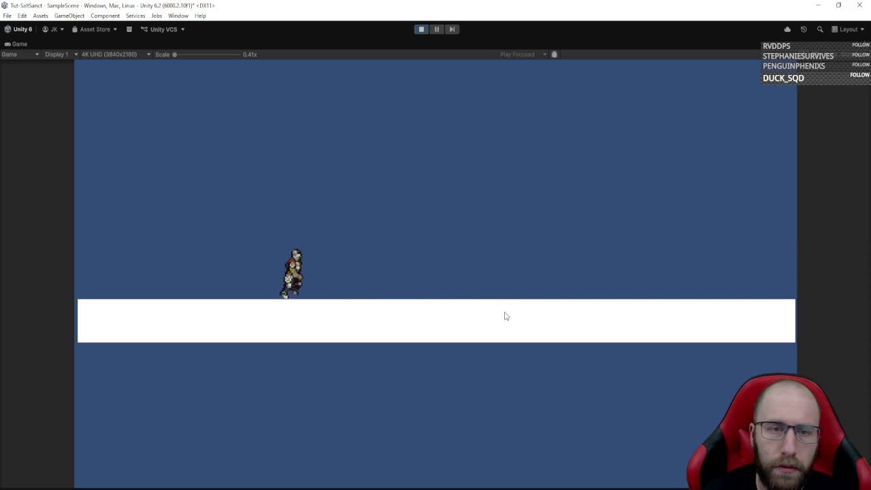
key(d)
key(a)
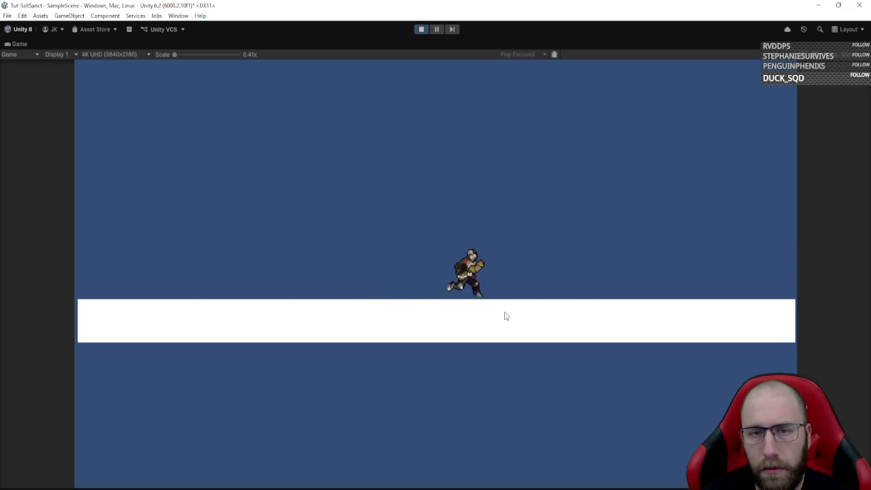
key(space)
- Check the knight flips when changing direction, then stop Play mode
key(space)
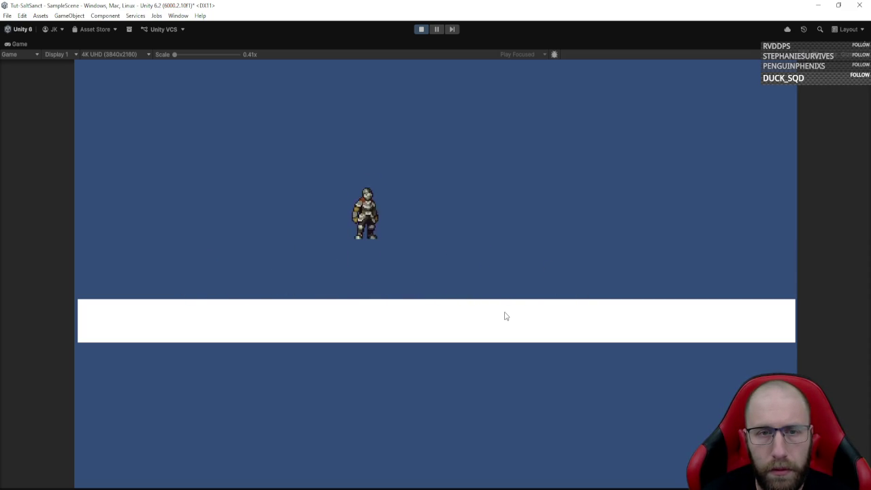
key(space)
key(a)
key(d)
key(a)
key(d)
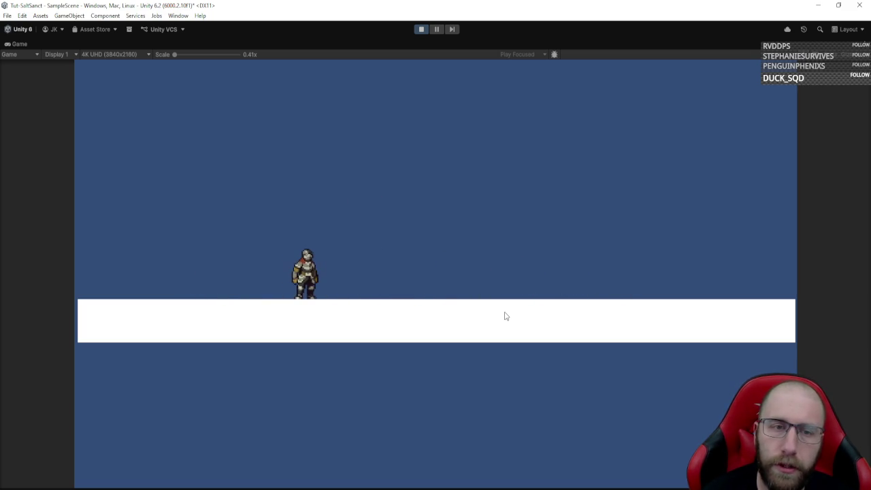
key(a)
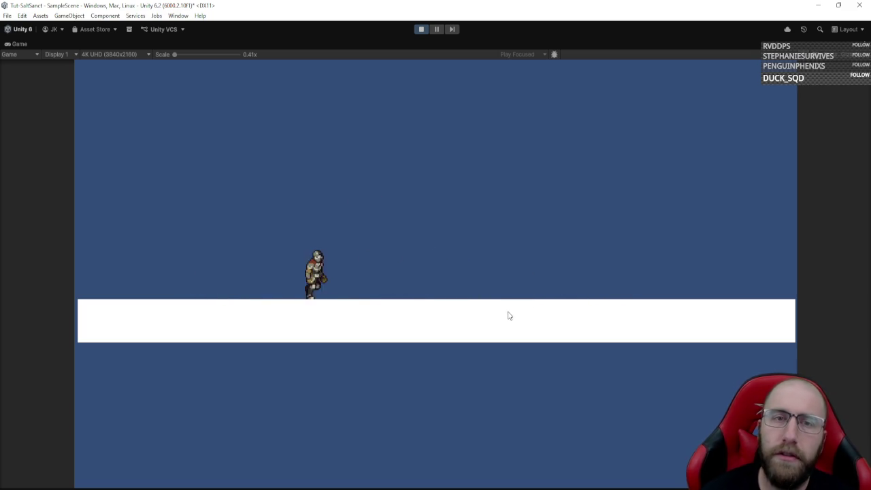
click(421, 30)
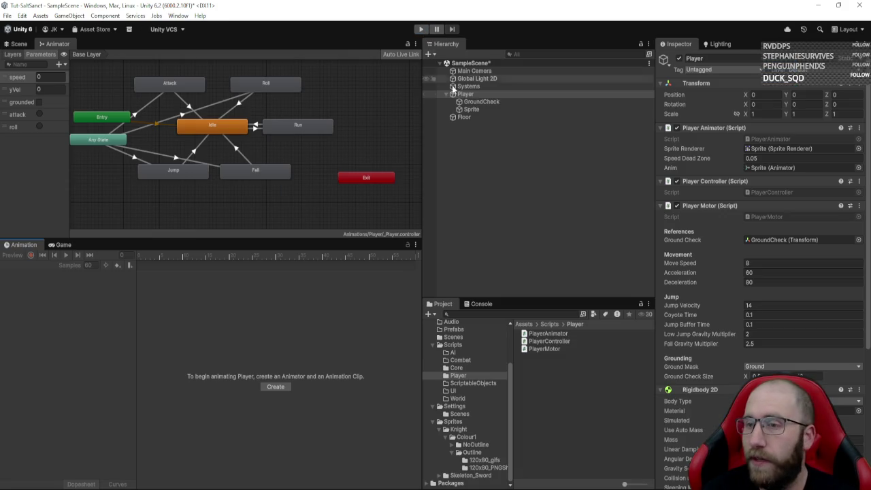
- Lower Move Speed from 8 and play-test the knight walking both ways
drag(741, 264, 717, 270)
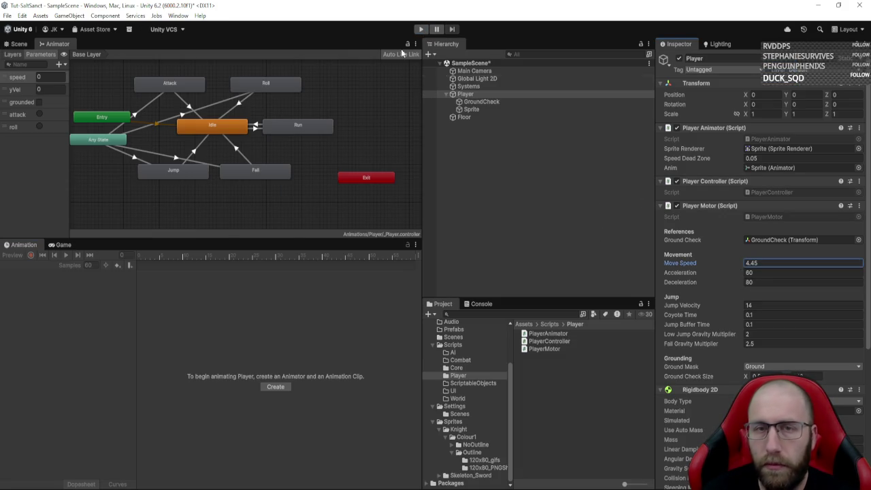
click(421, 30)
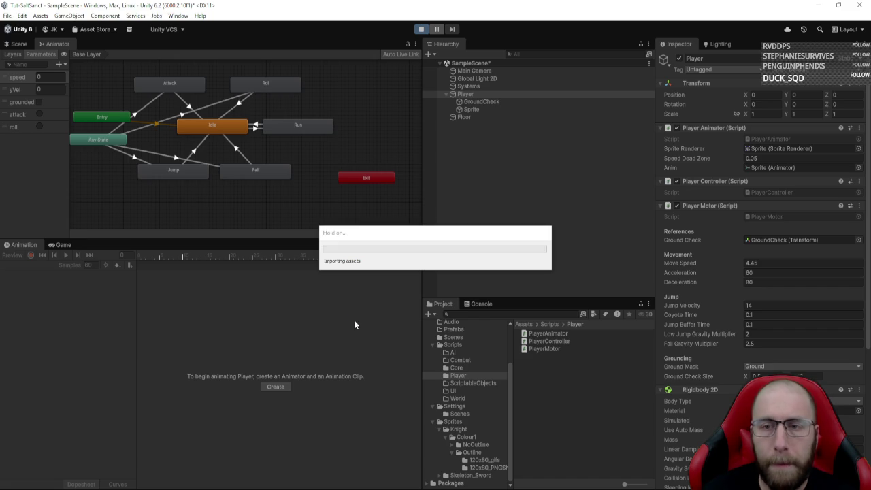
key(d)
key(a)
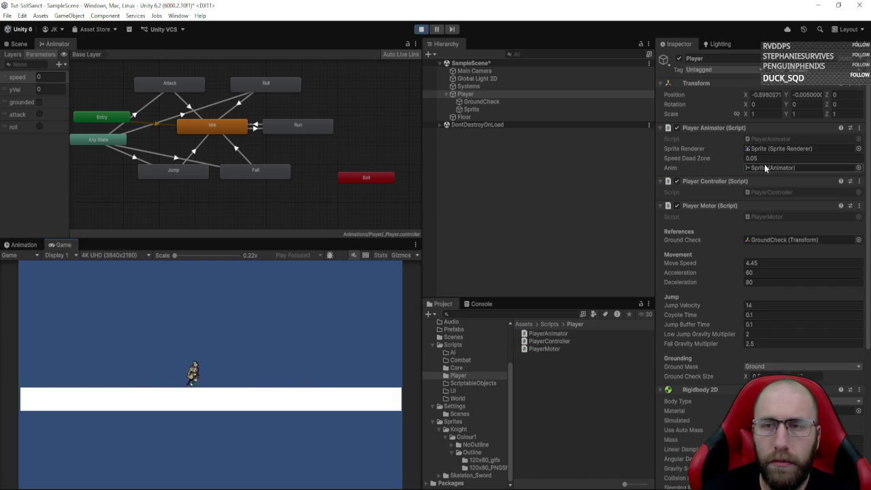
drag(728, 263, 706, 268)
key(d)
- Tune Move Speed between about 3.43 and 4.14 while walking, then stop and edit it to 3.9
click(278, 372)
key(d)
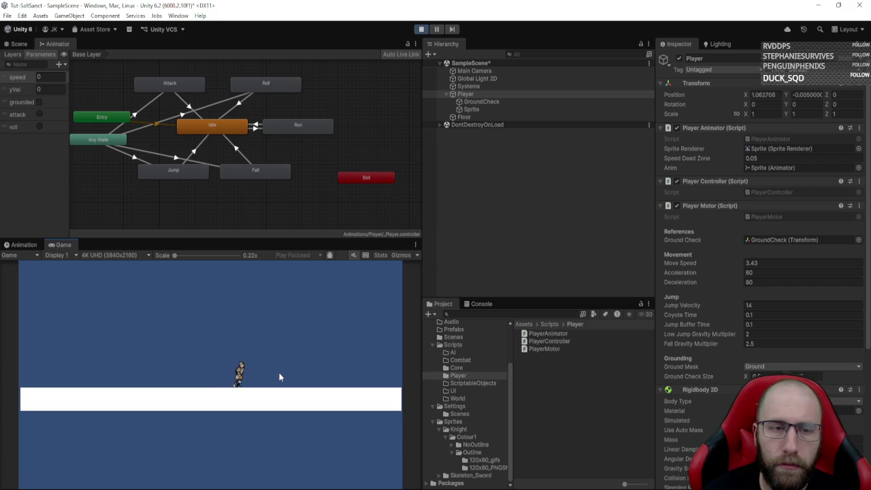
key(a)
mouse_move(708, 261)
mouse_down()
mouse_move(344, 361)
mouse_move(698, 270)
mouse_up()
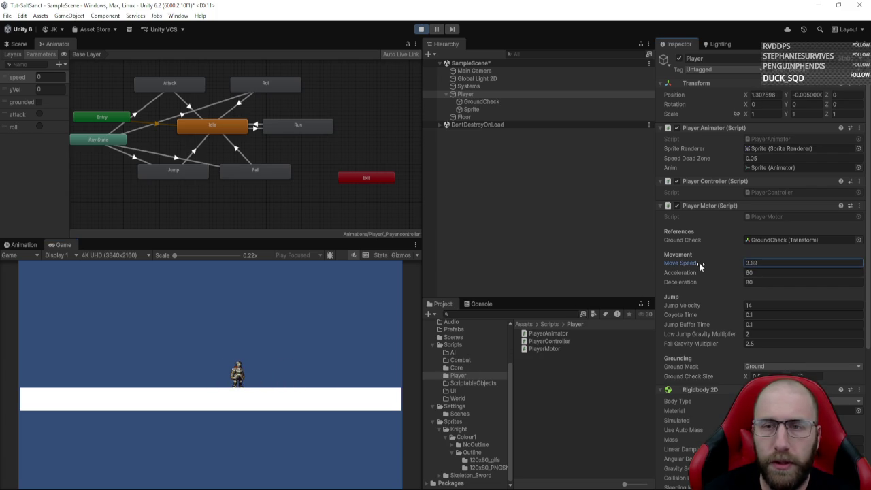
click(358, 370)
key(a)
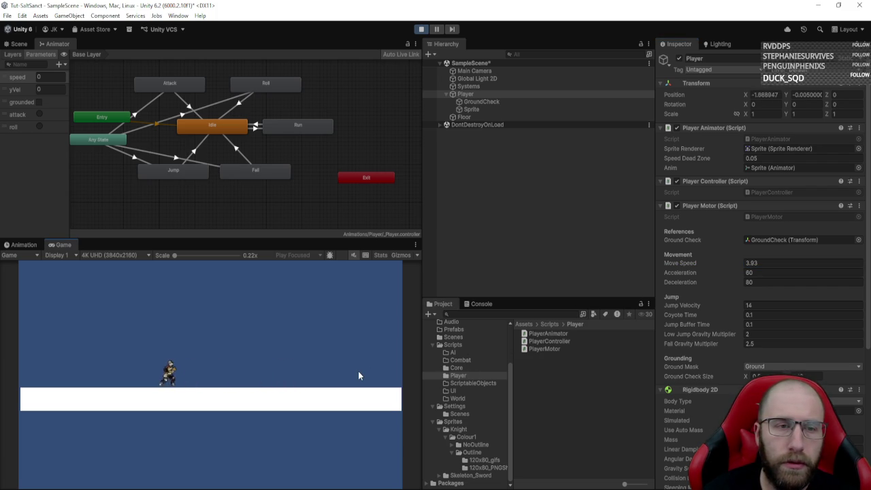
key(d)
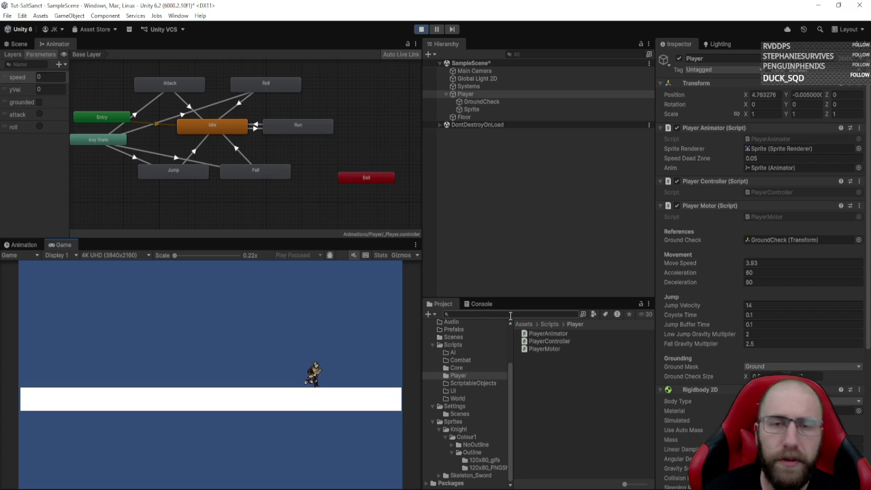
key(a)
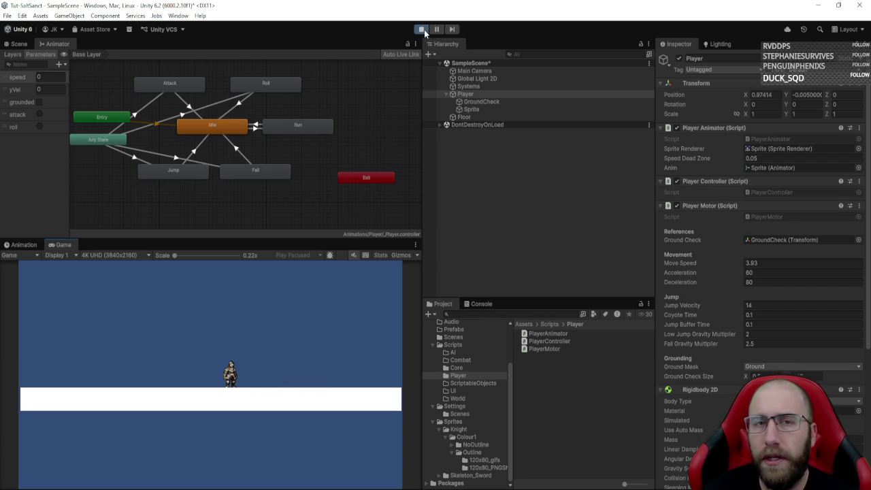
click(421, 29)
click(765, 264)
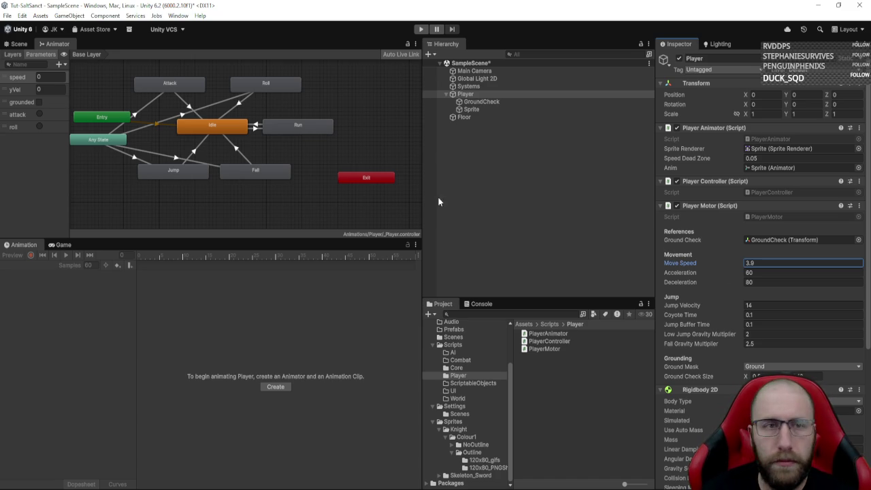
- Inspect the Fall and Jump states and their Any State transition conditions in the Animator
click(258, 174)
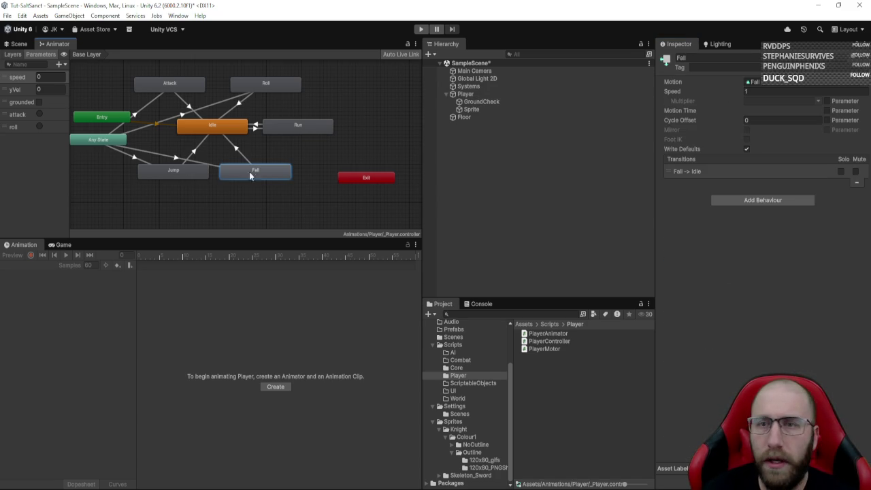
click(189, 158)
click(206, 163)
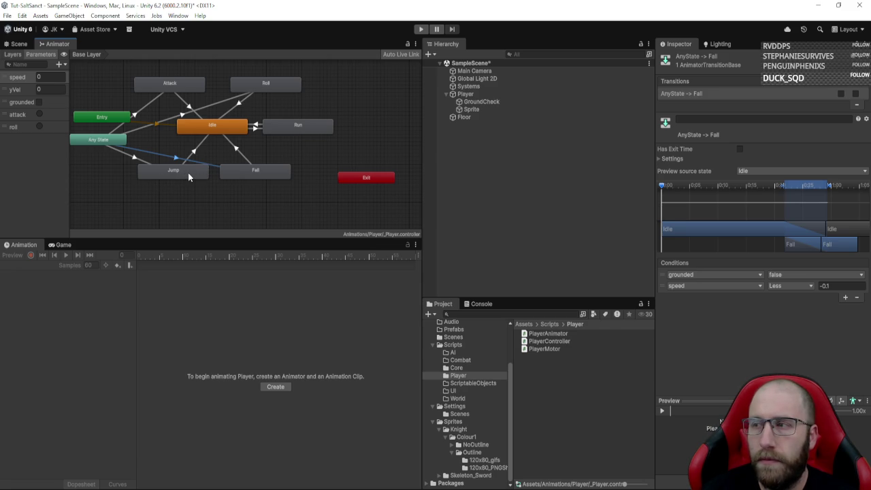
click(189, 176)
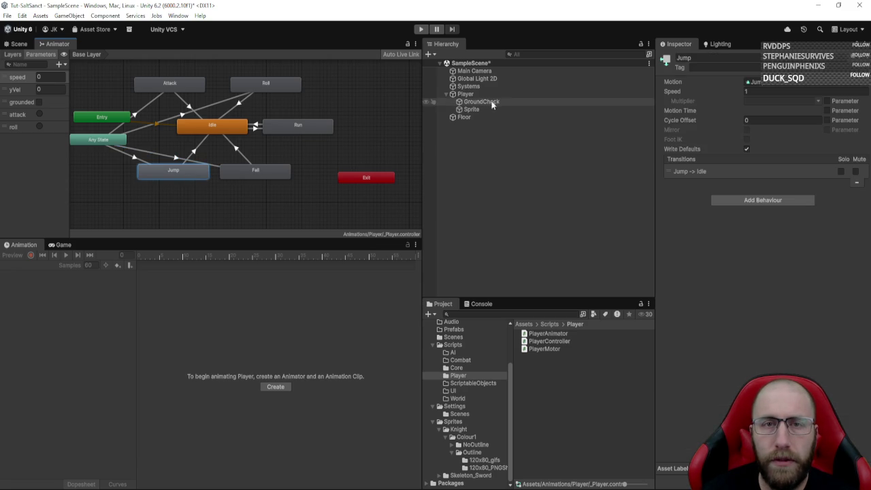
click(148, 159)
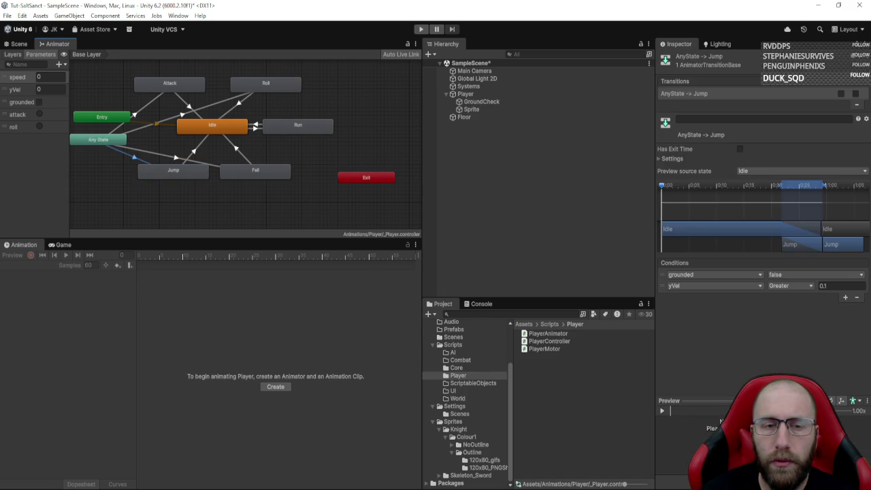
key(alt+Tab)
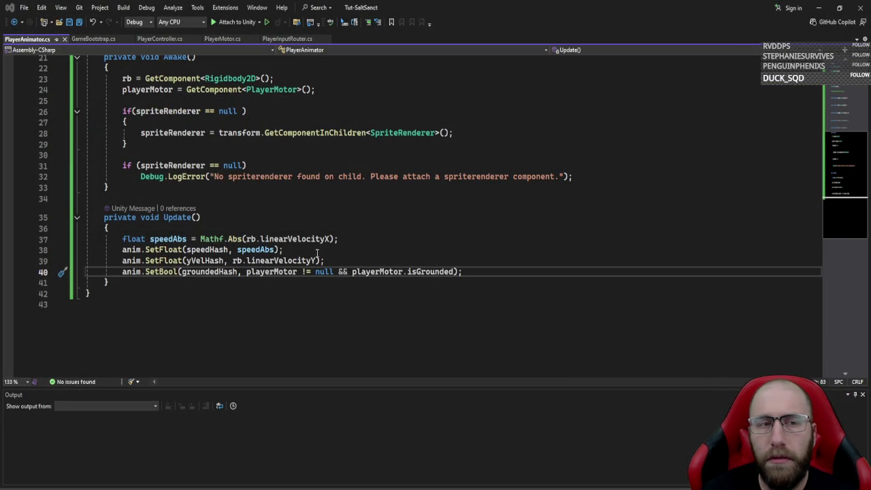
- Add Debug.Log($"V Speed - {rb.linearVelocityY}") below line 38 in Update and save
click(415, 260)
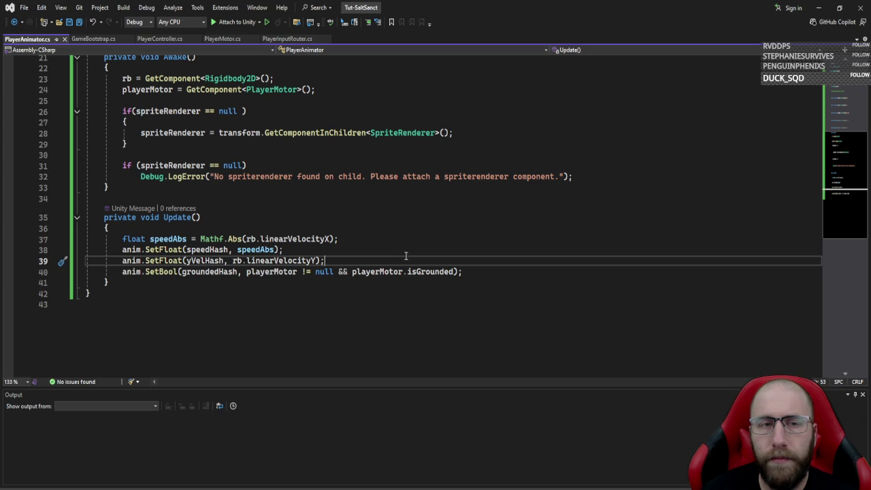
click(404, 251)
key(Return)
text(Debug.)
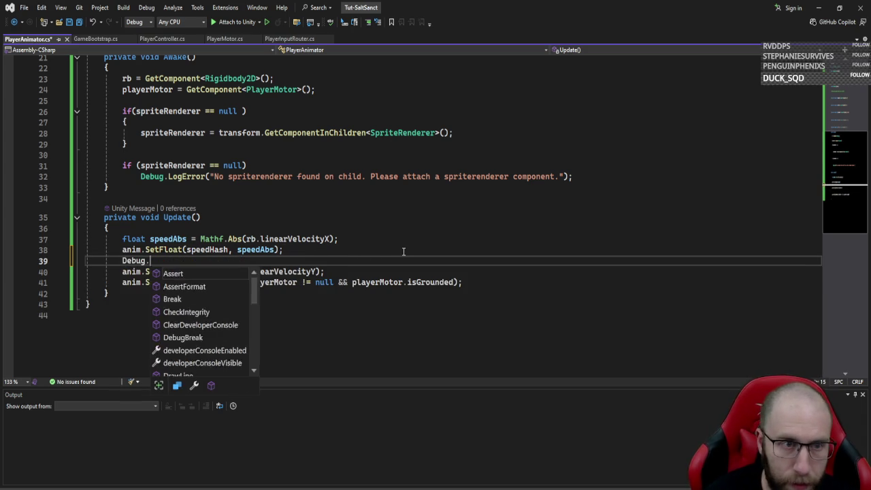
text(Log($"S)
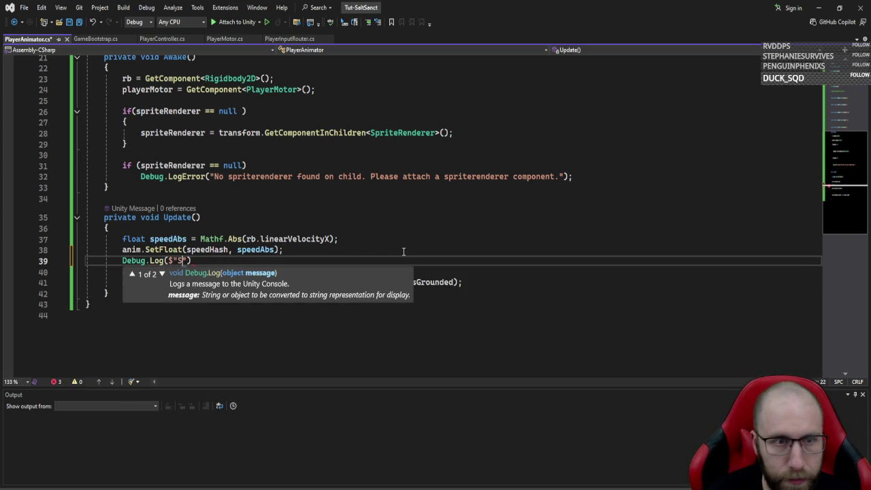
key(BackSpace)
key(BackSpace)
key(BackSpace)
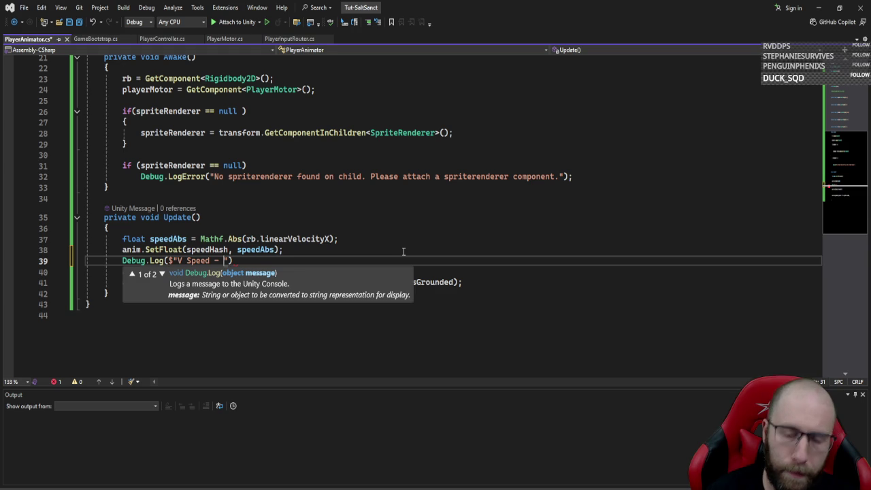
text({rb.linearVelocityY)
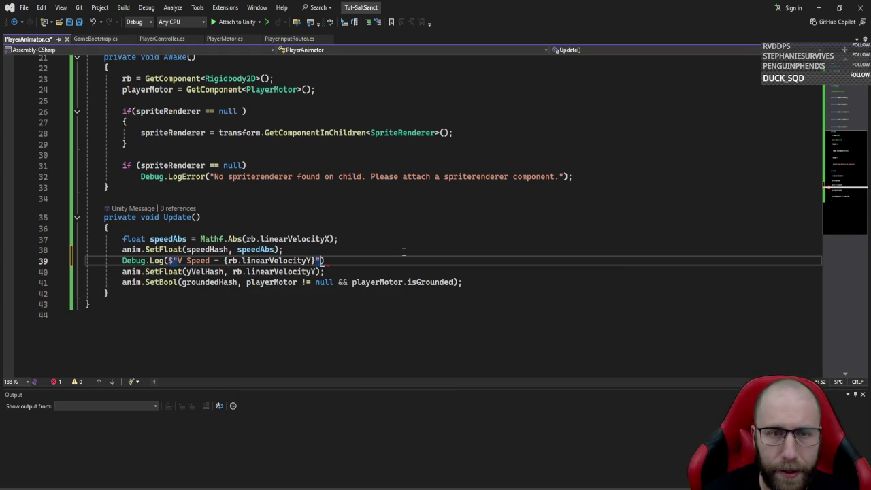
text(;)
key(ctrl+s)
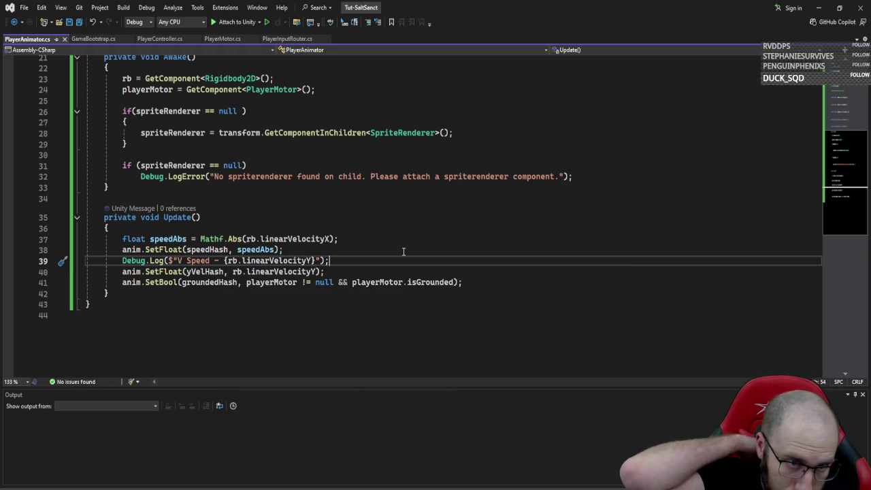
key(alt+Tab)
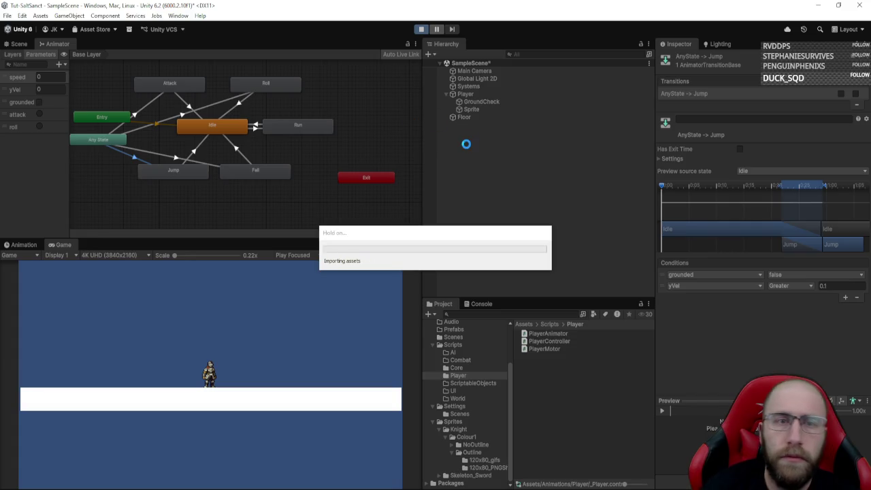
- Play the game and run the knight both ways with repeated jumps
click(493, 109)
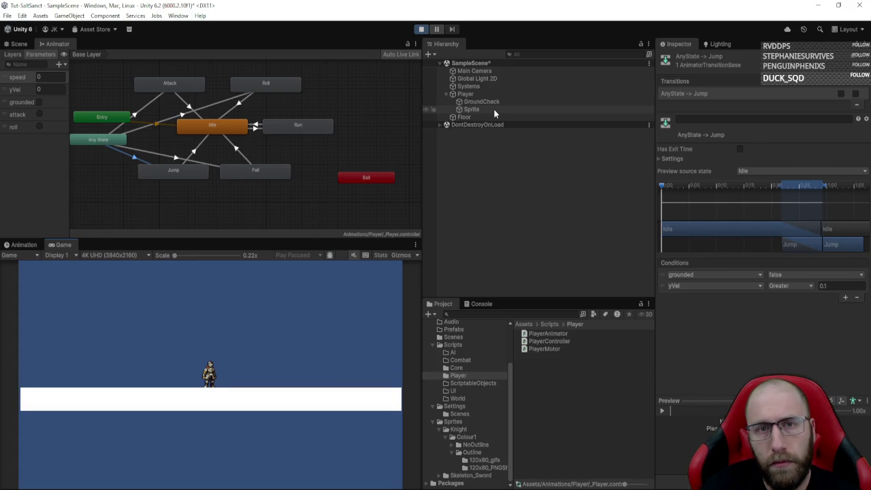
click(245, 323)
key(a)
key(d)
key(space)
key(space)
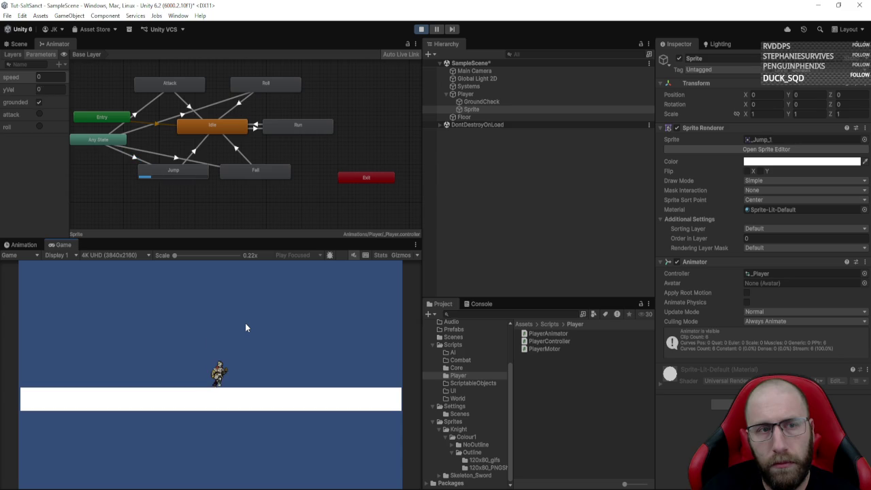
key(space)
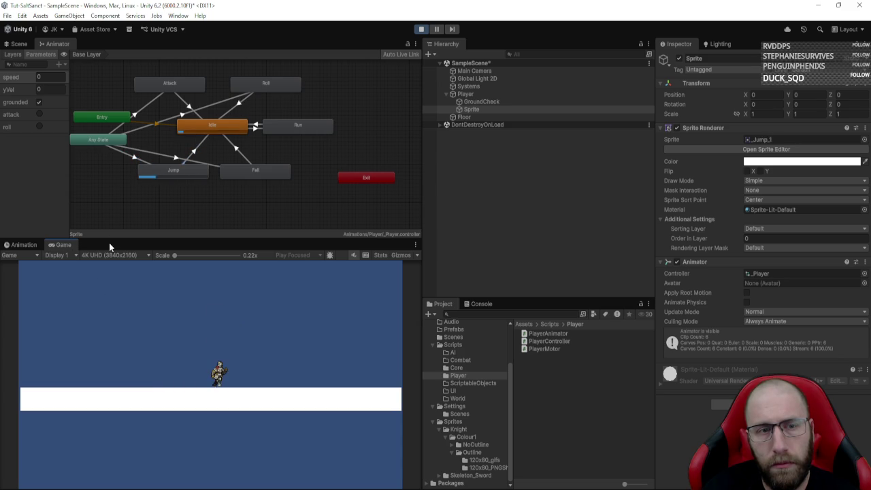
key(space)
key(d)
key(space)
key(space)
key(a)
key(space)
key(d)
key(space)
key(space)
key(space)
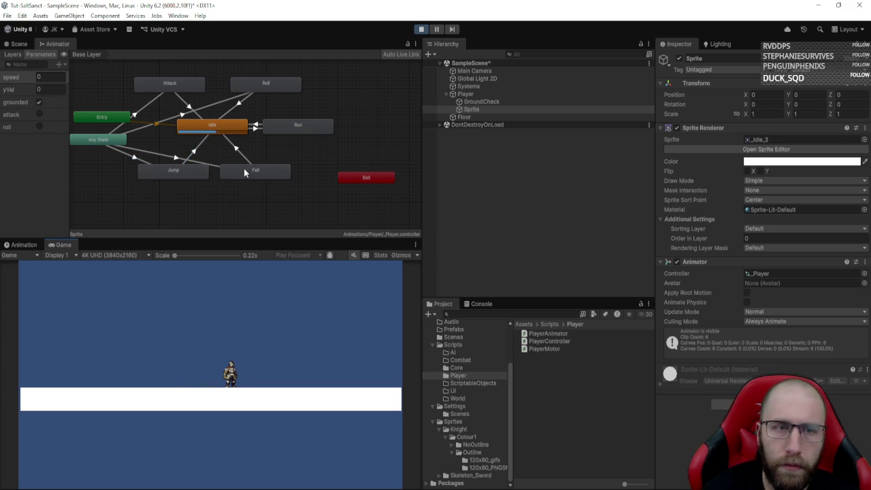
- Inspect the Fall state, the Any State→Fall condition comparison and the Attack transition
click(246, 172)
click(197, 163)
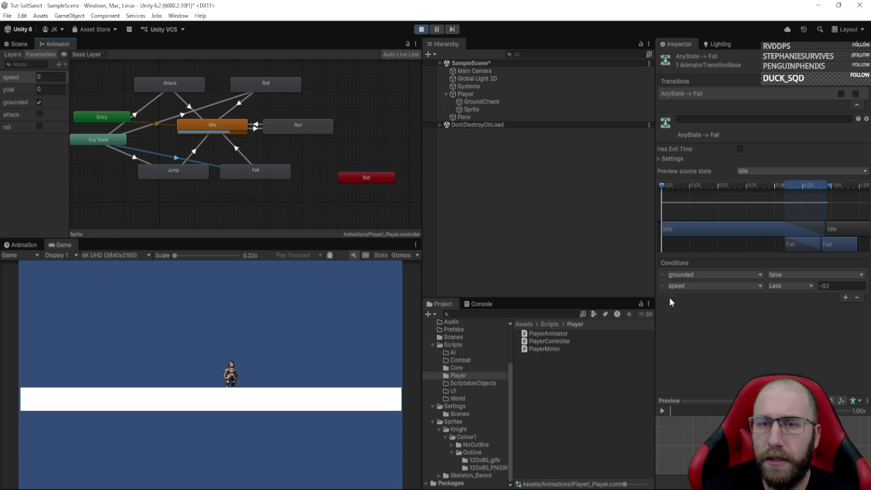
click(776, 286)
click(381, 418)
- Jump and move the knight a bit more, then stop the game
key(space)
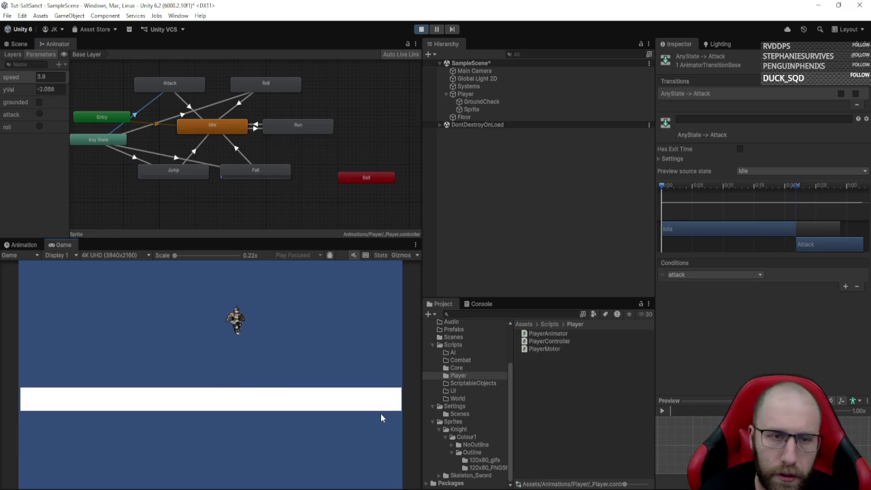
key(space)
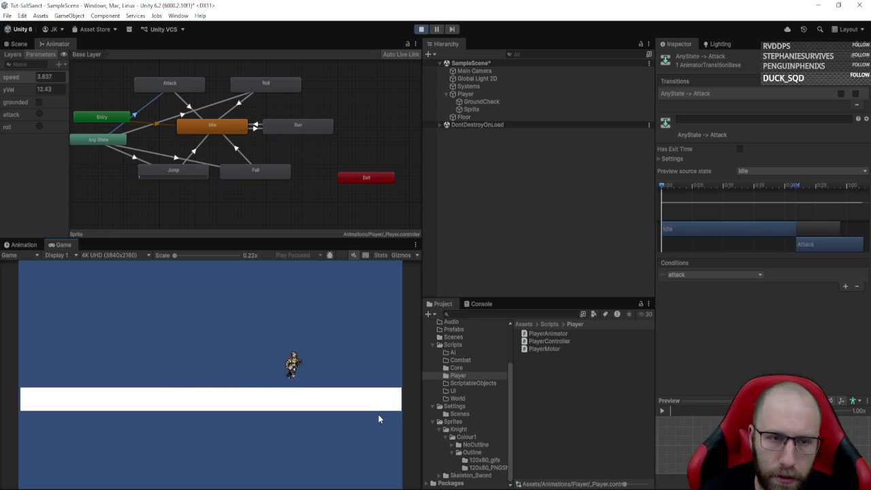
key(a)
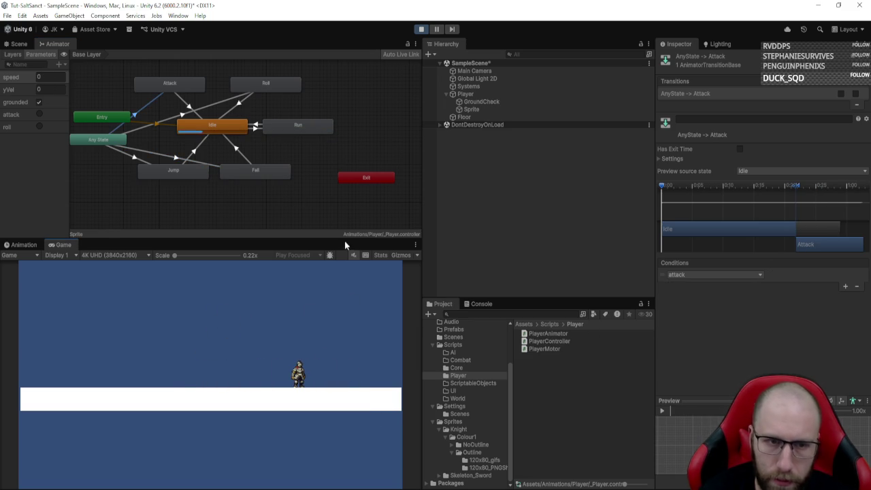
click(426, 28)
key(alt+Tab)
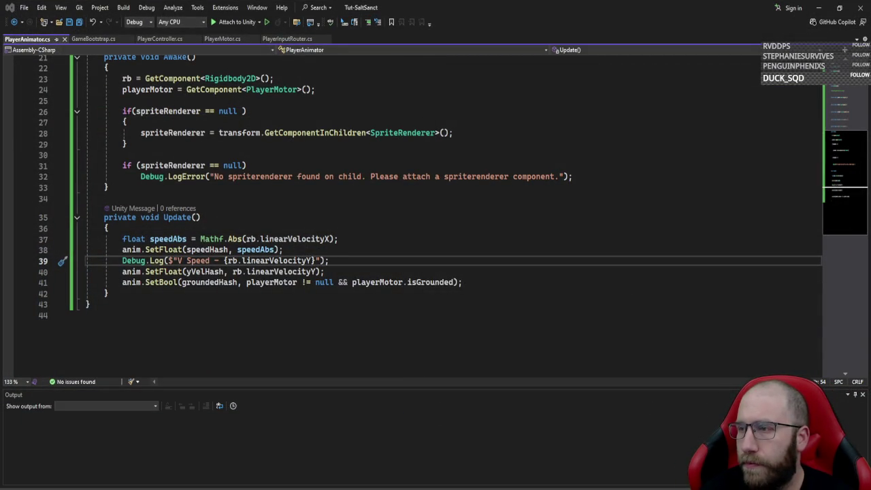
- Add the condition 'if (speedAbs > speedDeadZone)' on a new line after line 41
click(497, 287)
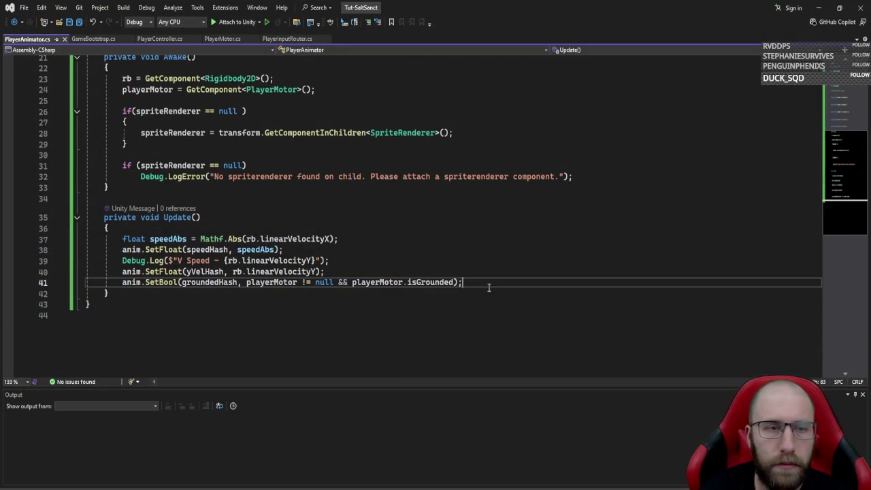
key(Return)
key(Return)
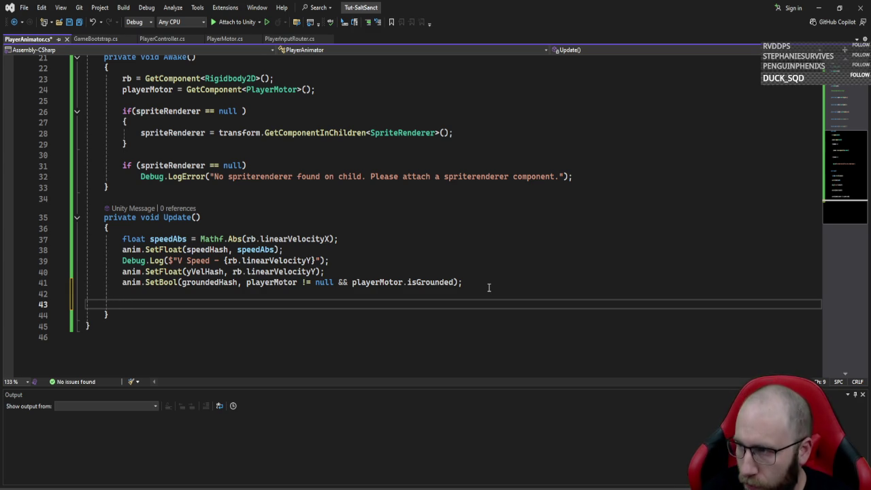
text(if)
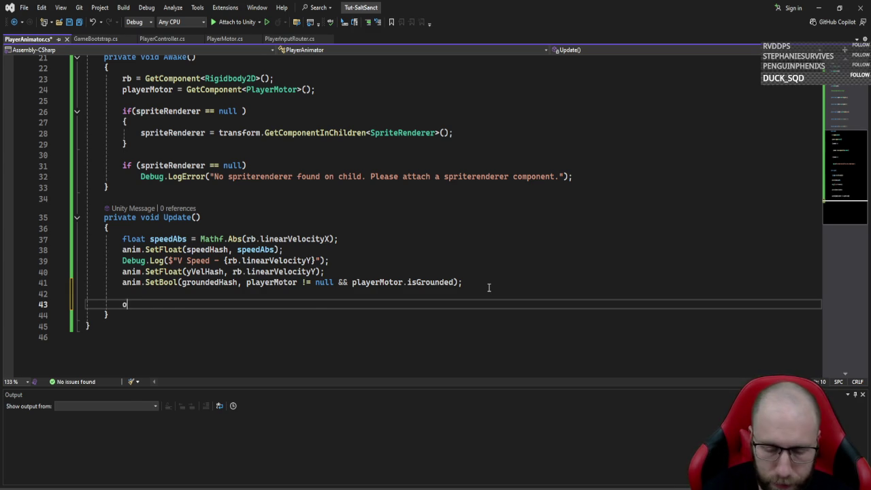
text(()
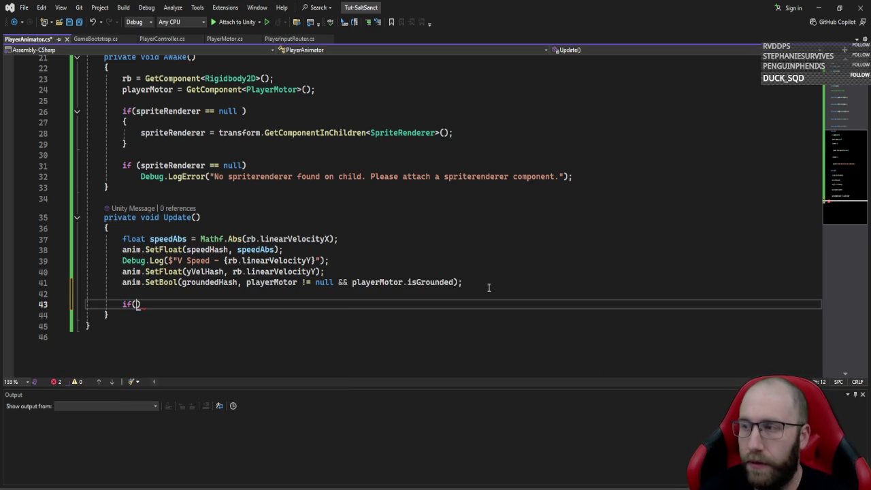
text(spe)
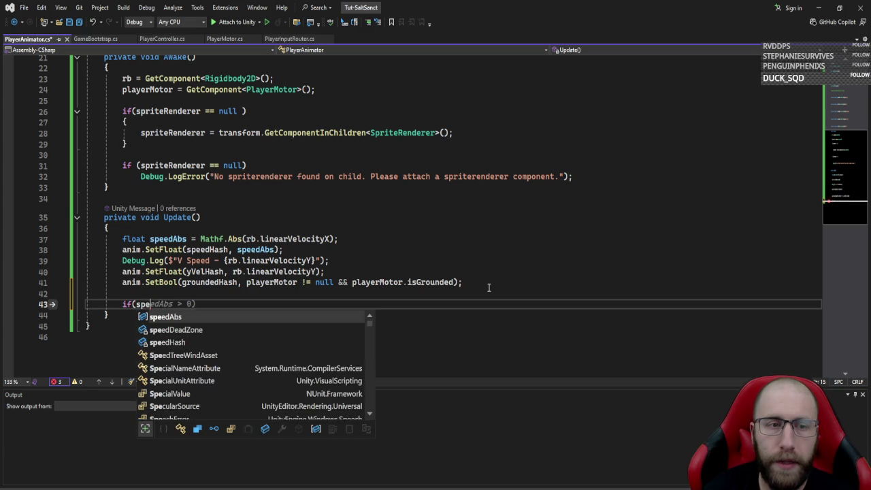
key(Tab)
text(> spee)
key(Tab)
text())
key(Return)
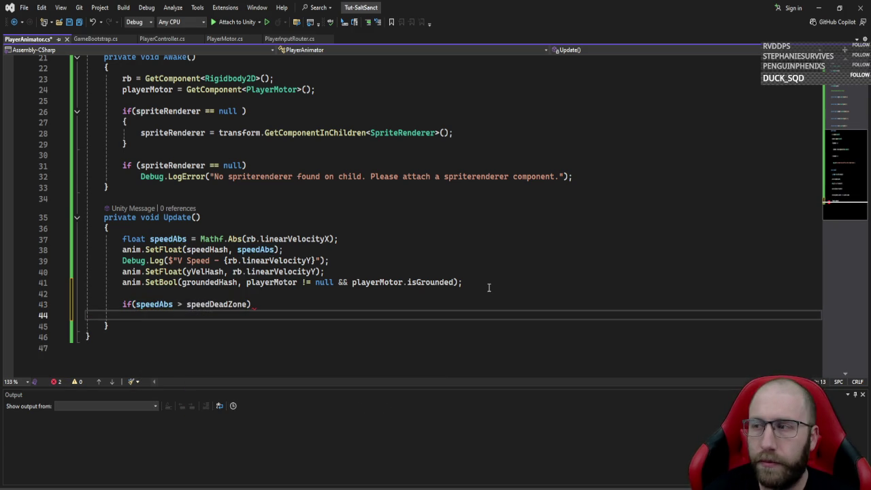
- Make its body 'spriteRenderer.flipX = rb.linearVelocityX < 0f;', then start Play mode in Unity
text(spr)
key(Tab)
text(.fl)
key(Tab)
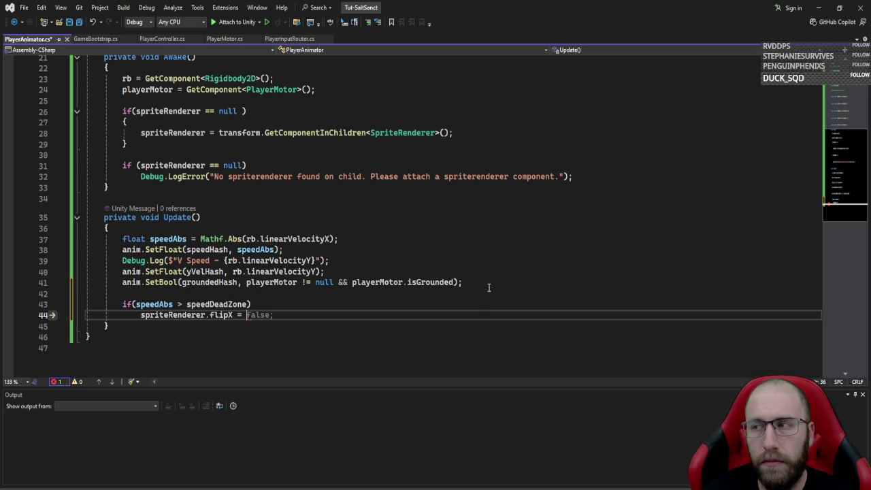
text(rb.lin)
key(Tab)
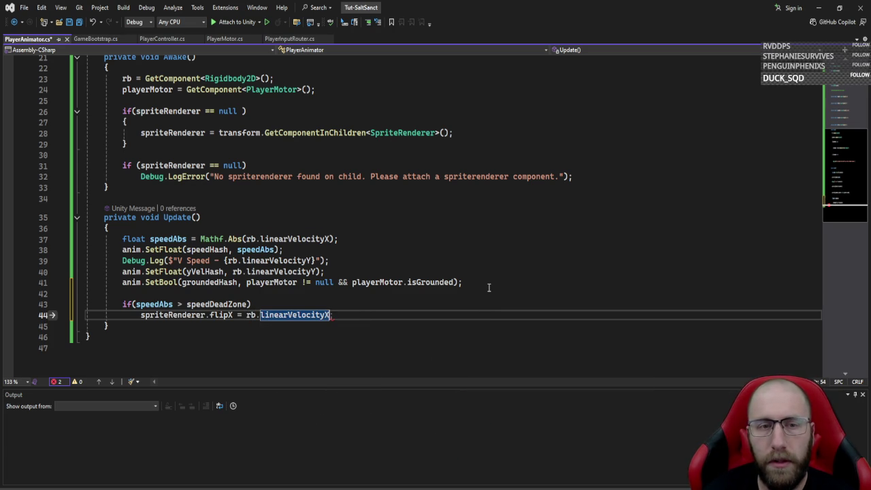
text(;)
key(BackSpace)
text(< 0f;)
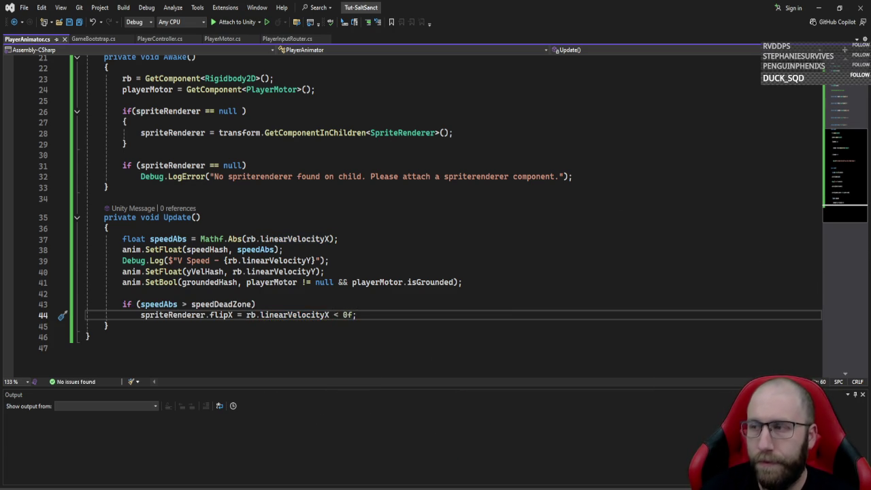
key(alt+Tab)
click(422, 30)
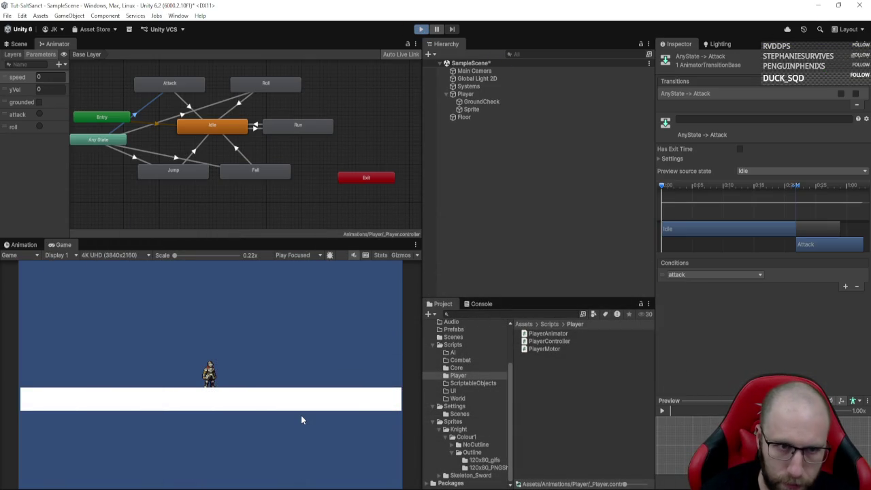
- Run and jump the knight left and right to check that it faces its direction
key(d)
key(space)
key(a)
key(d)
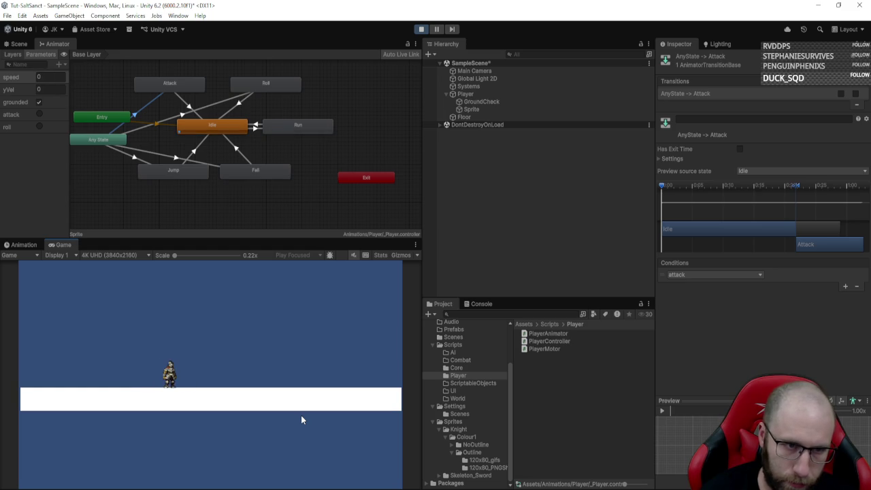
key(d)
key(a)
key(d)
key(space)
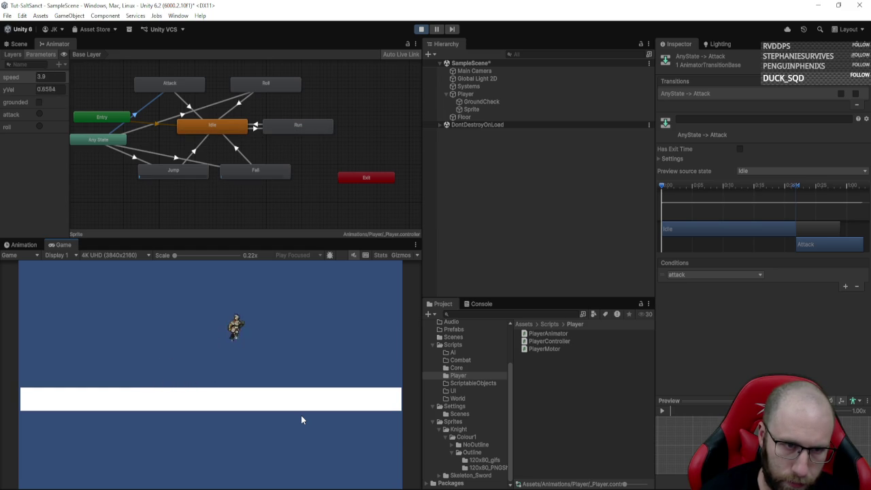
key(space)
key(a)
key(a)
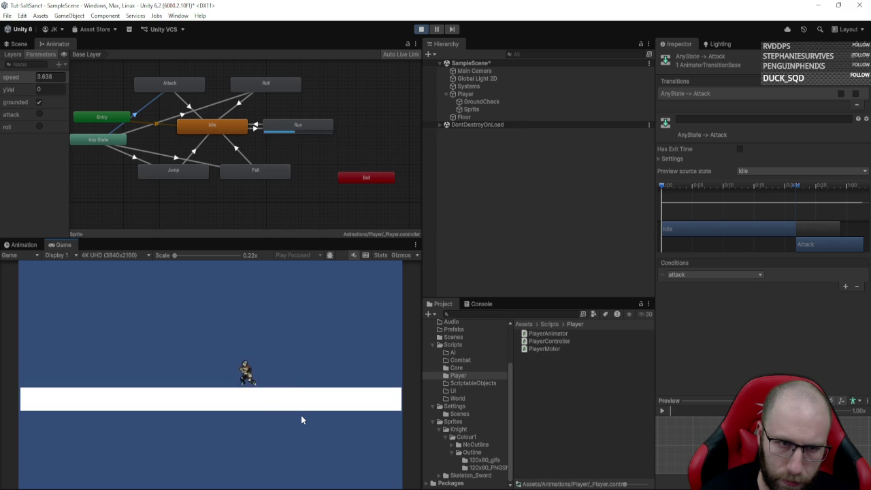
- Keep testing the knight's facing while running both ways, then stop and return to PlayerAnimator.cs
key(space)
key(d)
key(space)
key(a)
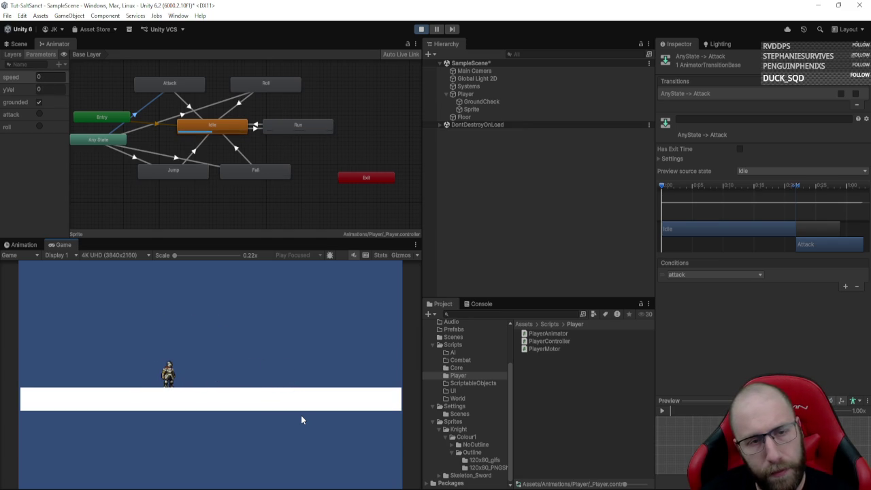
key(d)
key(a)
key(d)
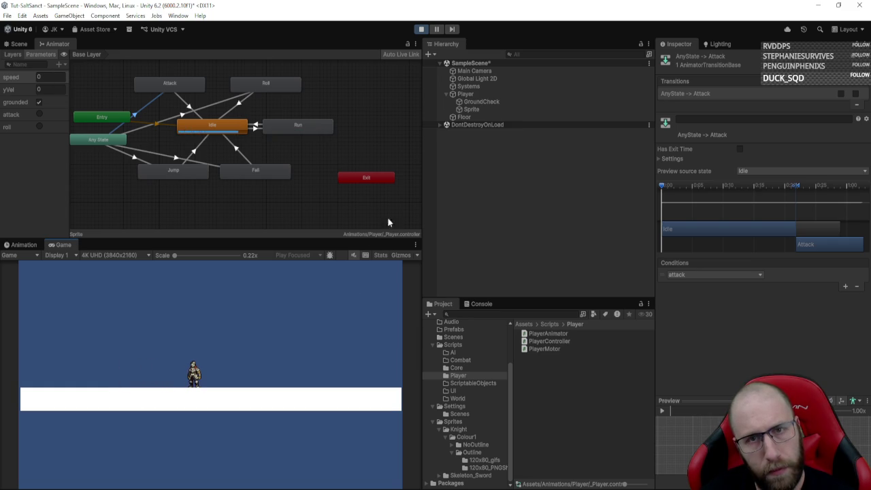
key(d)
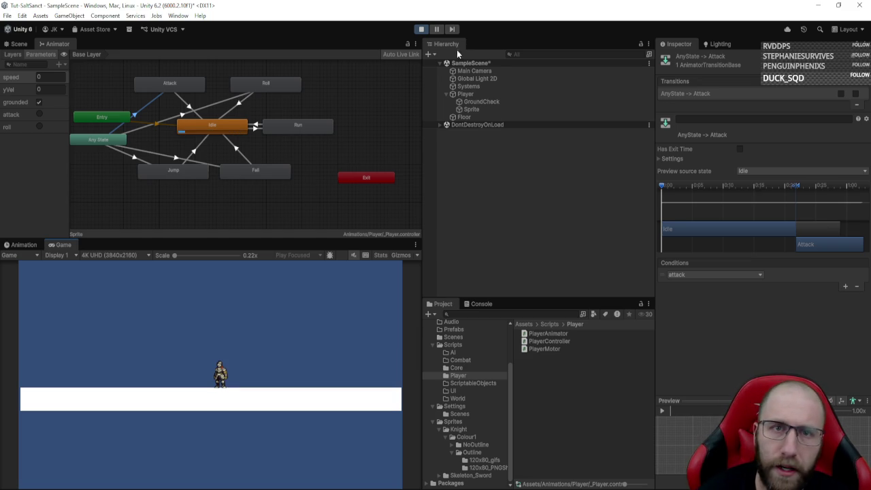
key(a)
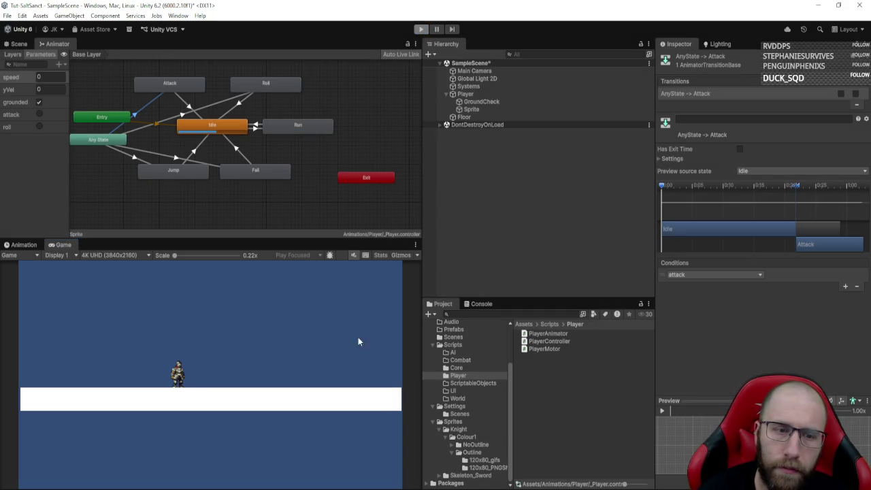
click(420, 30)
key(alt+Tab)
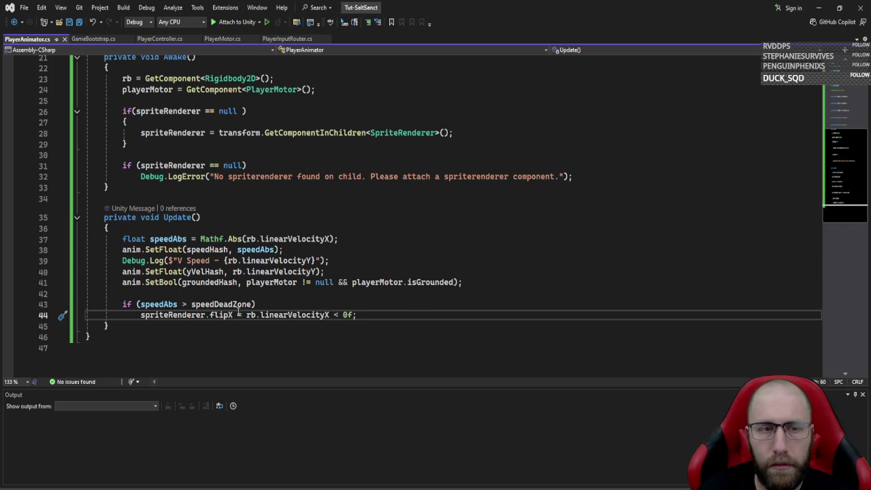
- Check the Speed Dead Zone value (0.05) in Unity against the line 43 condition
click(166, 306)
double_click(213, 305)
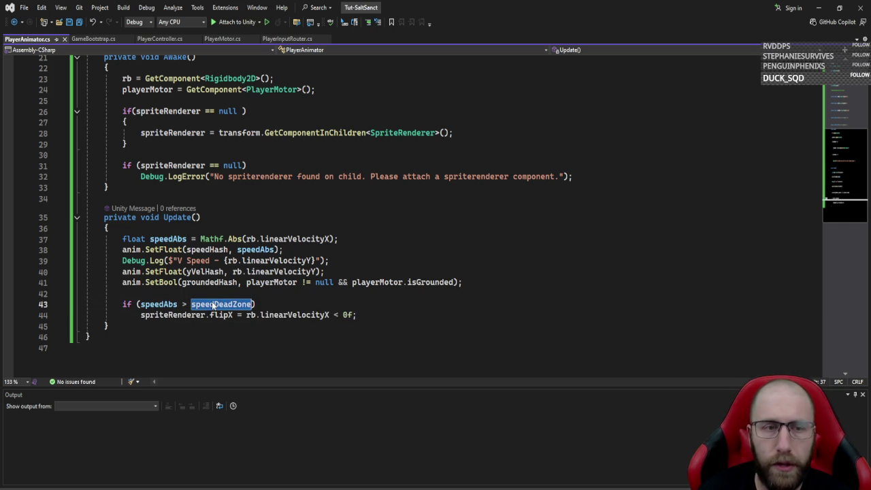
click(342, 488)
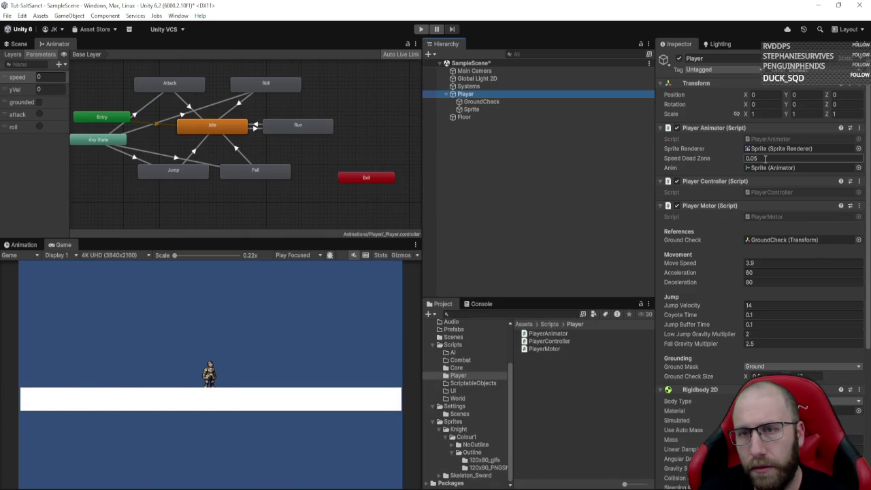
click(327, 488)
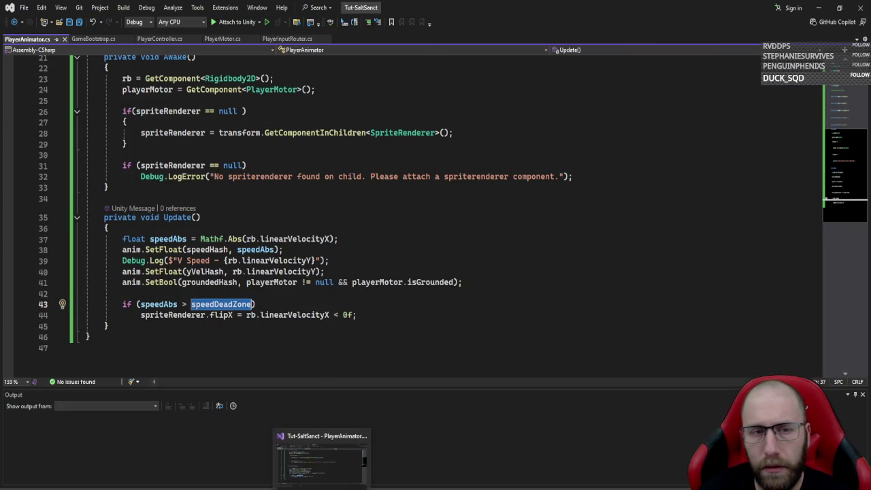
click(313, 488)
click(772, 158)
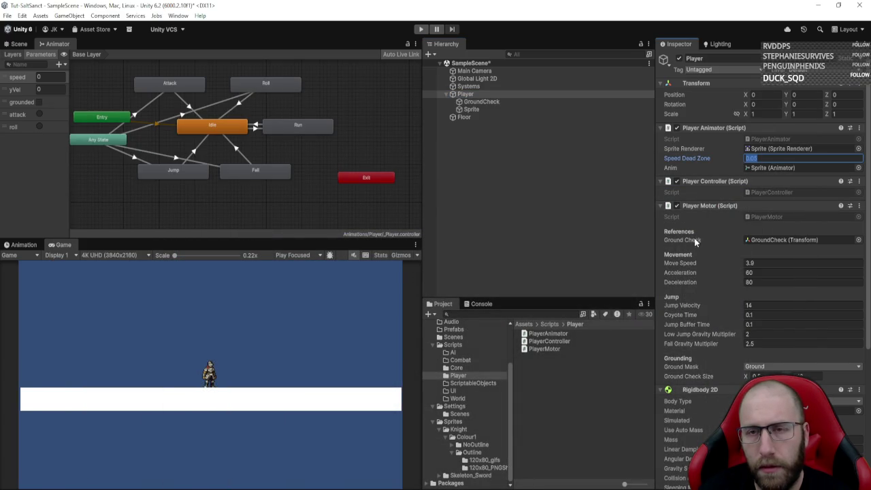
click(327, 487)
- Prefix the condition with 'speedAbs != 0f &&', save, and return to Unity
click(225, 291)
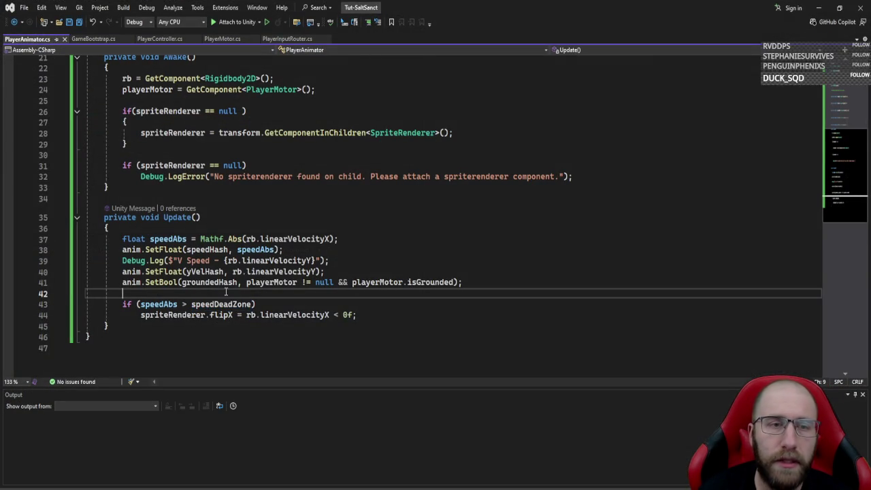
click(140, 304)
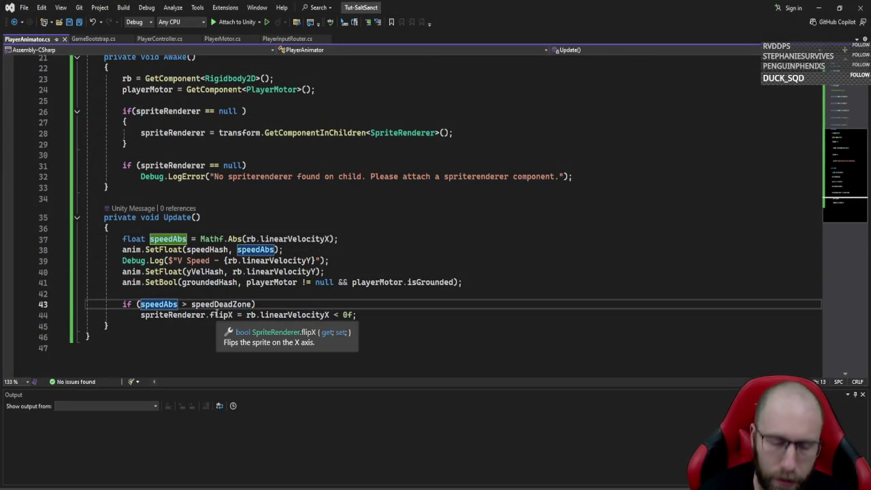
text(speedAbs != 0f)
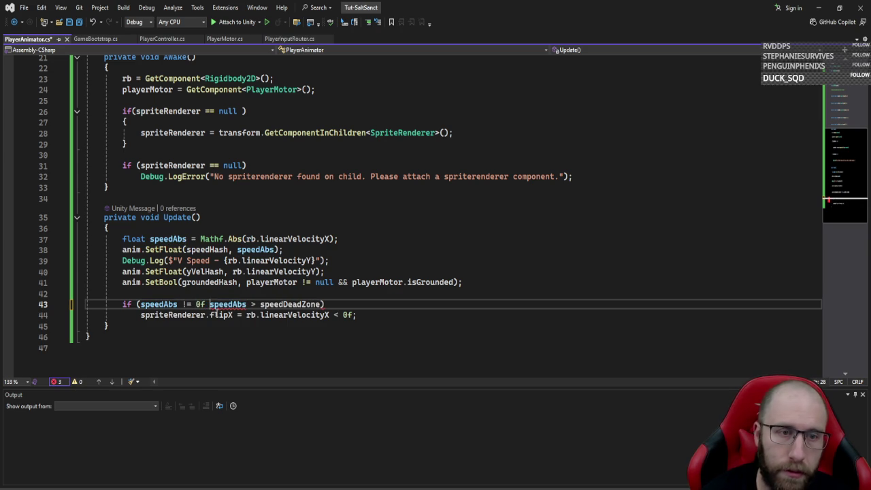
text( &&)
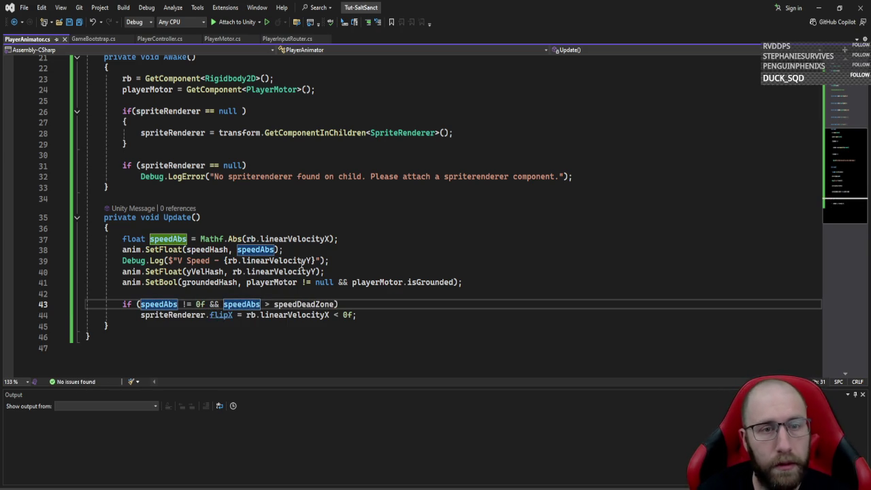
click(430, 329)
key(ctrl+s)
key(alt+Tab)
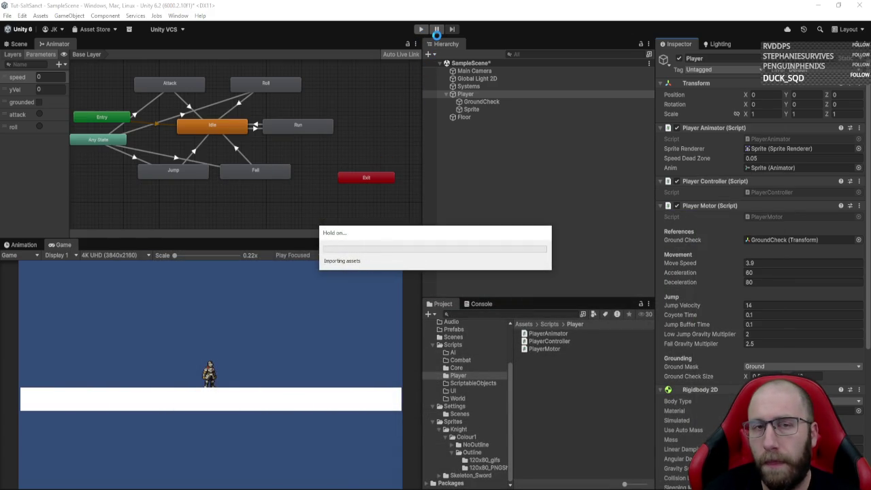
- Play the game, run the knight right and left to test flipping, then stop and return to PlayerAnimator.cs
click(420, 30)
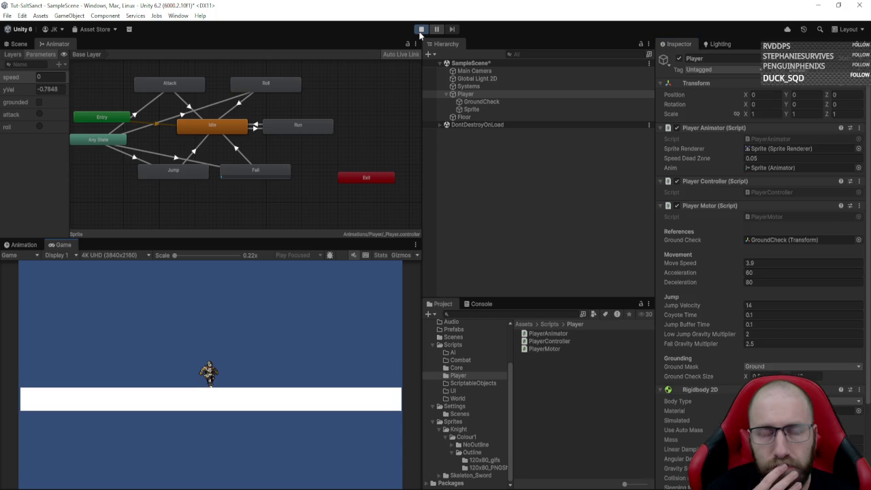
key(d)
key(a)
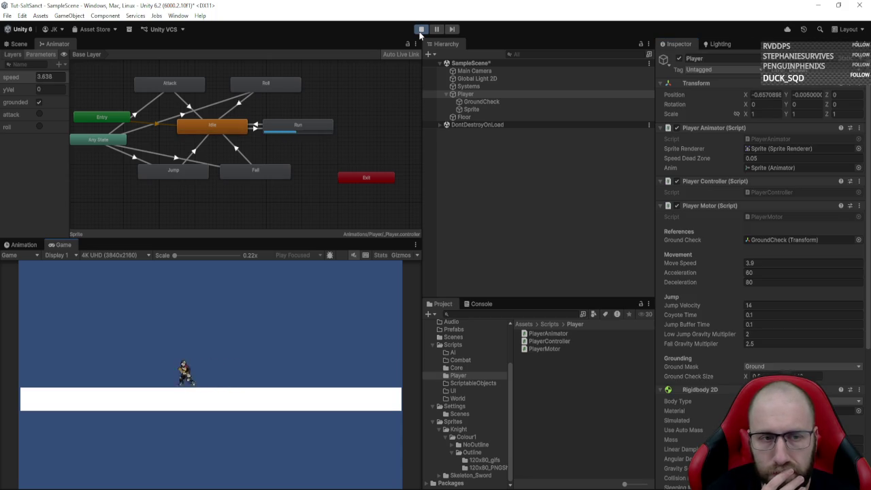
key(d)
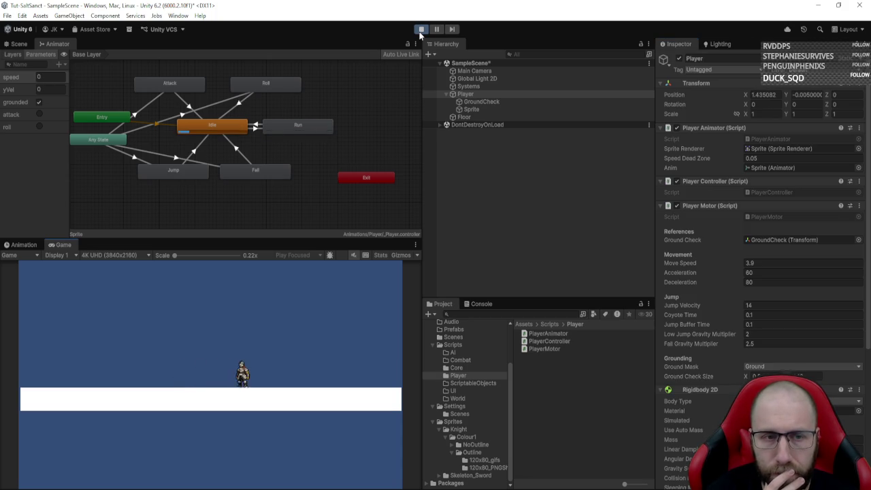
key(d)
key(d)
key(a)
key(d)
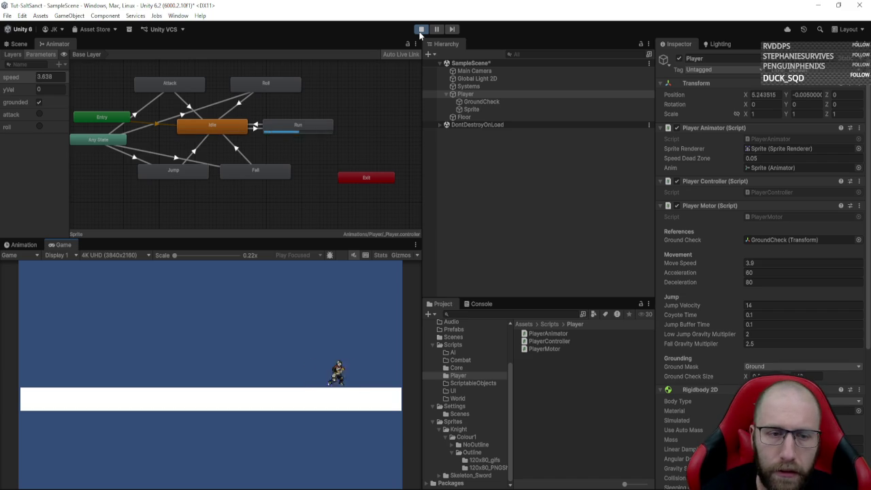
key(a)
key(d)
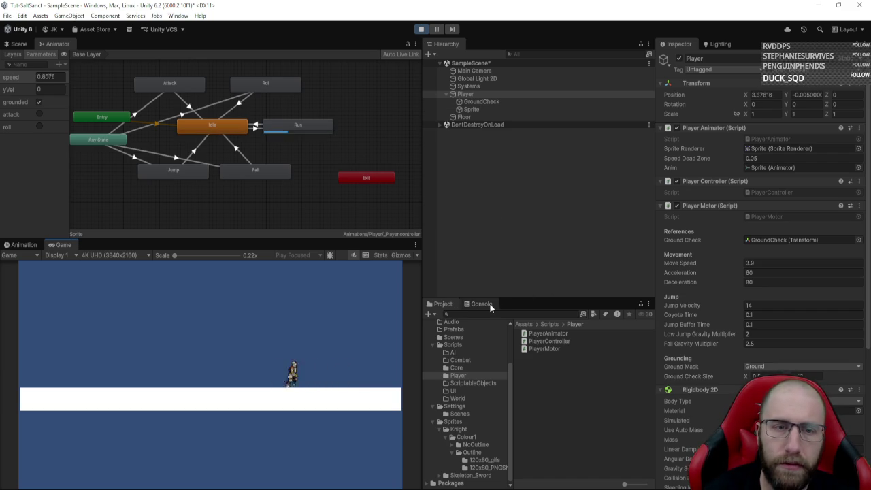
click(423, 30)
key(alt+Tab)
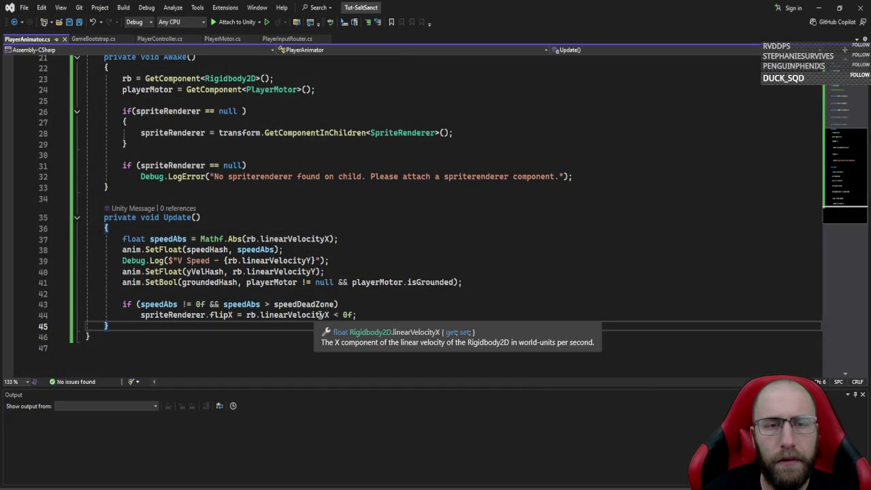
- Change the line 44 threshold from 0f to 0.1f, save, and return to Unity
click(344, 314)
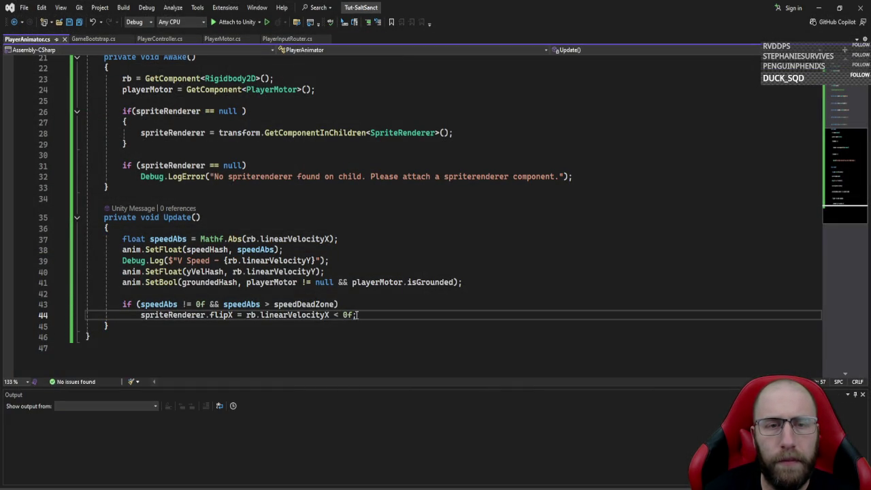
click(356, 315)
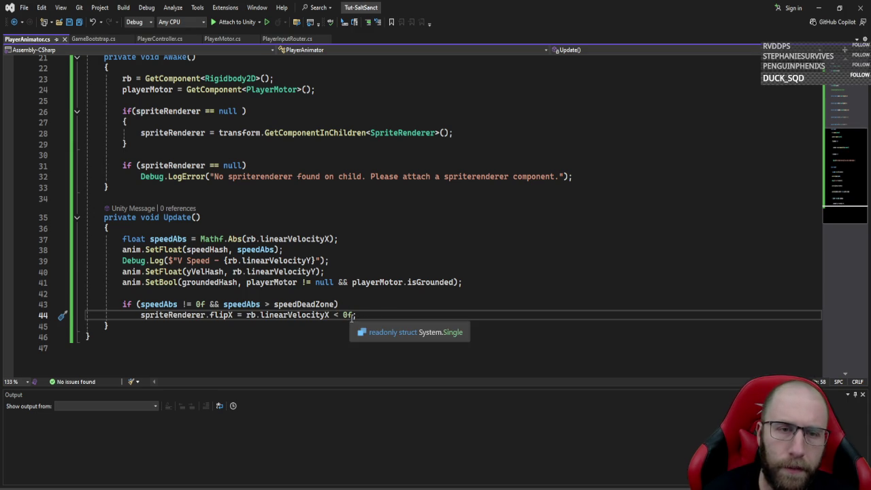
text(.1)
key(ctrl+s)
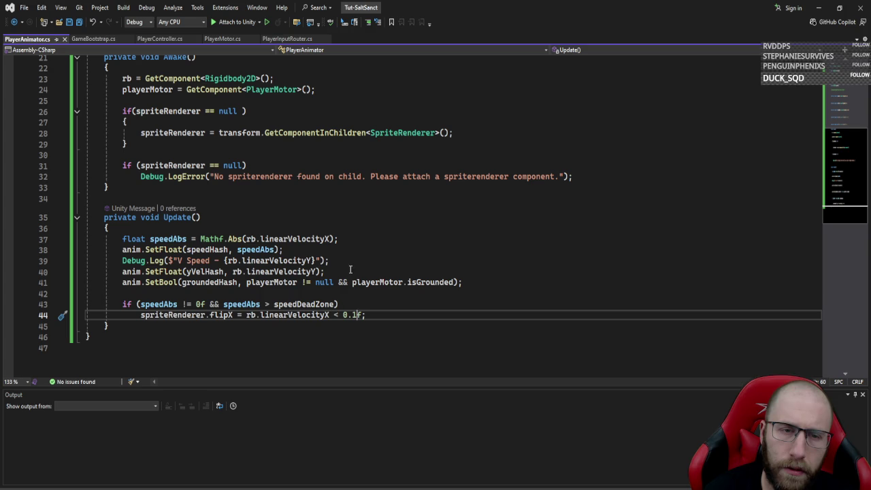
key(alt+Tab)
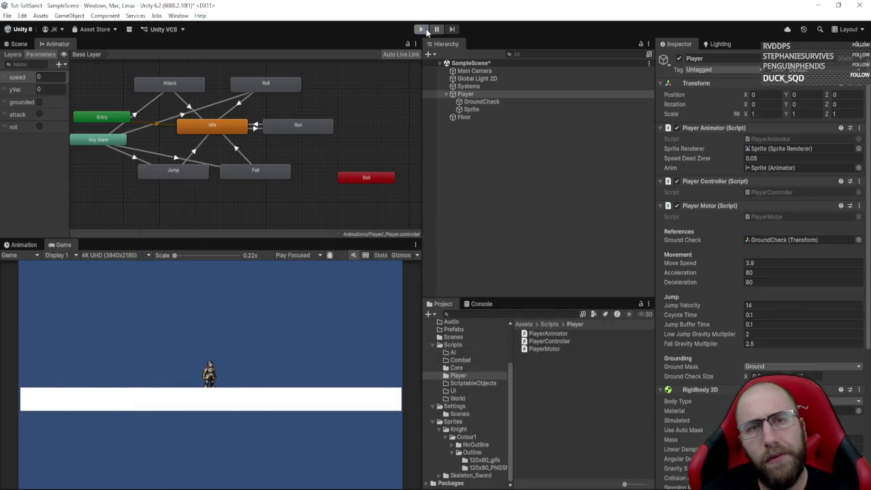
- Play the game and run the knight right and left, turning repeatedly, with the 0.1f threshold
click(423, 29)
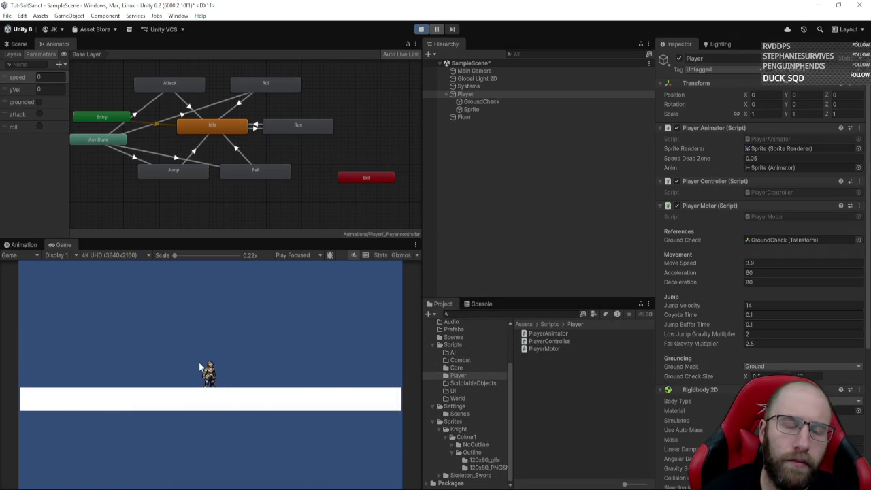
key(d)
key(a)
key(a)
key(d)
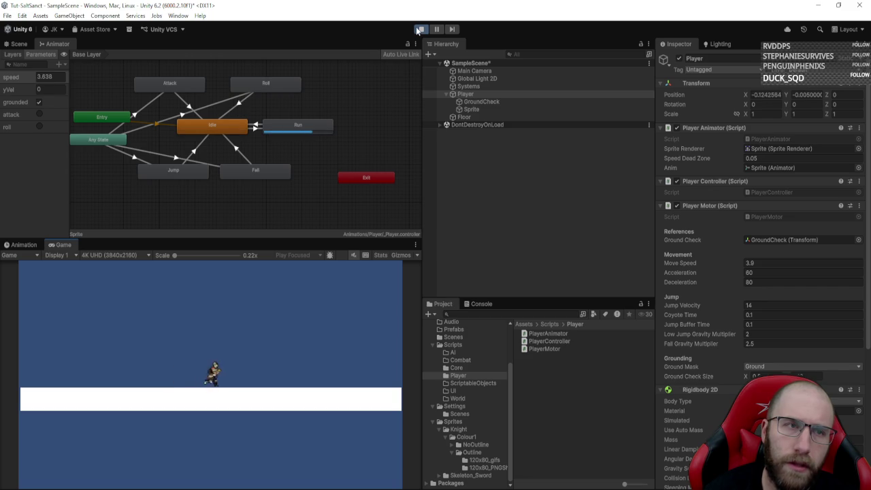
key(a)
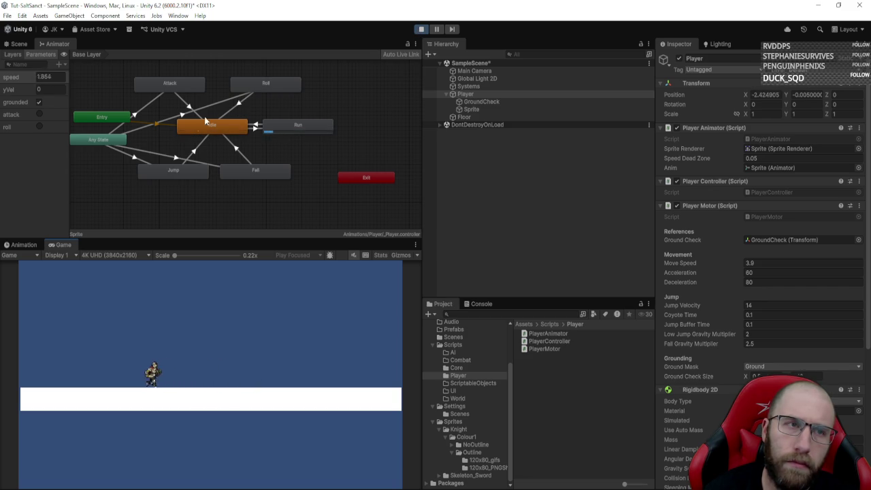
key(d)
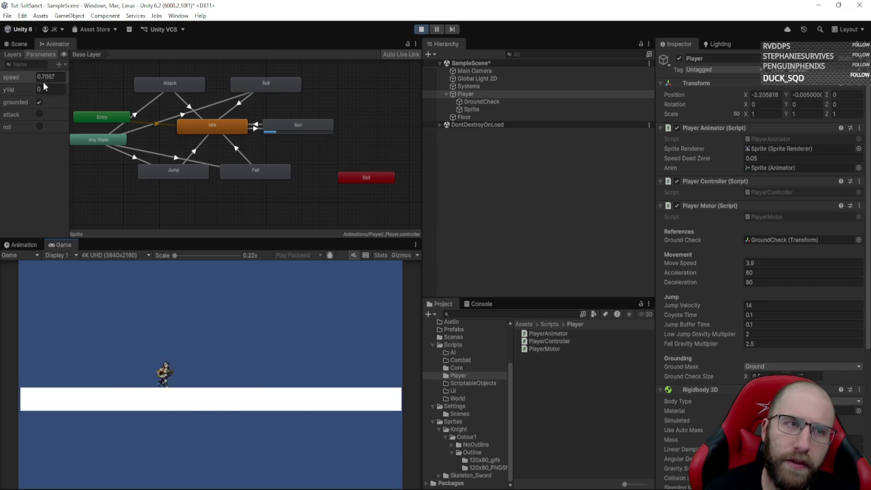
key(a)
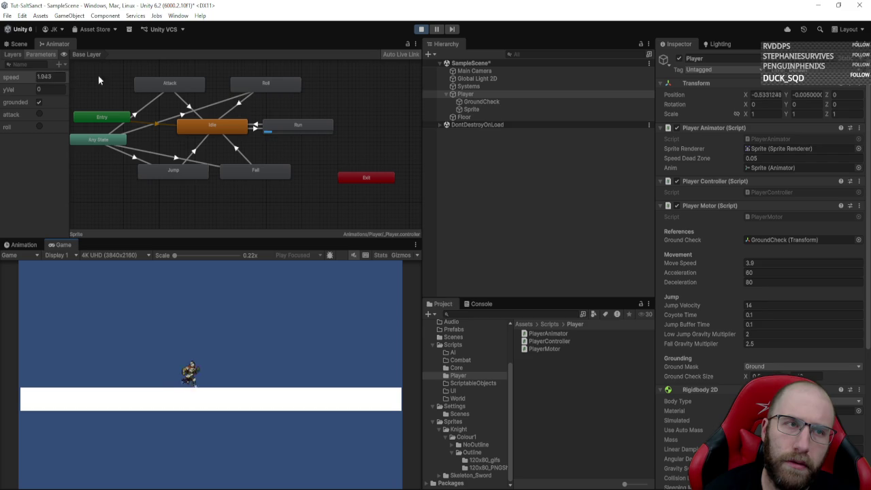
- Run and jump the knight right and back left, then stop and go to the end of line 44
key(d)
key(space)
key(space)
key(a)
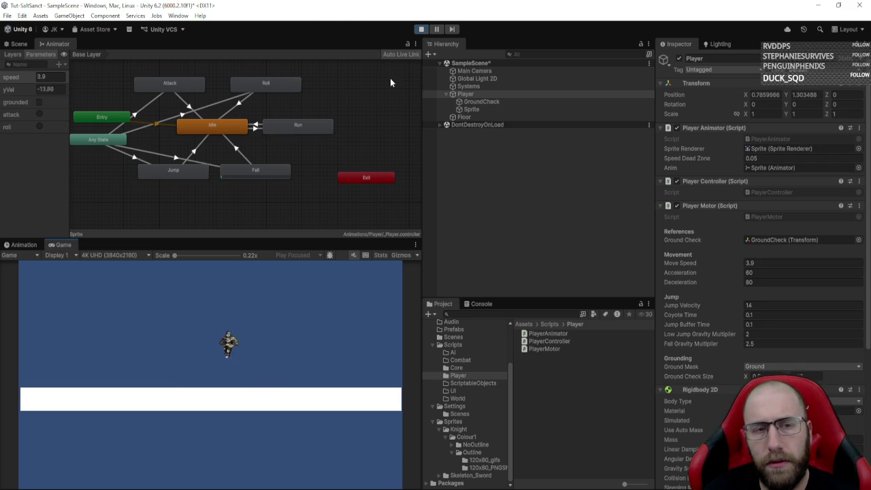
key(d)
click(421, 29)
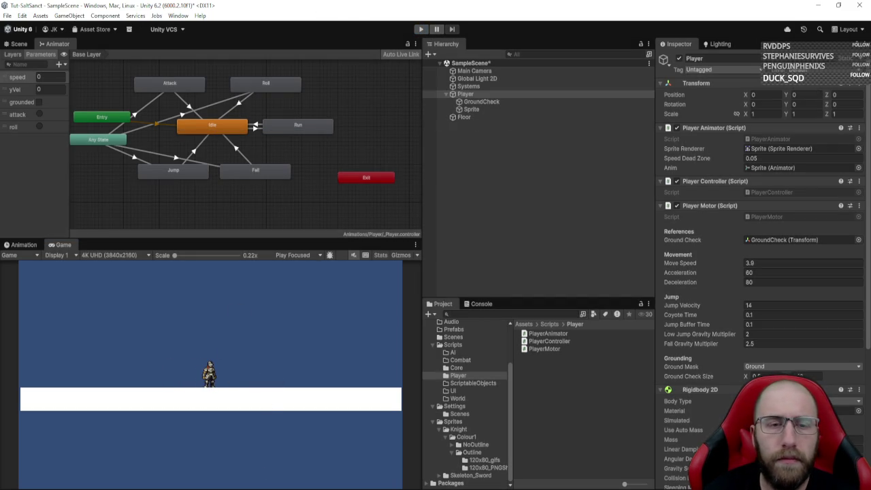
key(alt+Tab)
key(End)
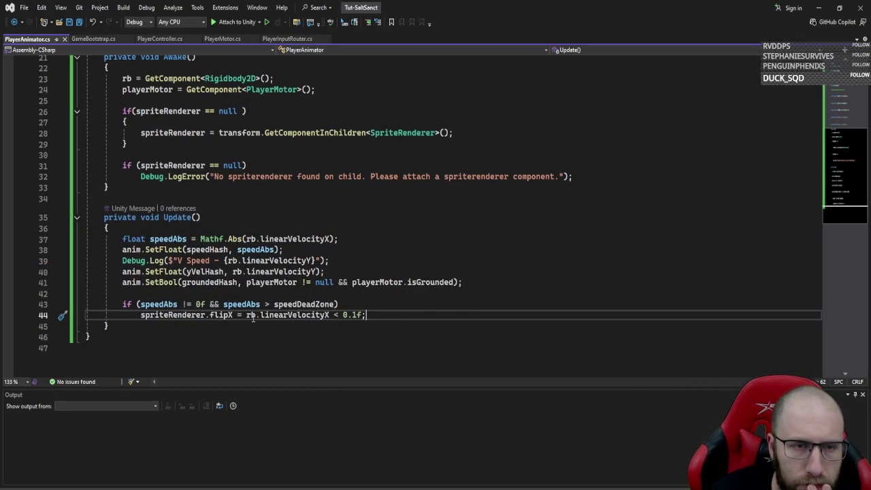
- Restore the line 44 threshold to 0f, start a '?' ternary, and select flipX
drag(246, 314, 359, 315)
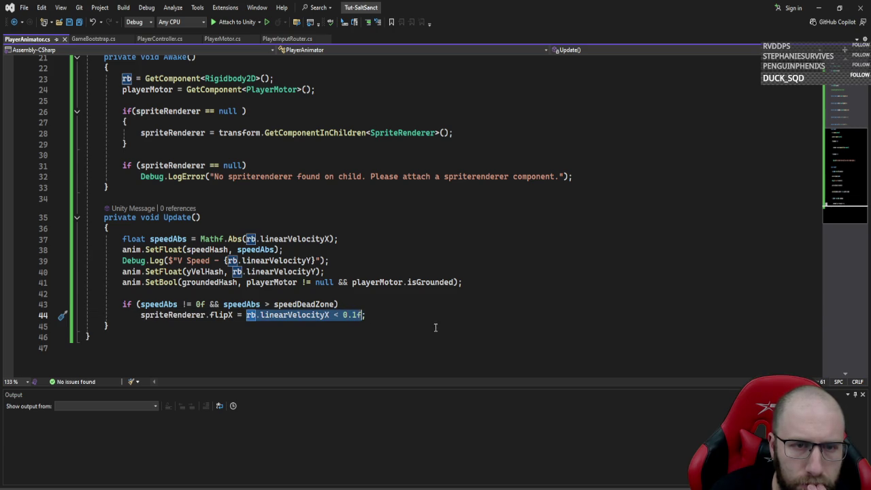
click(374, 314)
text(?)
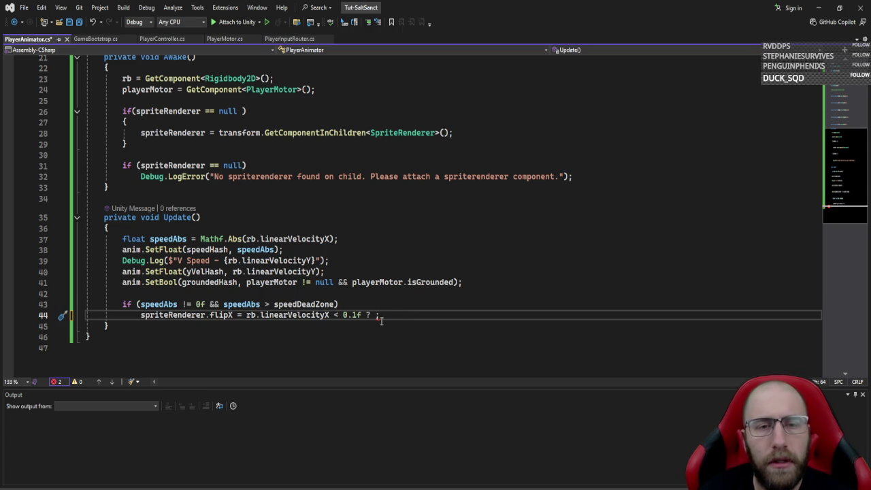
key(BackSpace)
key(BackSpace)
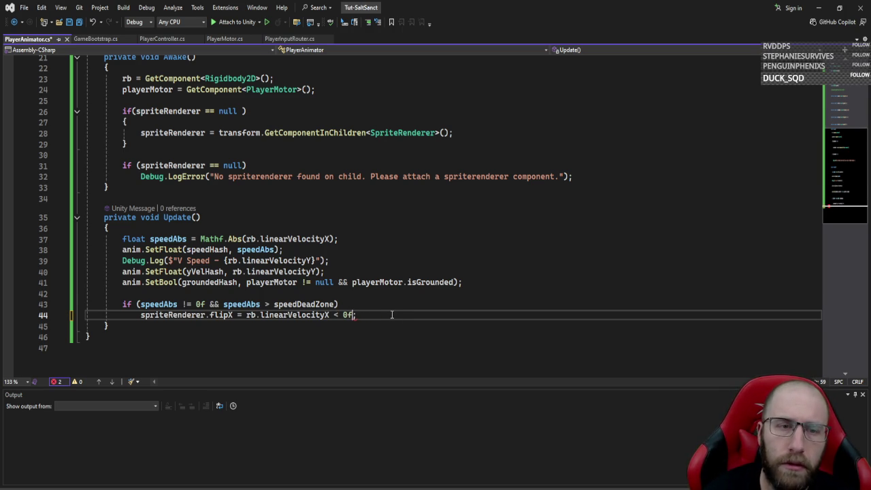
double_click(219, 314)
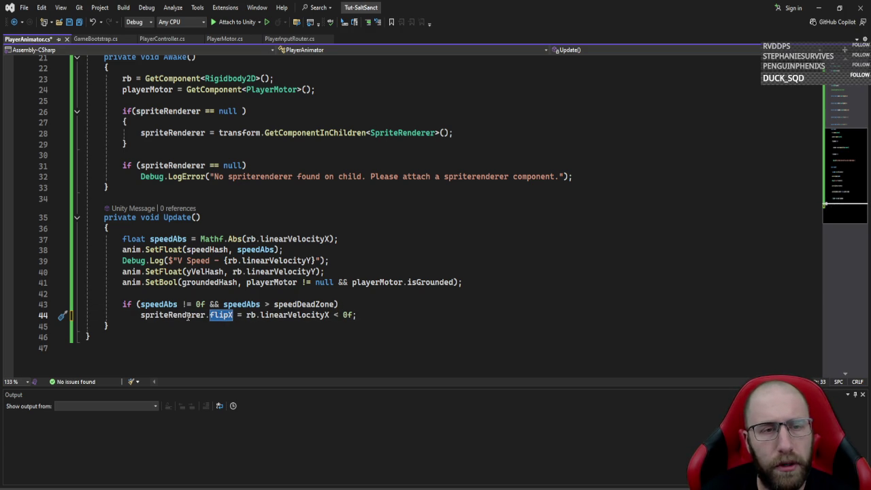
mouse_move(211, 318)
- Replace flipX with transform.localScale choosing new Vector3(-1f,1f,1f) or Vector3.one, and save
text(transform.local)
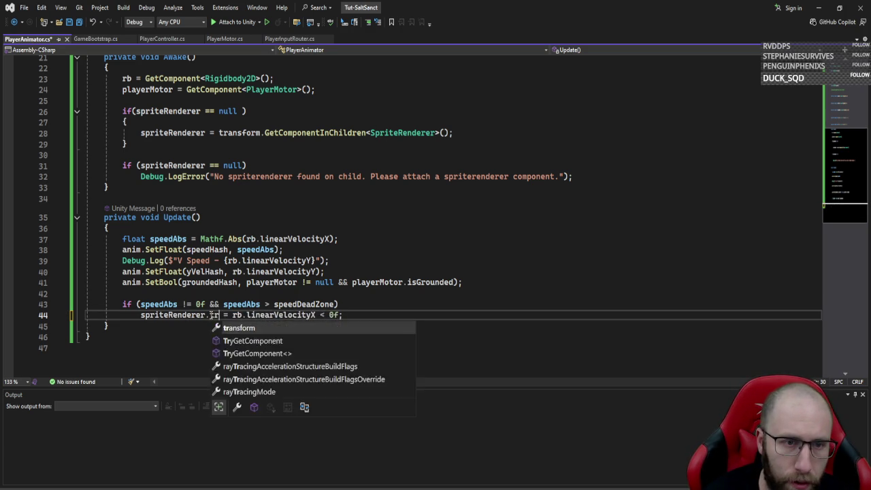
text(S)
key(Tab)
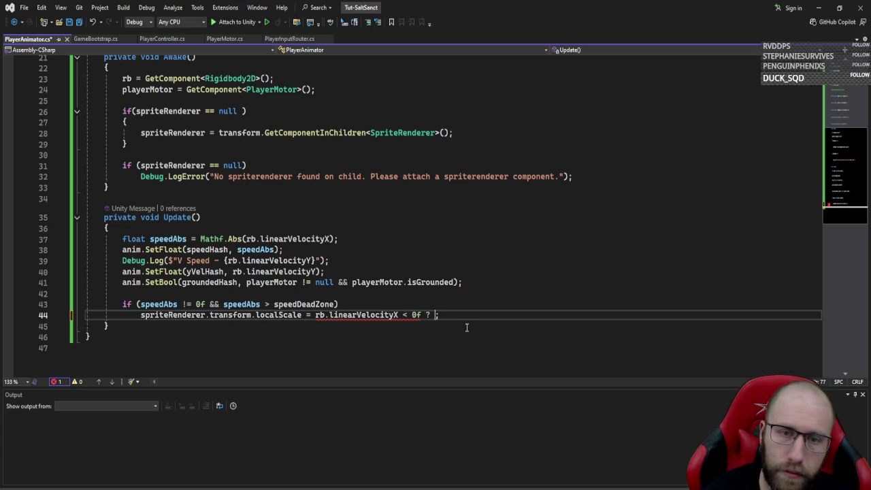
text(new Vec)
key(Tab)
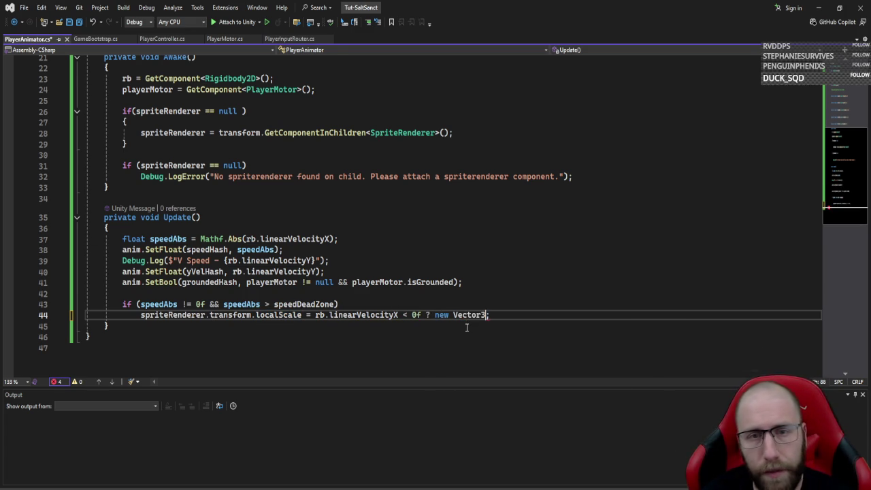
text((-`)
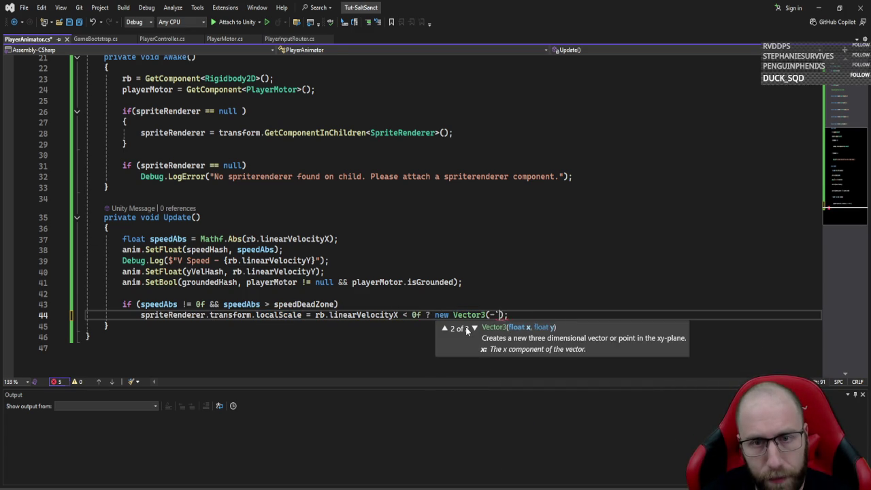
text(f,1f,1f)
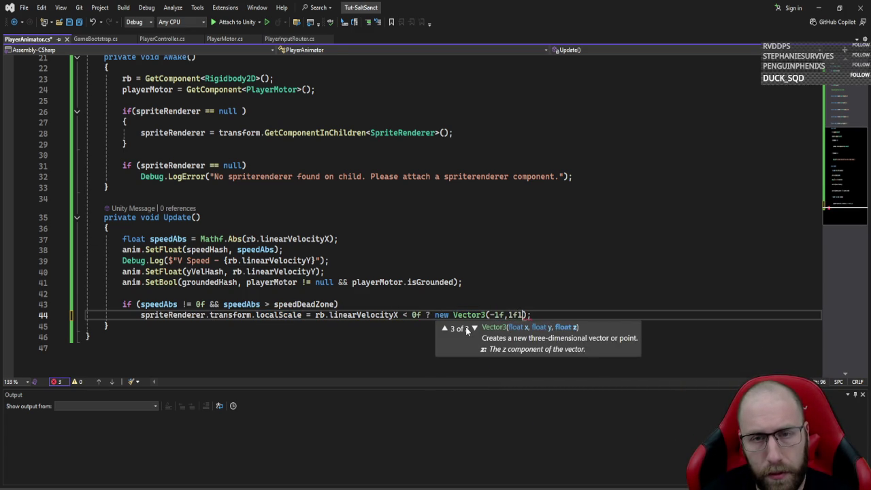
text() : vec)
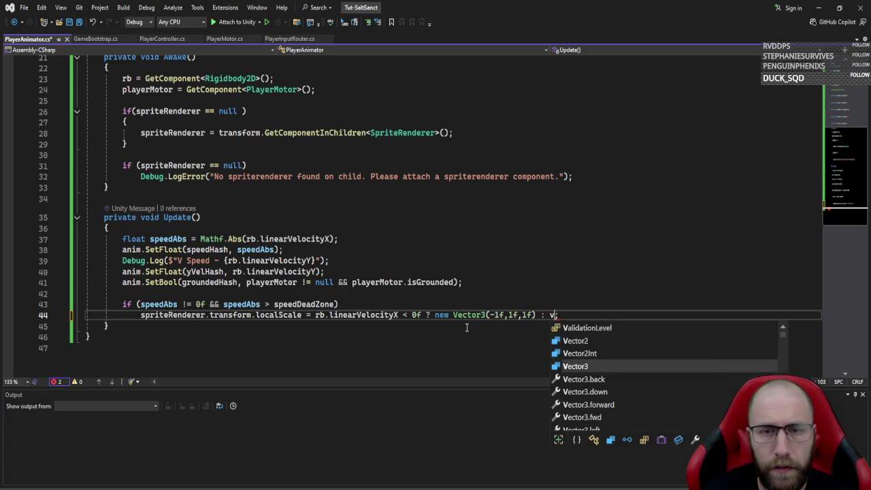
text(.one;)
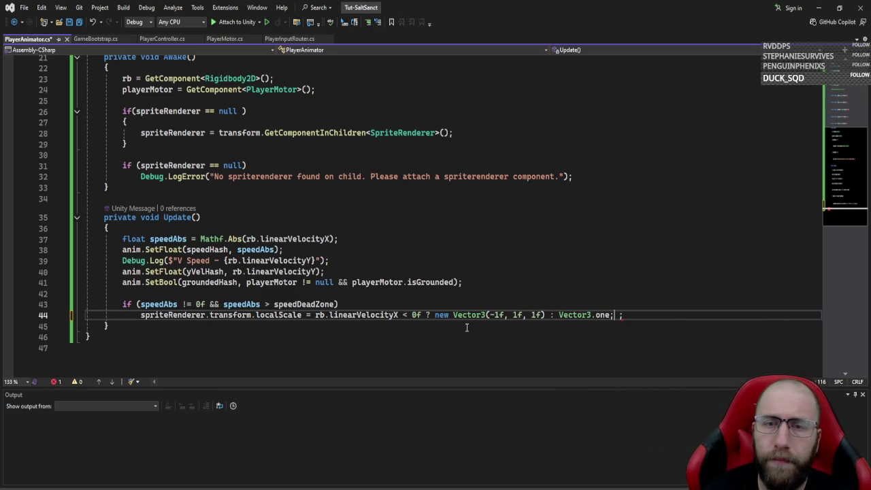
key(ctrl+s)
click(623, 336)
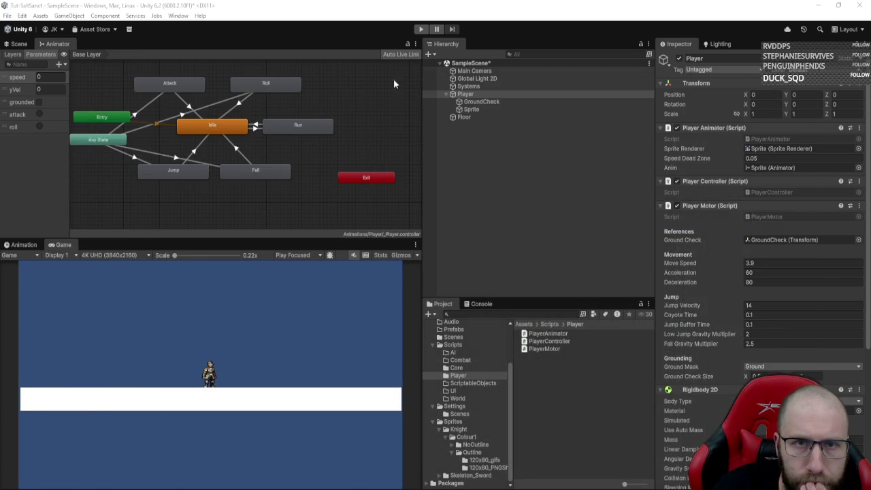
- Start Play mode and walk the knight right to test the localScale flip
click(424, 30)
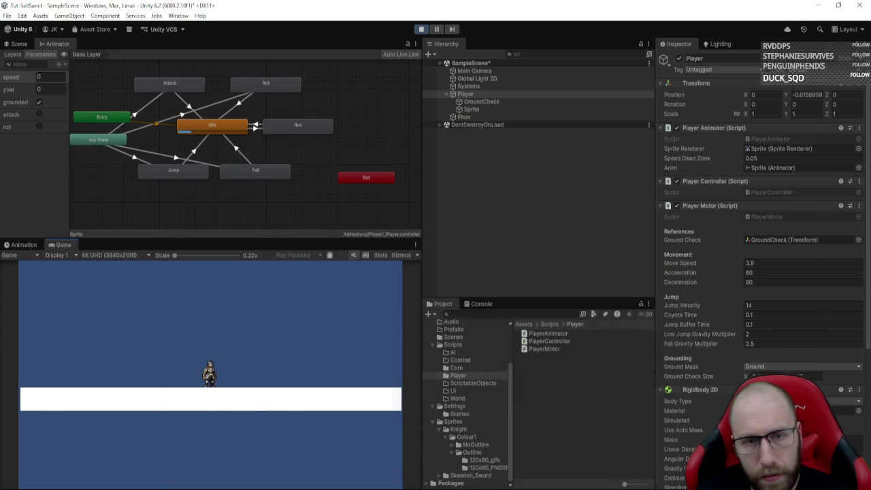
key(d)
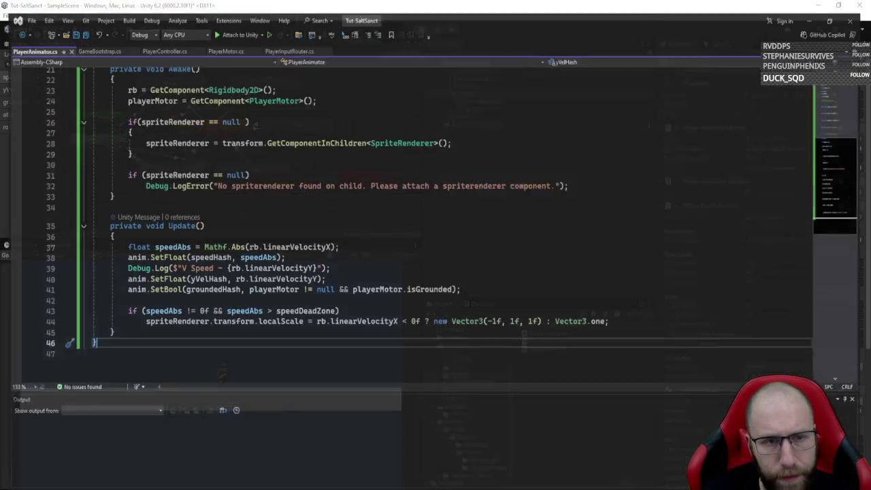
- Change the line 44 comparison from < 0f to > 0f and return to Unity
click(411, 314)
key(BackSpace)
text(>)
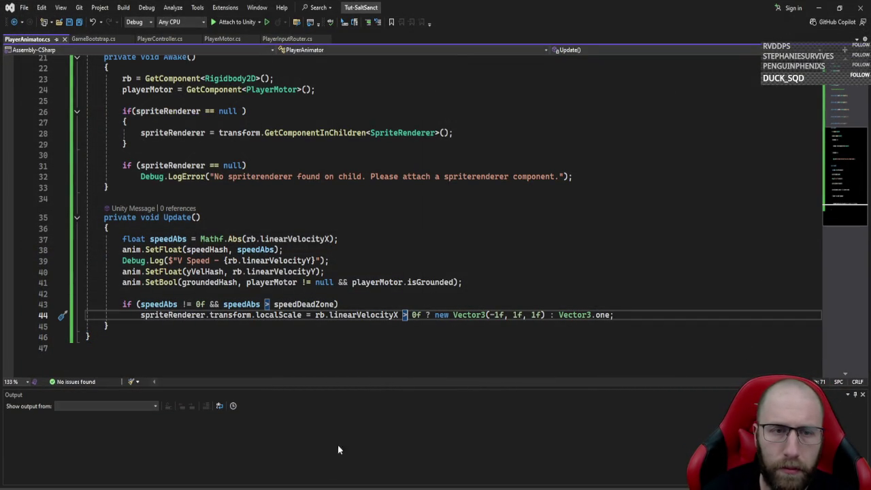
key(alt+Tab)
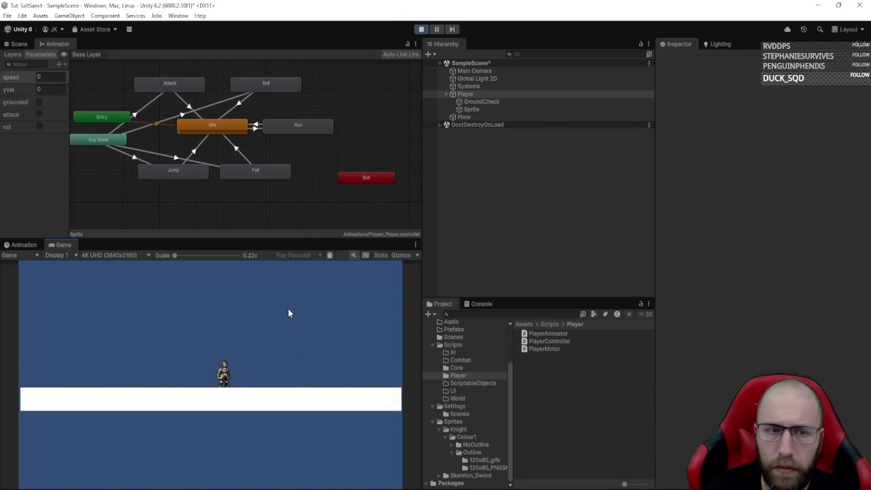
- Restart Play mode, run the knight left and right, then stop and return to PlayerAnimator.cs
click(422, 30)
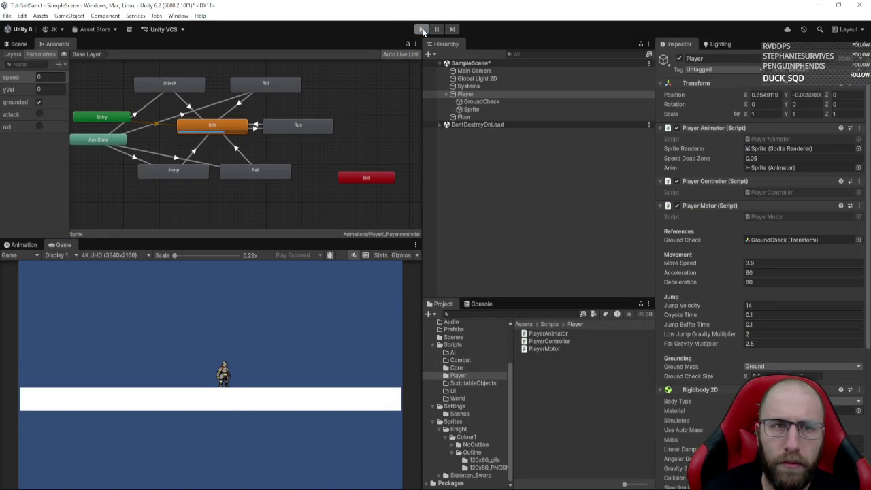
click(422, 30)
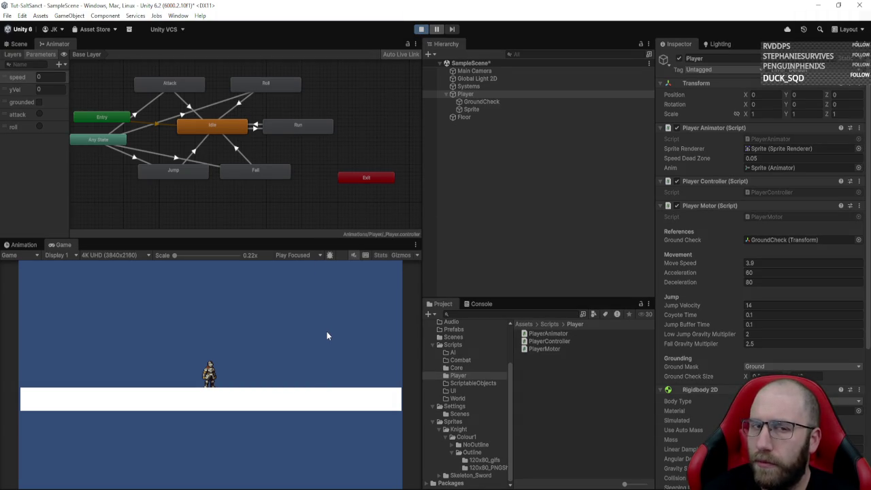
key(a)
key(d)
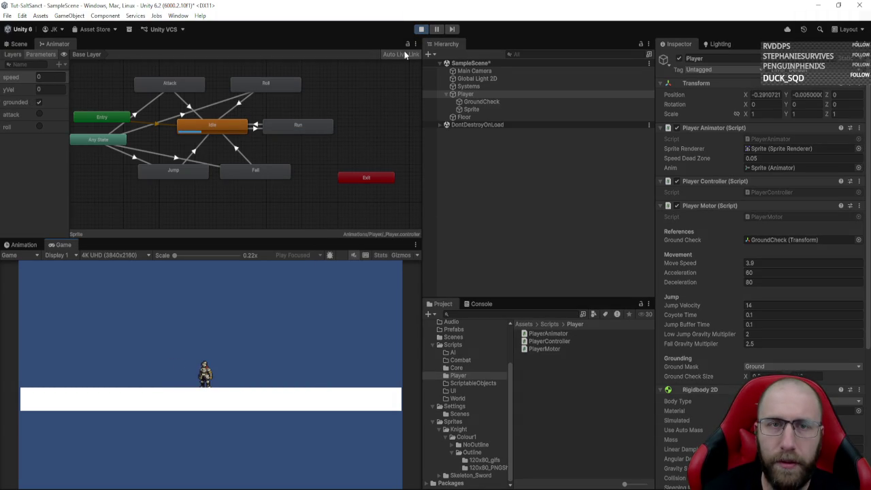
click(420, 30)
key(alt+Tab)
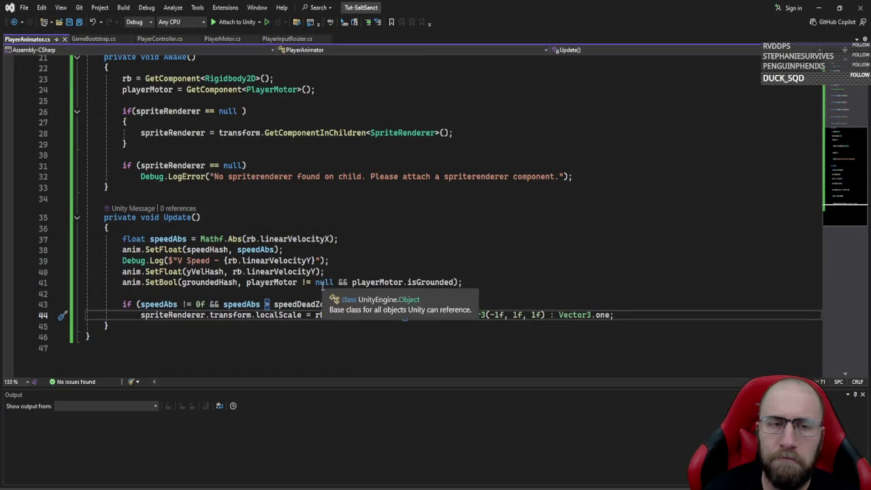
- Restore line 44 to test rb.linearVelocityX < 0f, drop the doubled semicolon, and reload in Unity
click(400, 314)
key(Delete)
key(Delete)
text(<)
key(End)
key(BackSpace)
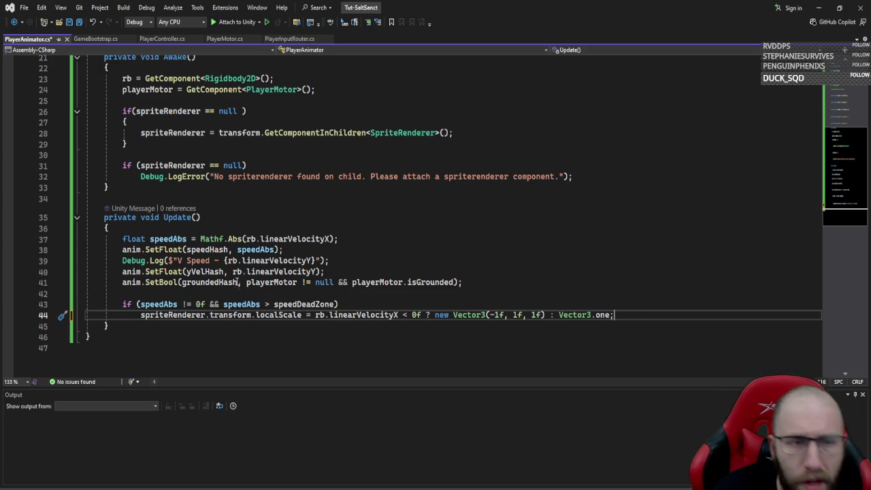
key(alt+Tab)
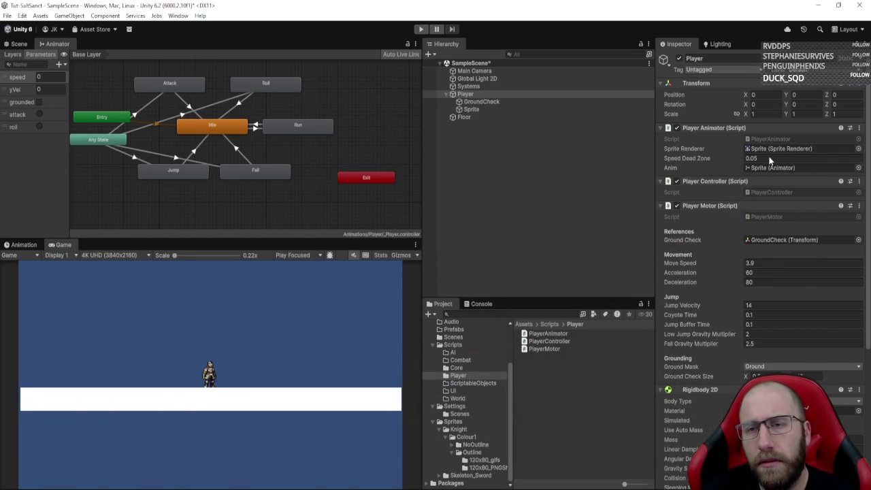
click(769, 158)
text(0.2)
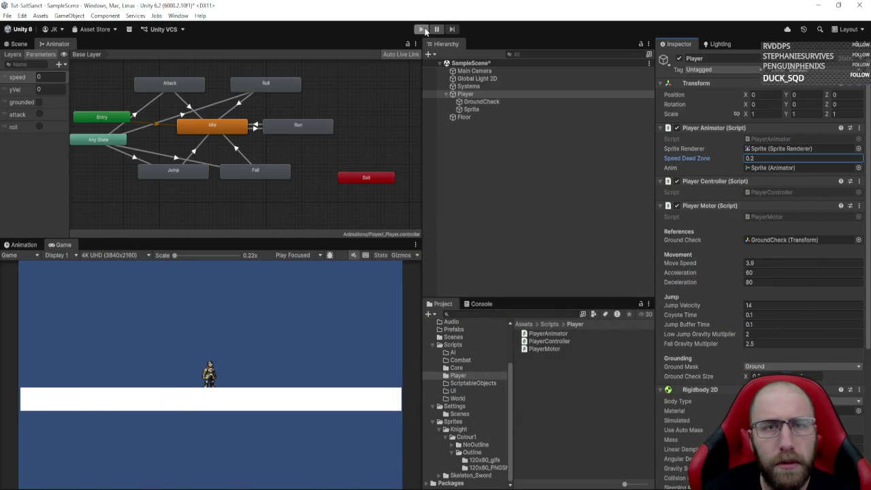
click(421, 30)
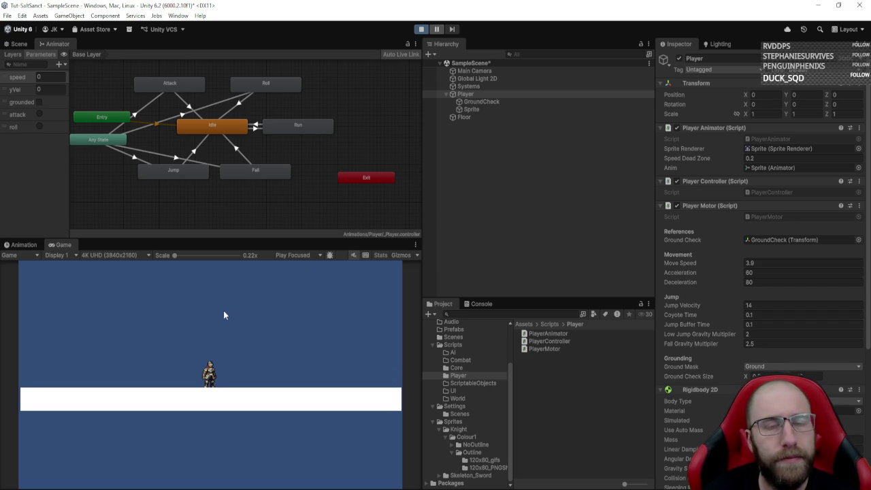
key(d)
key(a)
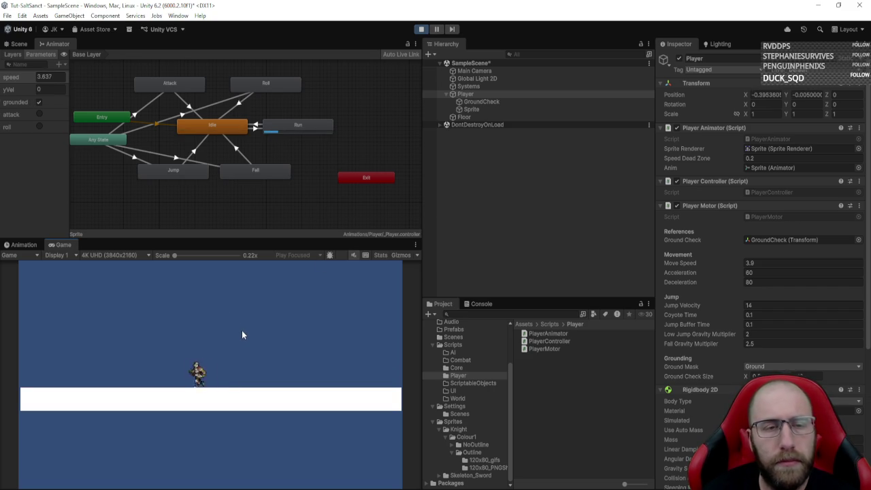
key(d)
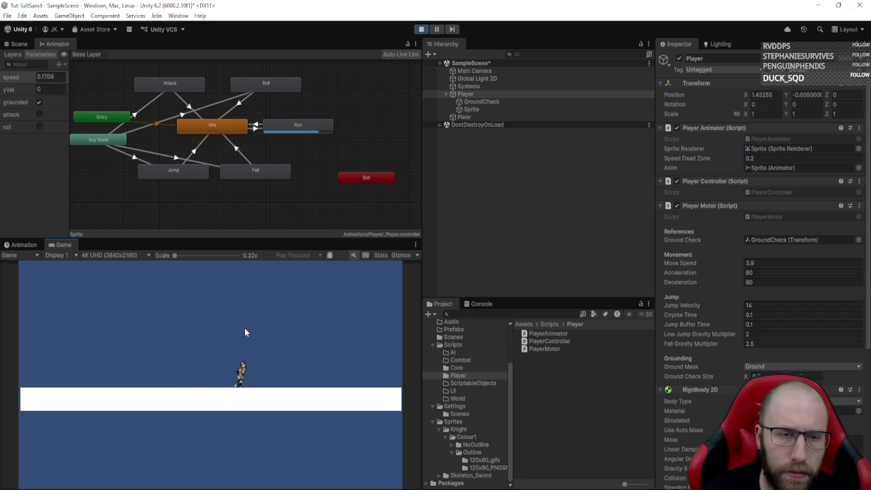
key(d)
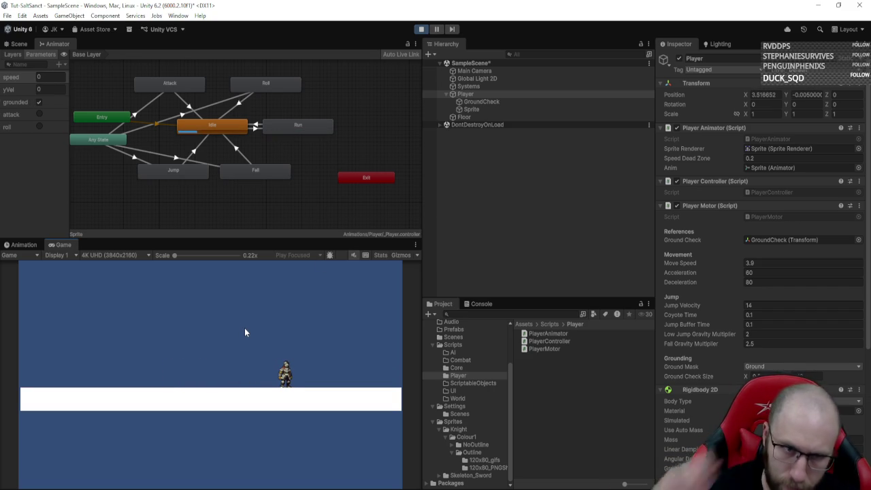
click(760, 159)
text(0.5)
click(381, 337)
key(a)
key(d)
key(a)
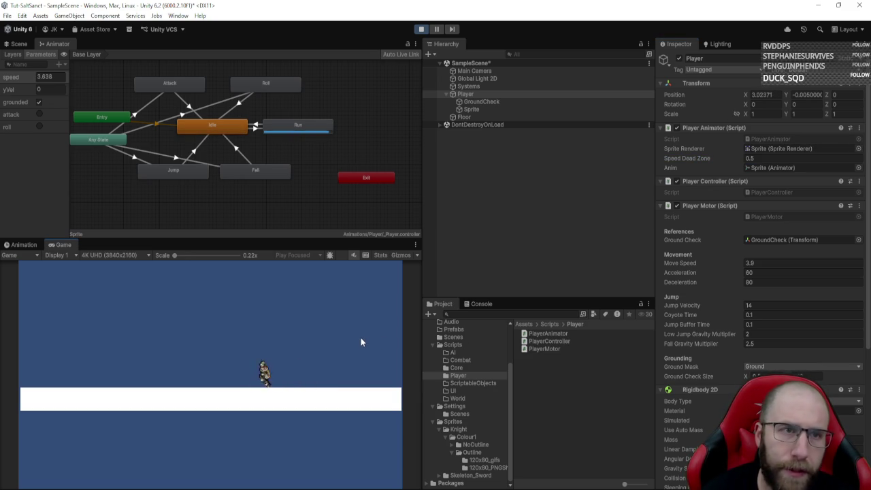
key(d)
key(a)
key(d)
key(space)
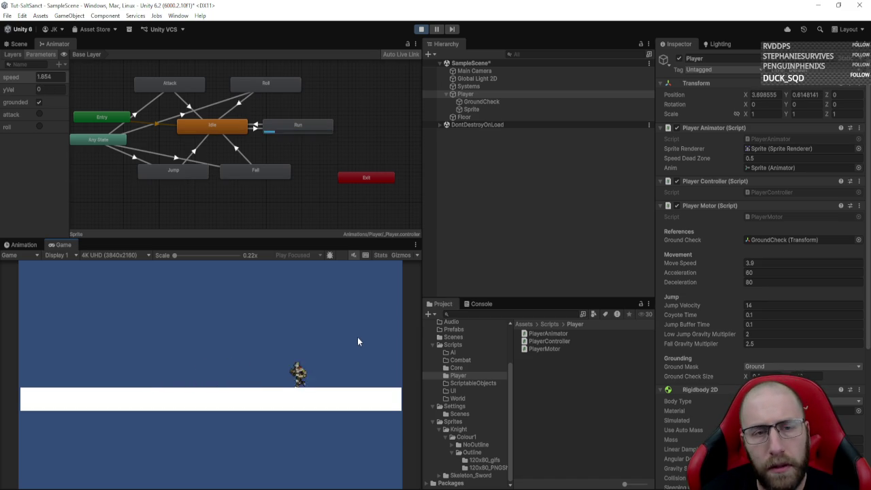
key(a)
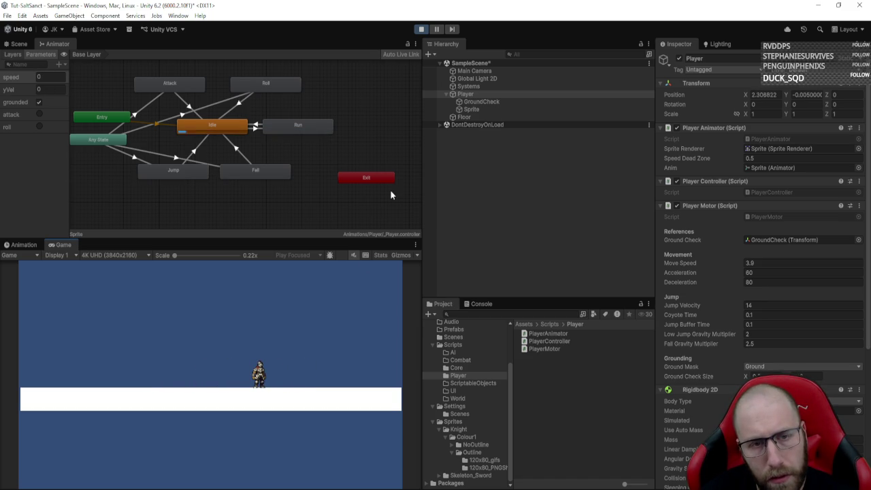
key(d)
key(a)
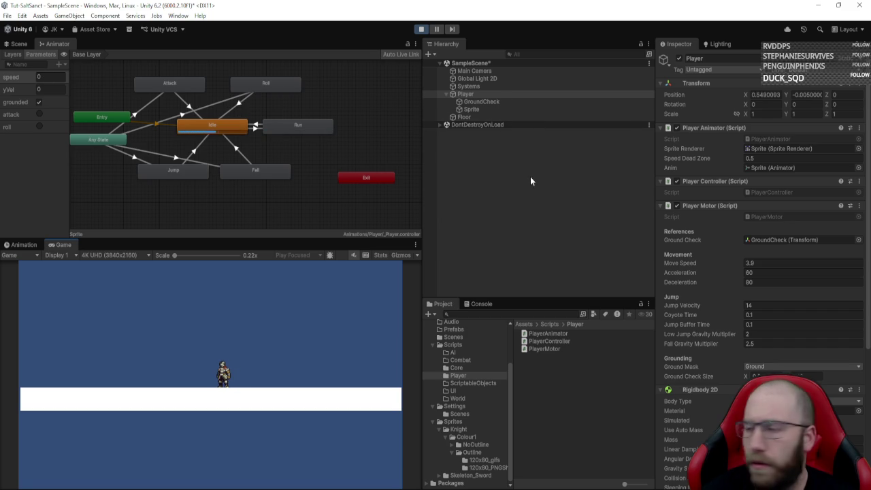
key(d)
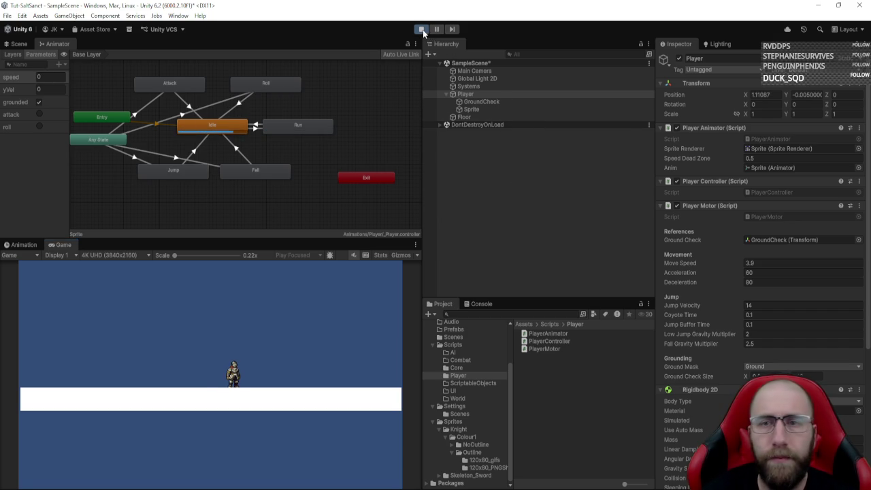
click(422, 29)
click(765, 159)
text(0.05)
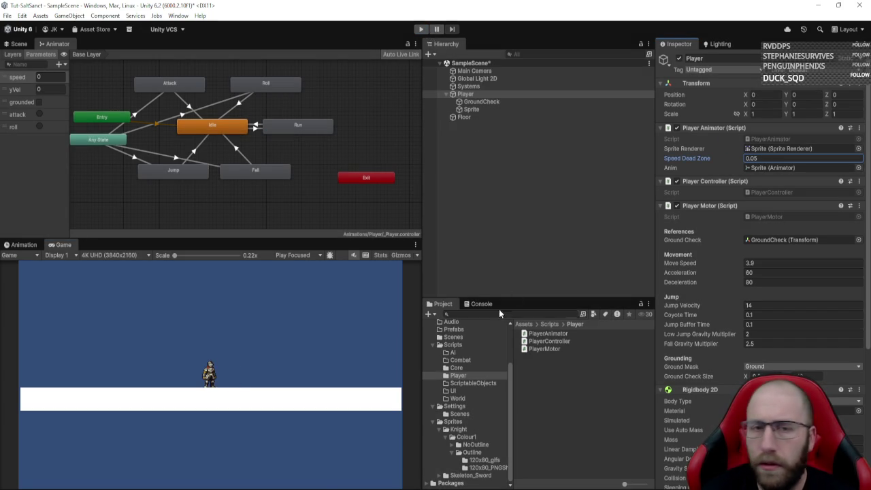
key(alt+Tab)
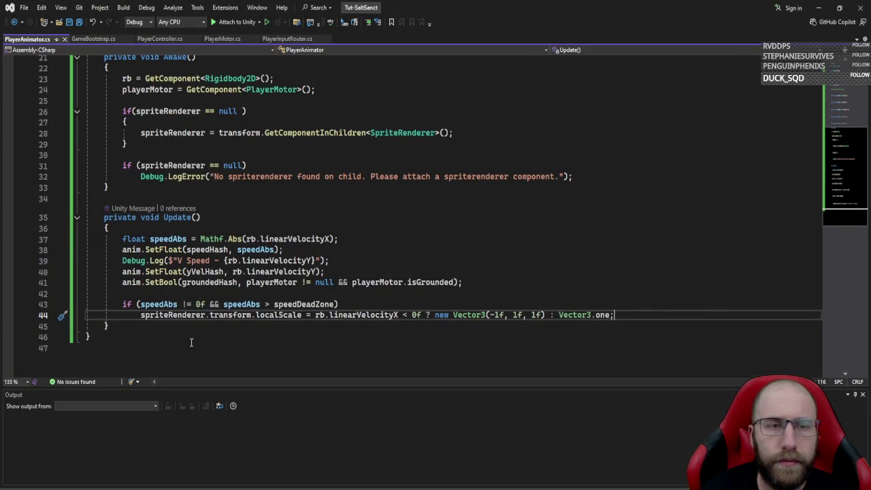
- Snip a screenshot of lines 43–44, then scroll up through PlayerAnimator.cs to review it
key(super+shift+s)
drag(77, 291, 628, 333)
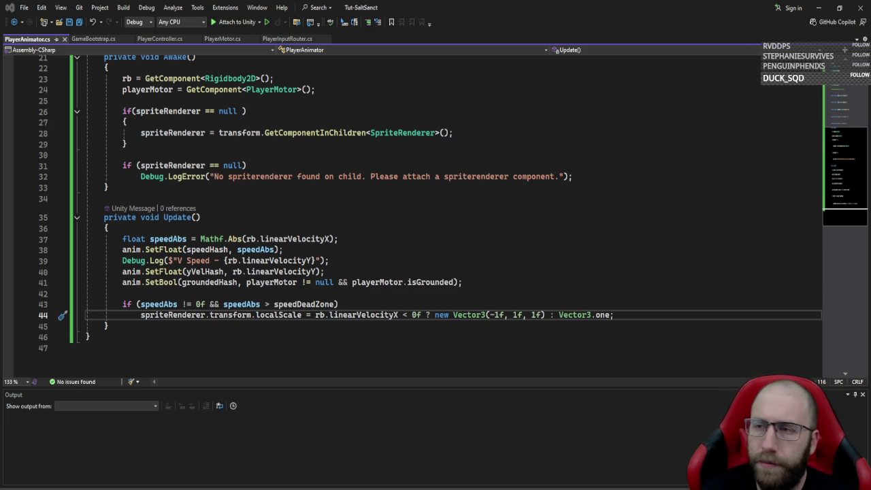
click(676, 328)
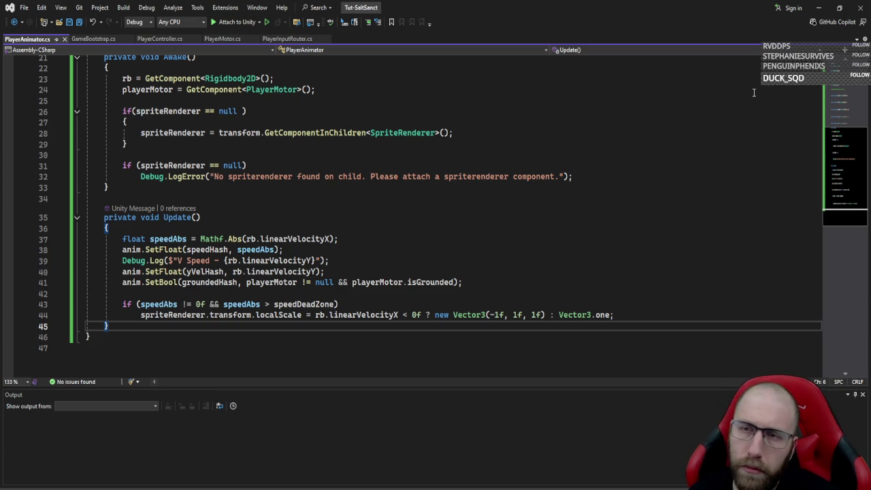
scroll(756, 89, up, 7)
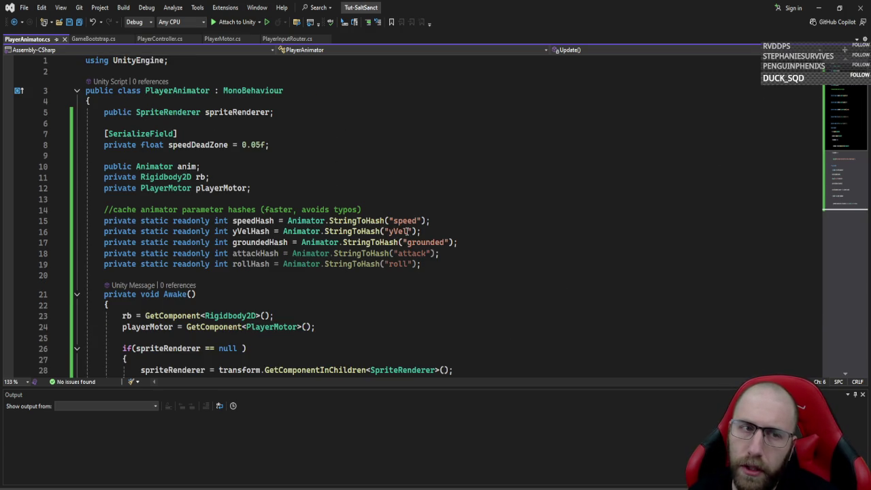
- Add 'private int facing = 1; //right = 1, left = -1' below the playerMotor field
click(494, 267)
click(462, 184)
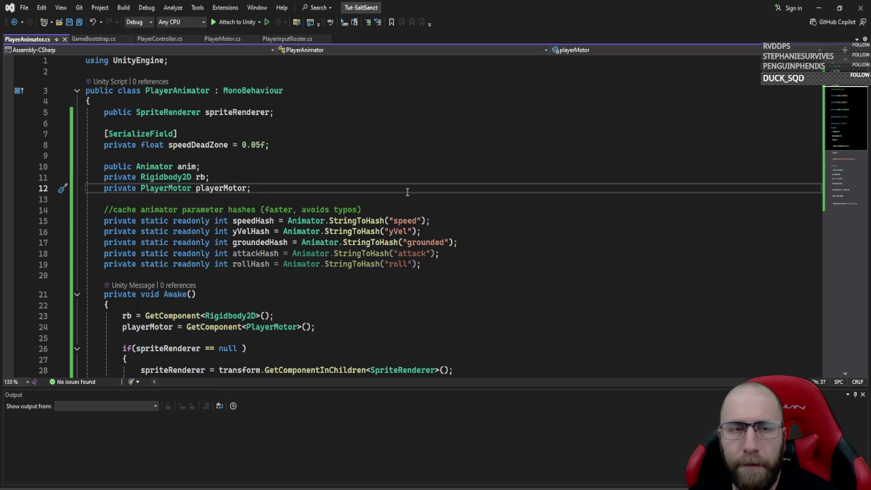
key(Return)
key(Return)
text(priv)
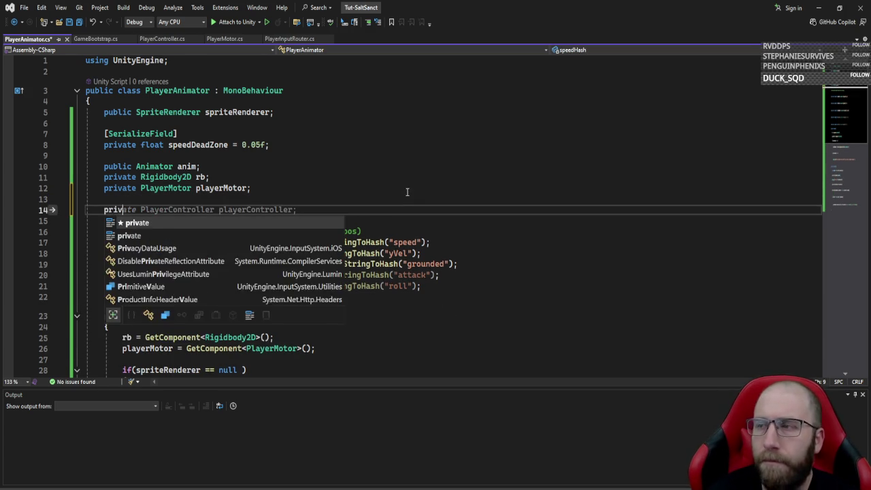
text(ate int facing = 1;l)
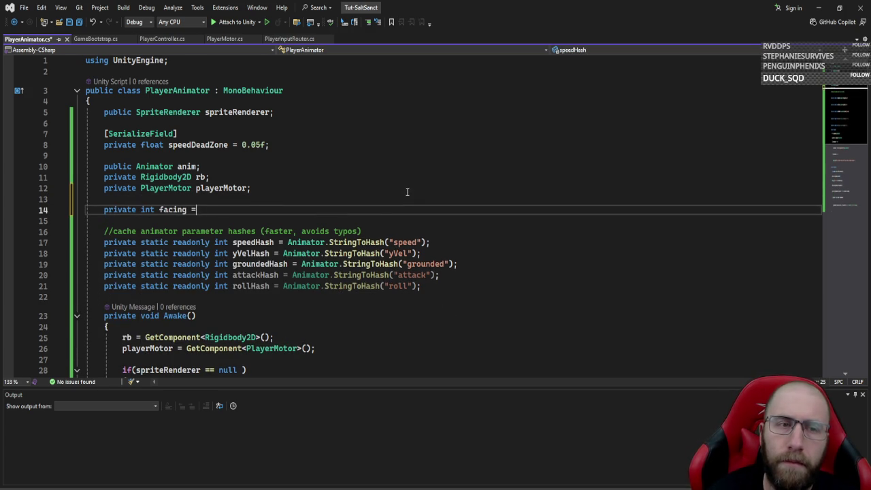
key(BackSpace)
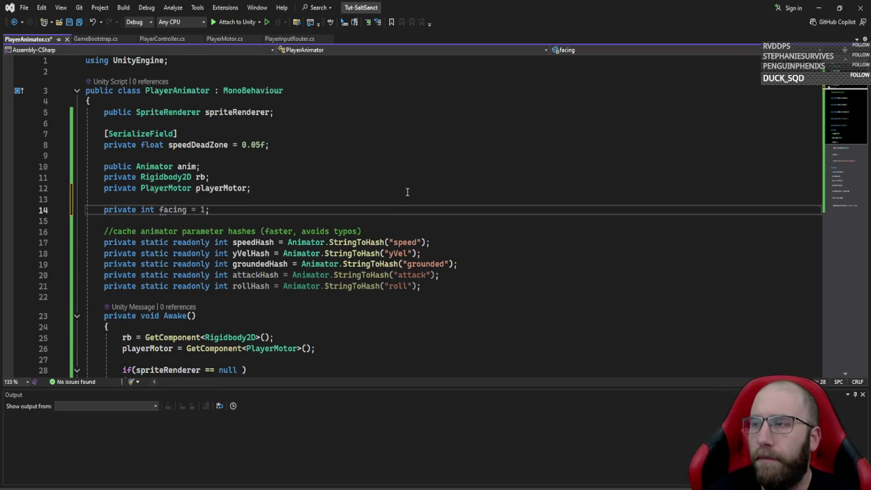
scroll(408, 191, down, 2)
text(//right = 1,)
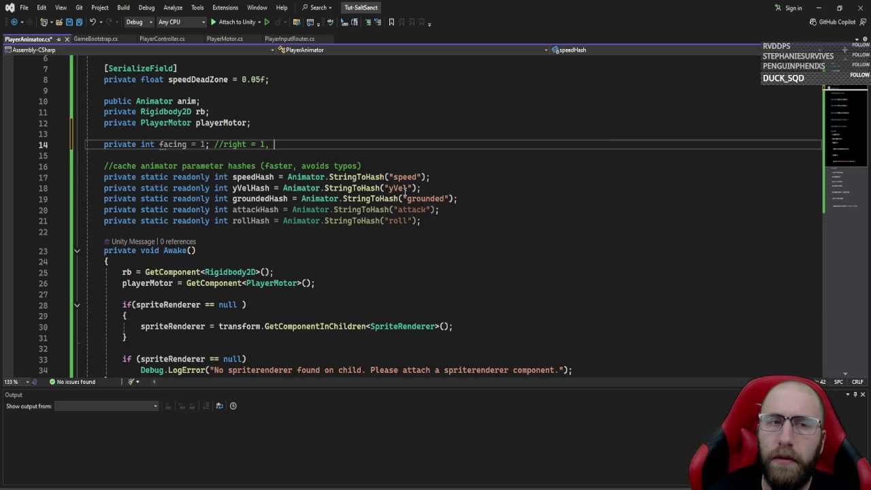
key(BackSpace)
text(, left = )
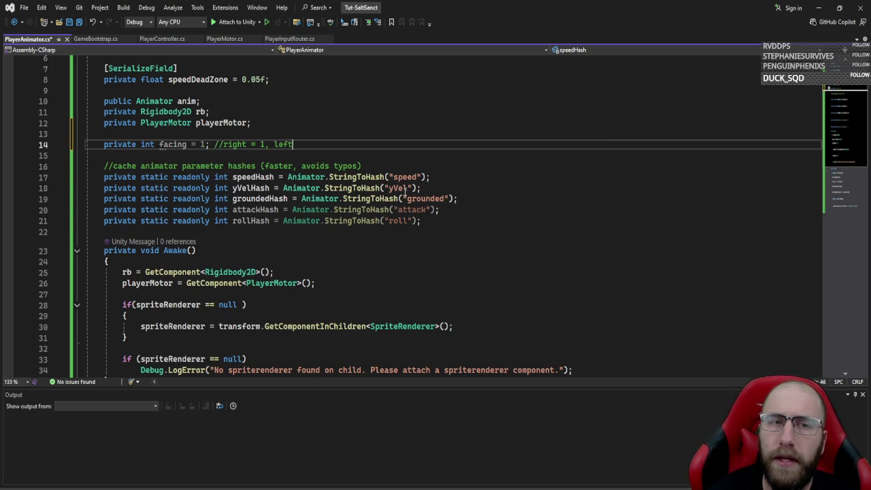
text(-1)
scroll(406, 191, down, 12)
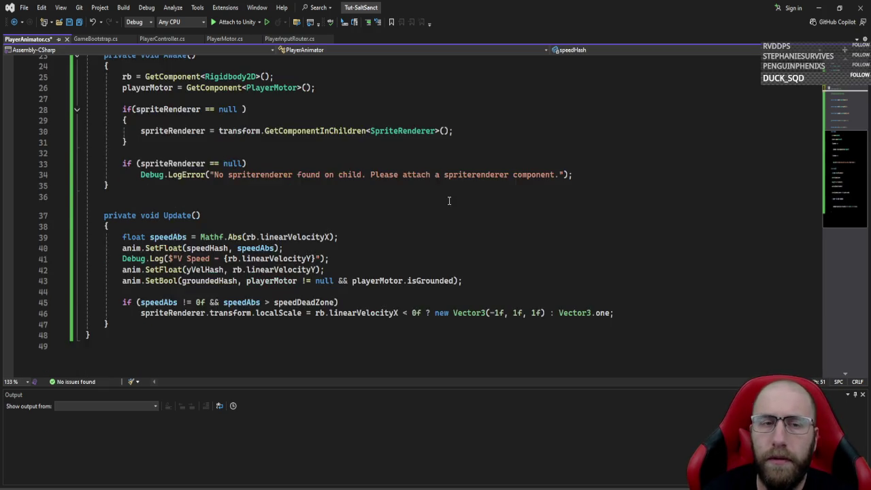
scroll(447, 206, up, 3)
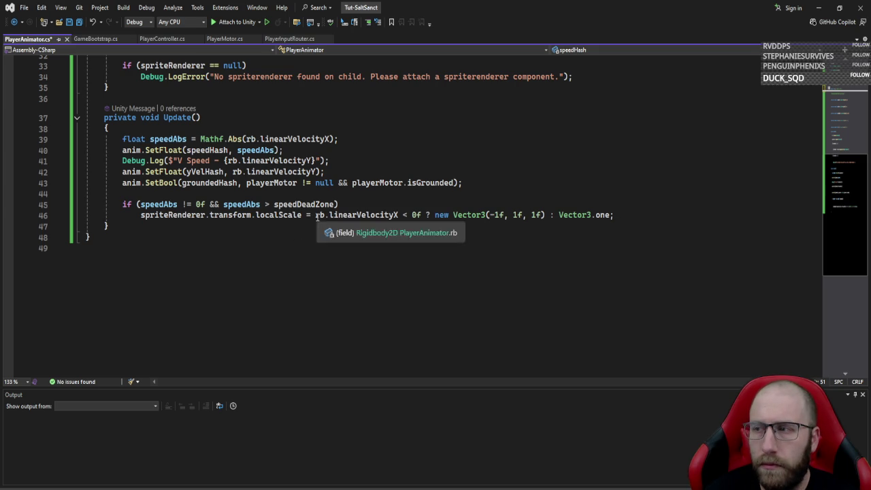
- Declare float vx = rb.linearVelocityX on a new line in Update
click(298, 194)
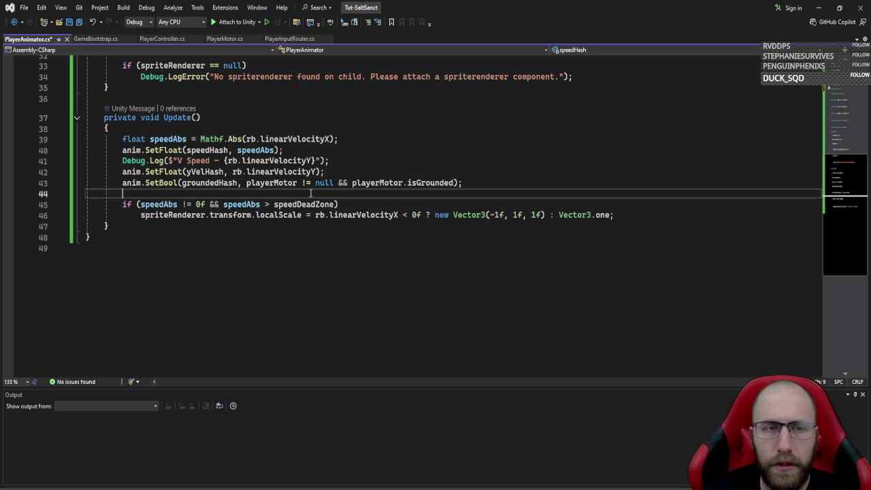
key(Return)
text(iof)
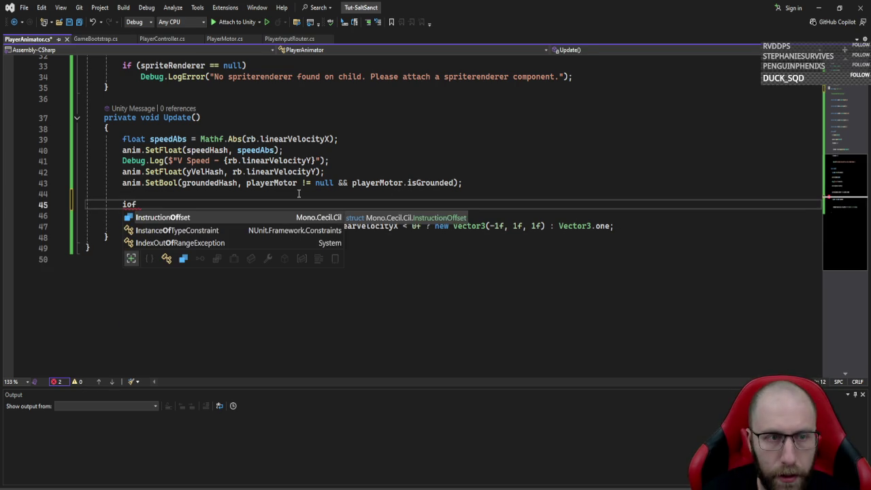
key(BackSpace)
key(BackSpace)
text(f()
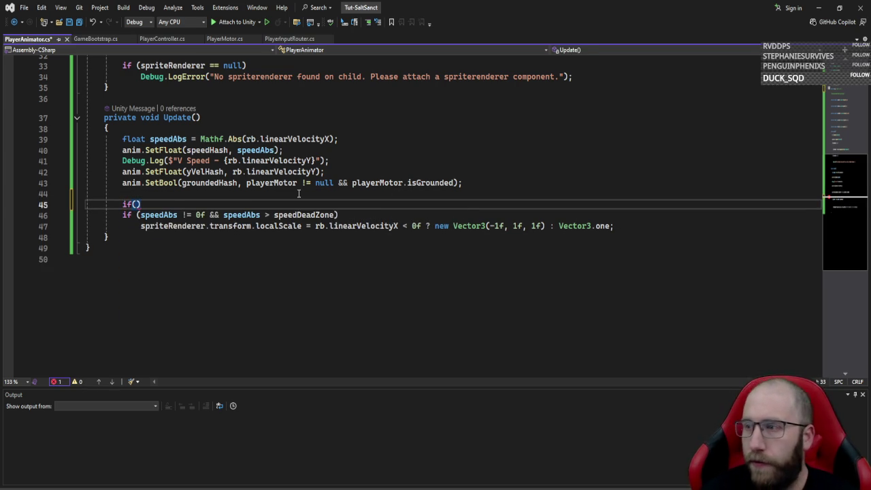
key(BackSpace)
key(BackSpace)
key(BackSpace)
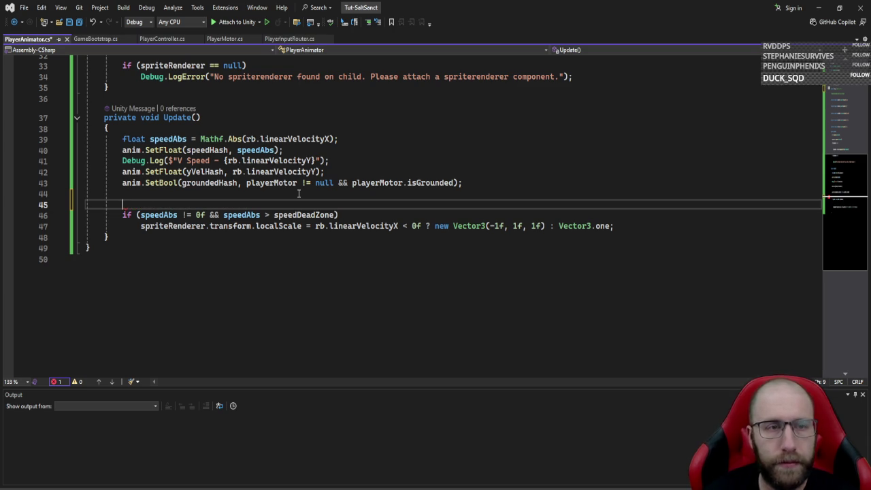
text(float vx = )
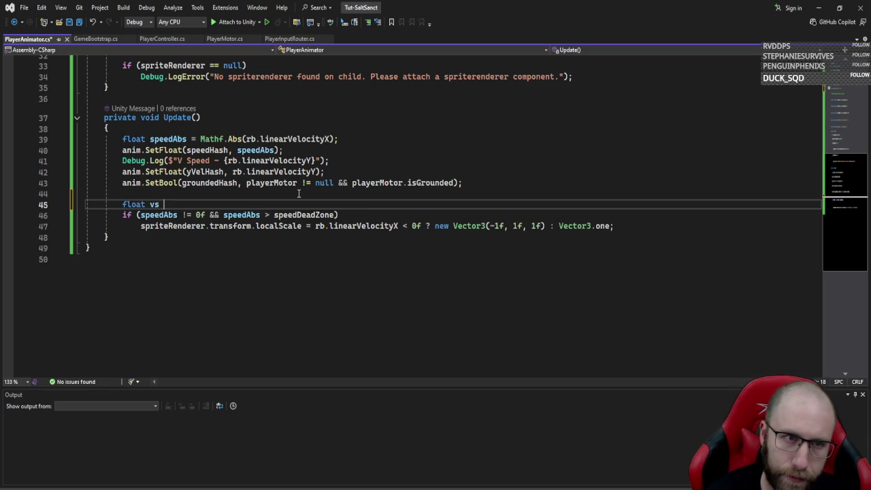
text(rb.li)
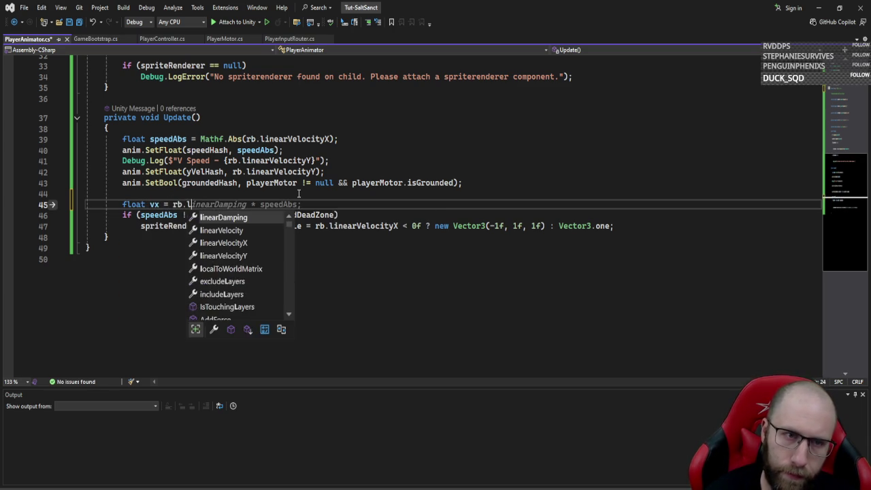
key(Down)
key(Tab)
text(;)
key(Return)
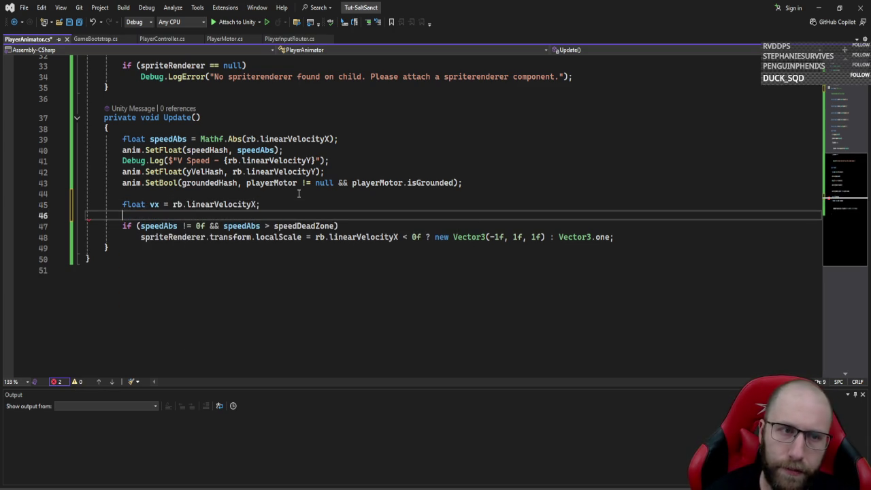
- Set facing = 1 when vx > speedDeadZone, else facing = -1 when vx < -speedDeadZone
text(if(vx >)
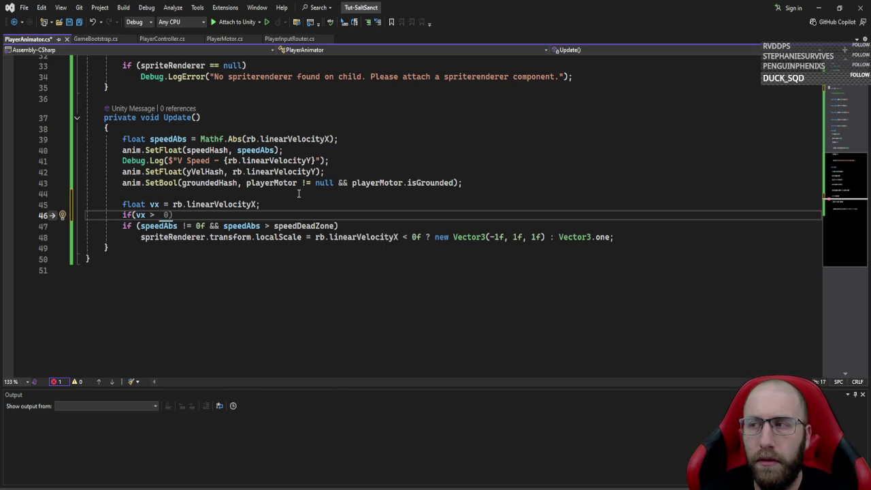
text(deadz)
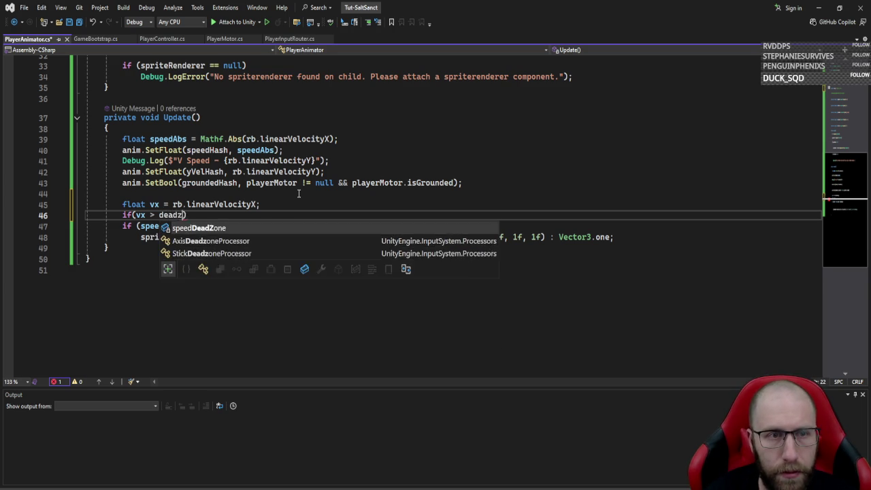
key(Tab)
key(Return)
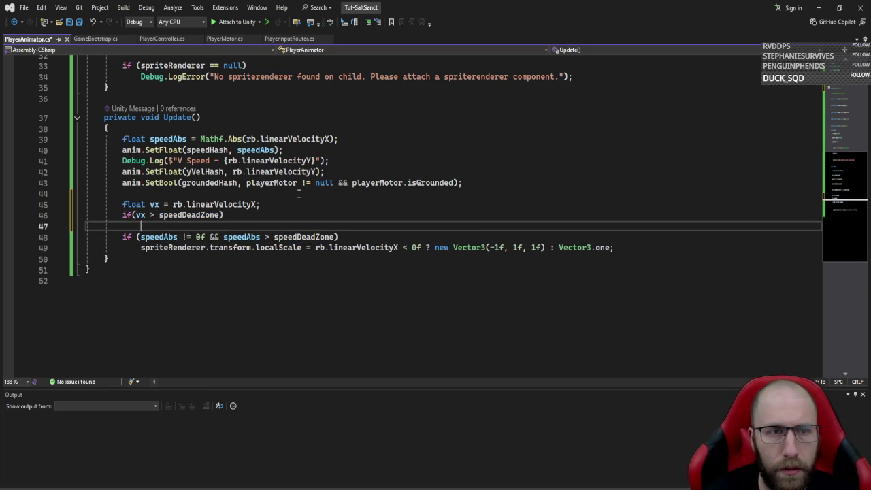
text(facing = 1;)
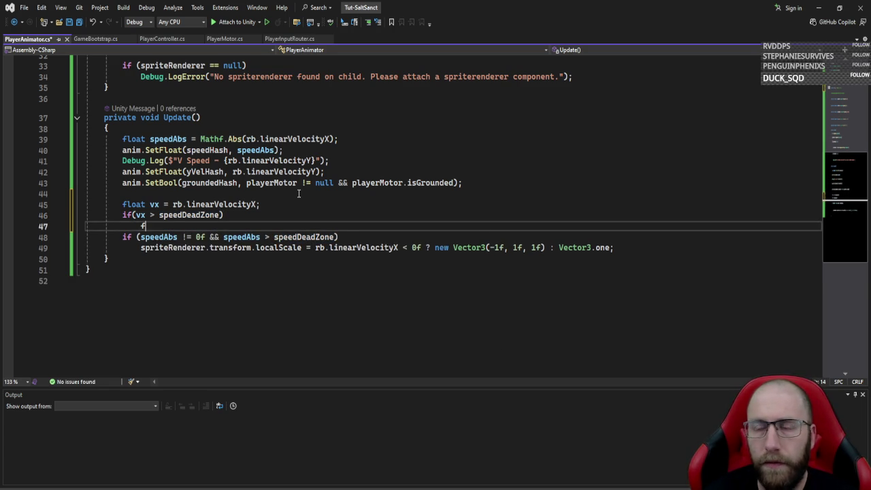
key(Return)
text(else)
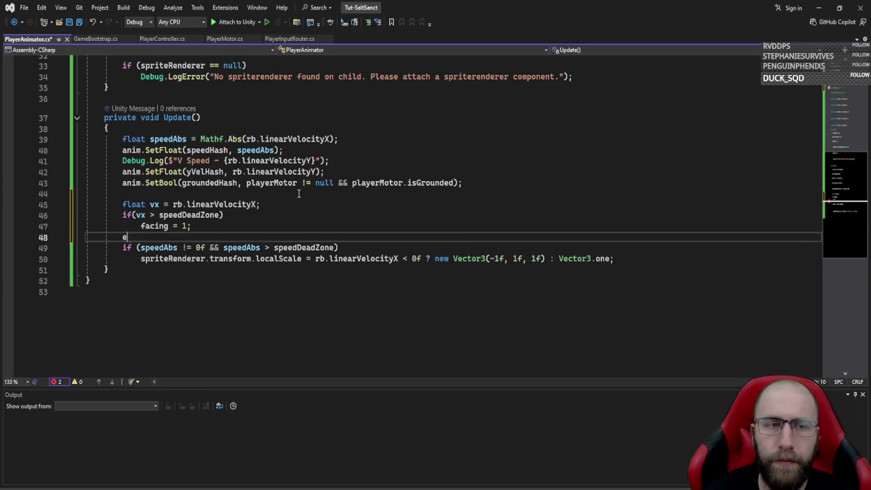
key(Escape)
key(BackSpace)
key(BackSpace)
key(BackSpace)
text(else if)
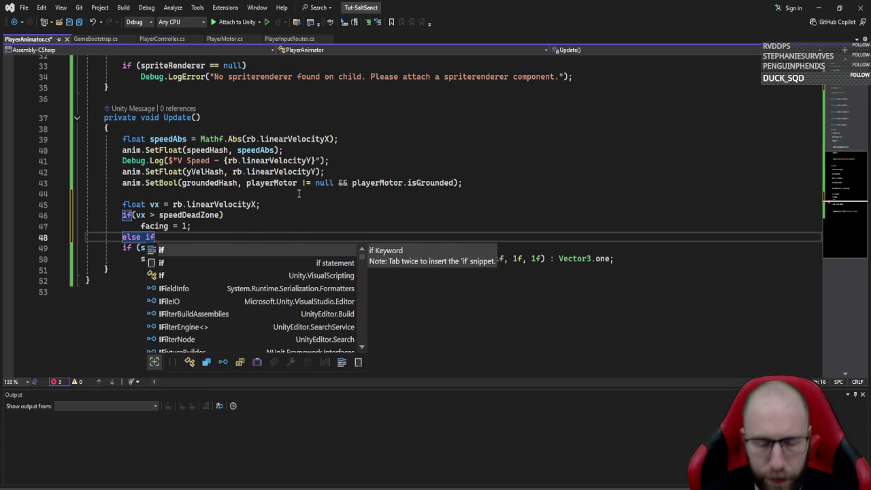
text((vx < )
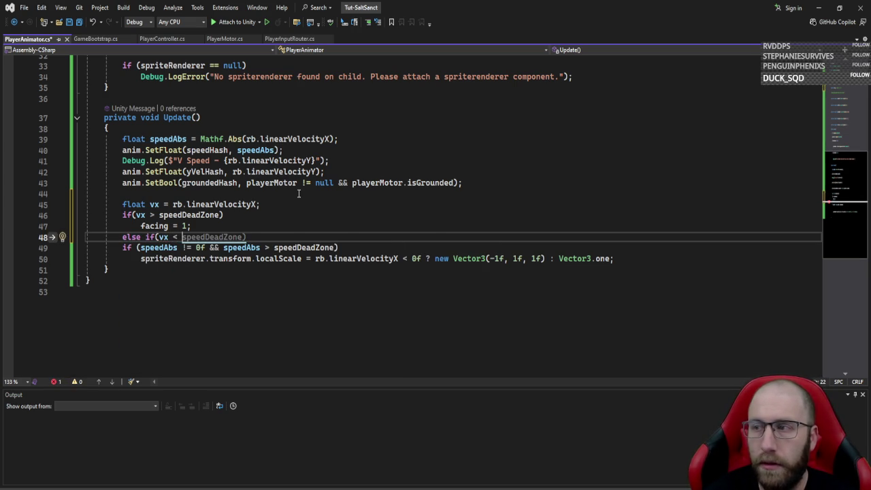
text(-deadz)
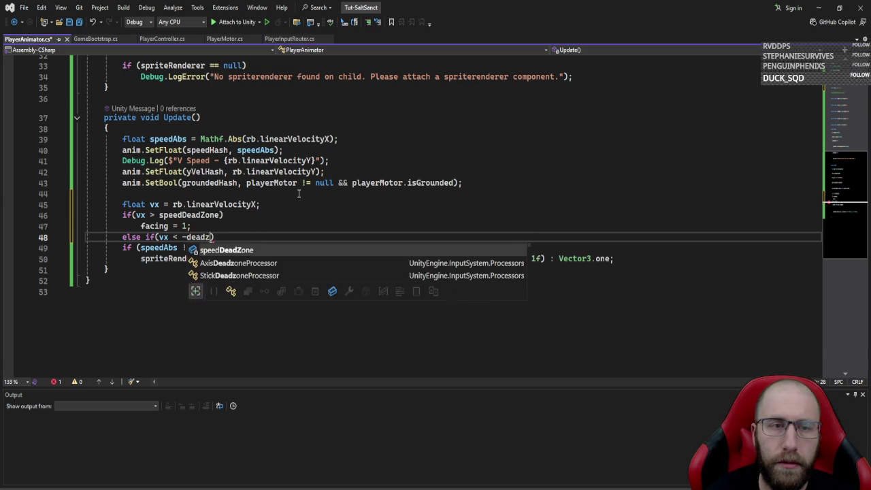
key(Tab)
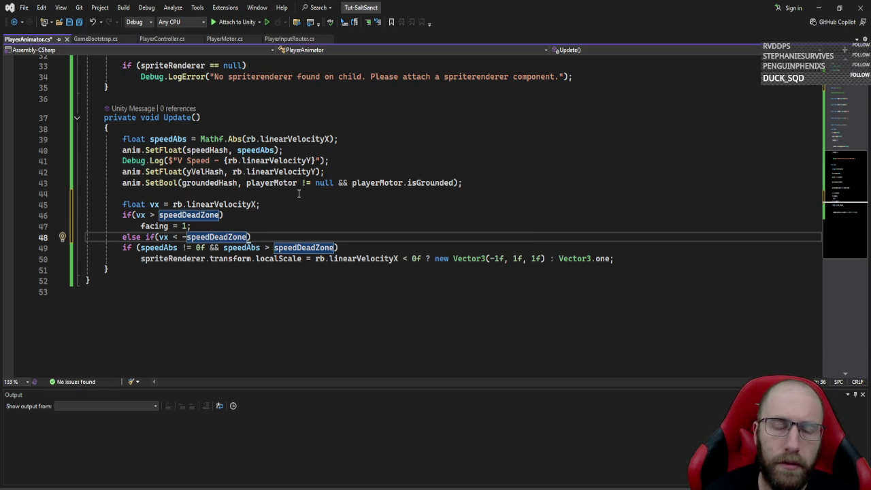
text())
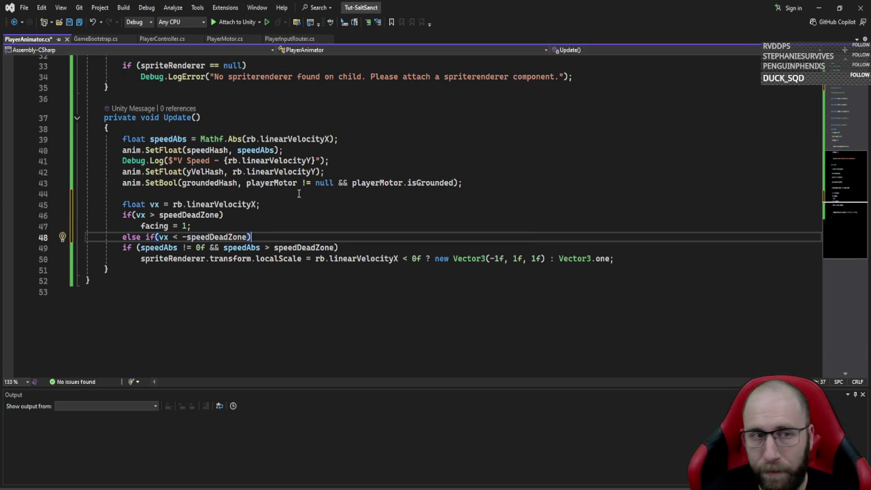
key(Return)
text(facing = )
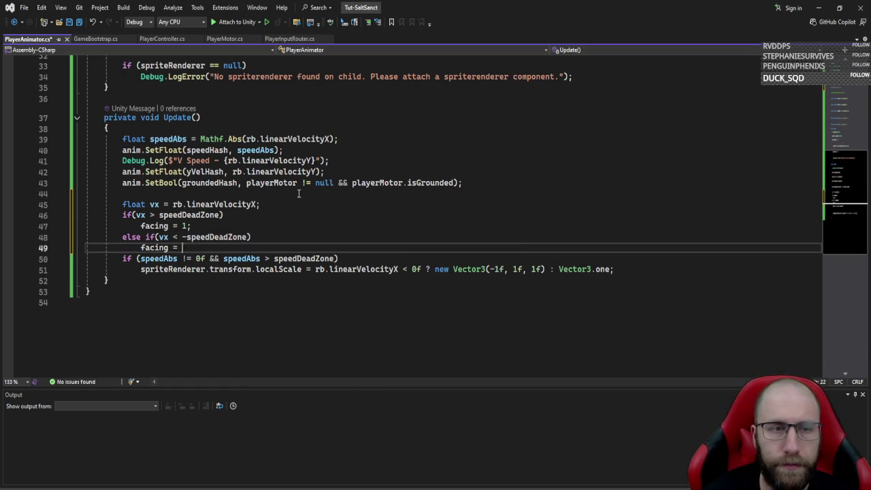
text(-1;)
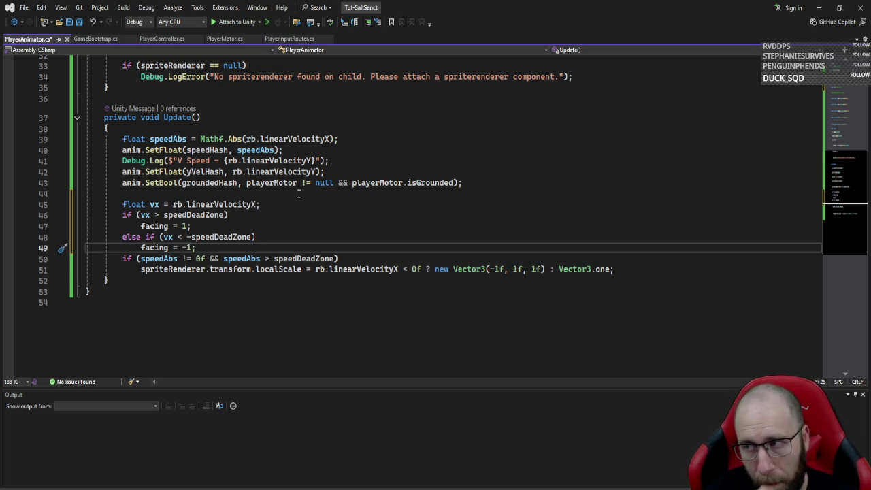
- Comment out the old speedAbs condition and unindent the scale line
click(70, 261)
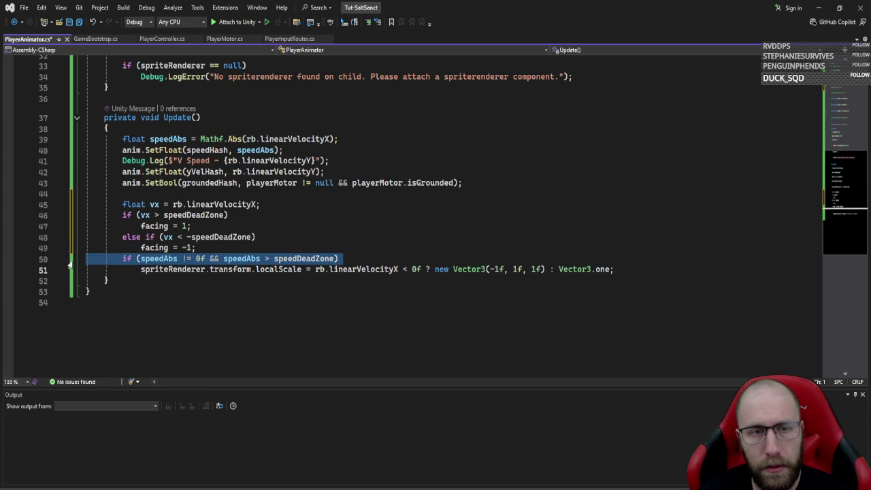
key(ctrl+k)
key(ctrl+c)
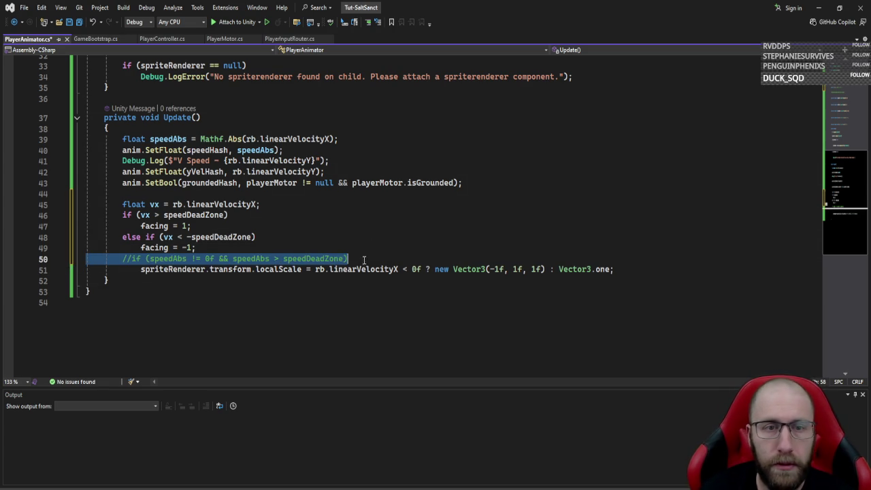
click(141, 270)
key(shift+Tab)
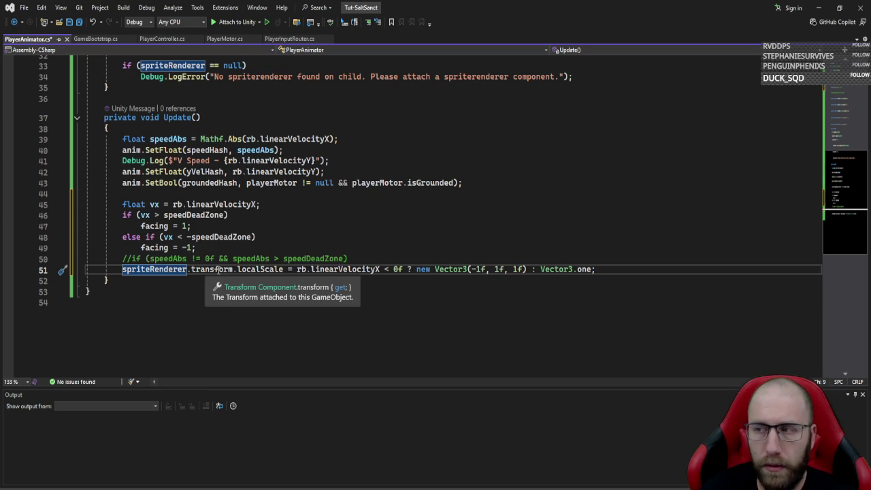
- Replace the localScale ternary with spriteRenderer.flipX = facing == -1 and save PlayerAnimator.cs
drag(191, 269, 283, 269)
text(f)
key(Tab)
text(.)
key(BackSpace)
key(Right)
key(Right)
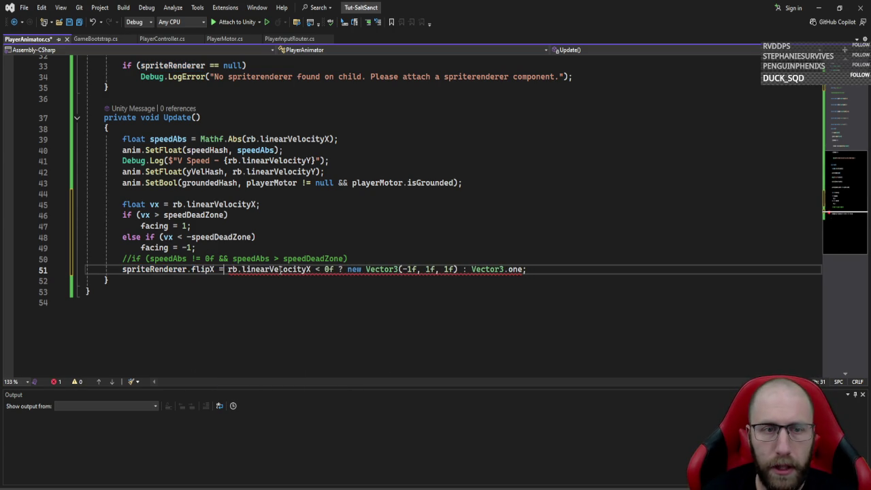
key(Right)
key(ctrl+Delete)
key(ctrl+Delete)
key(ctrl+Delete)
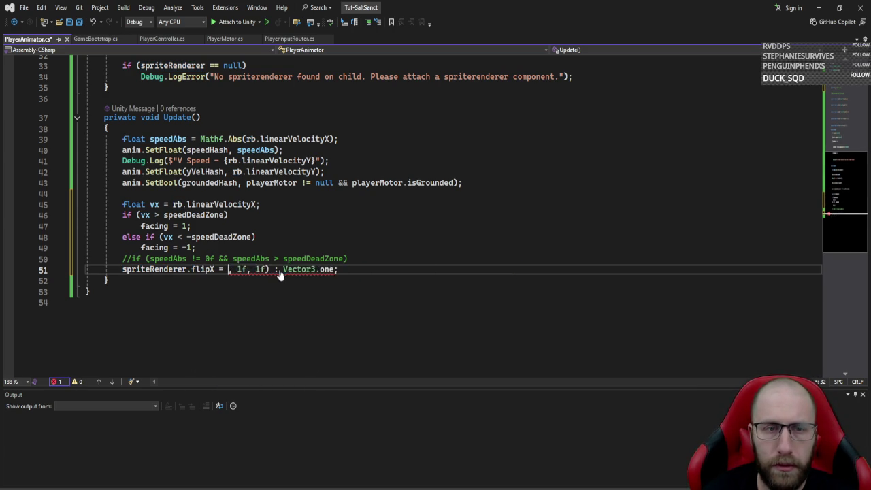
key(ctrl+Delete)
text(facing == 1)
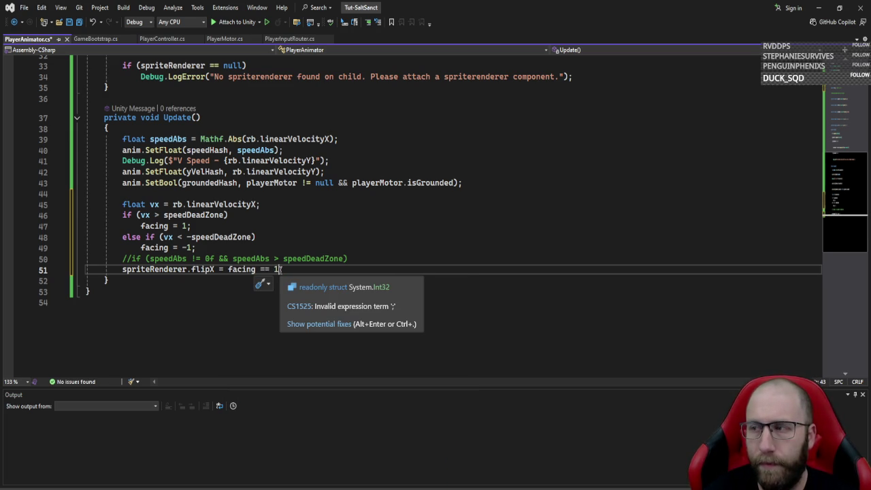
key(BackSpace)
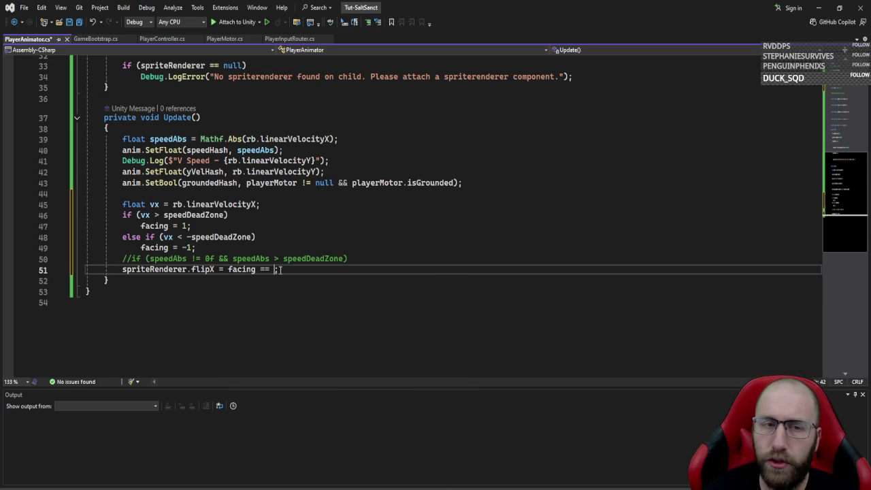
text(-1)
key(ctrl+s)
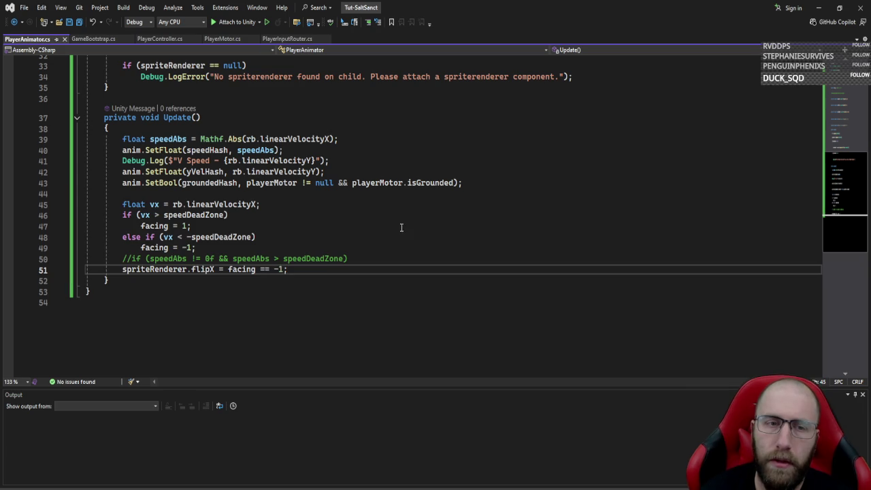
click(819, 4)
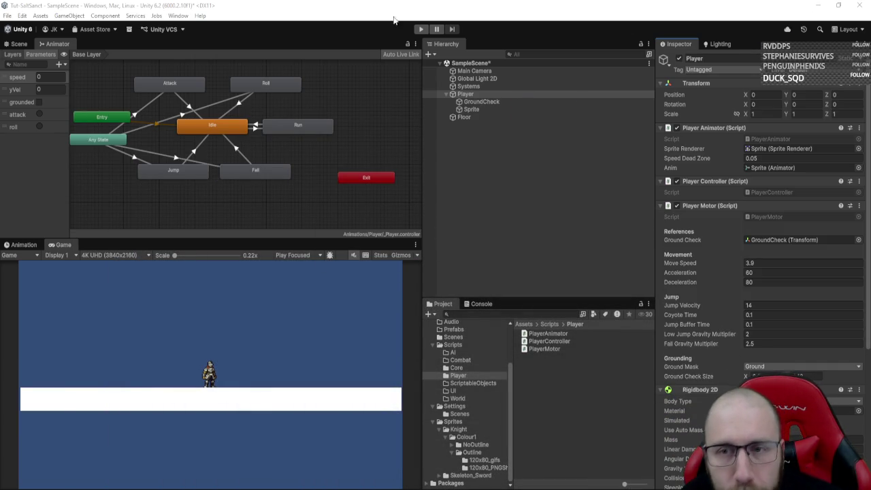
- Enter Play mode and run the knight right, left, and right again
click(421, 29)
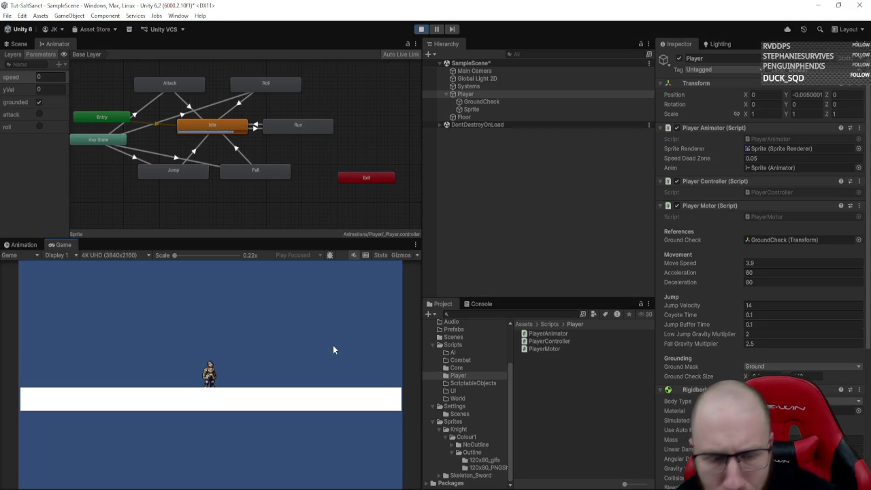
key(d)
key(a)
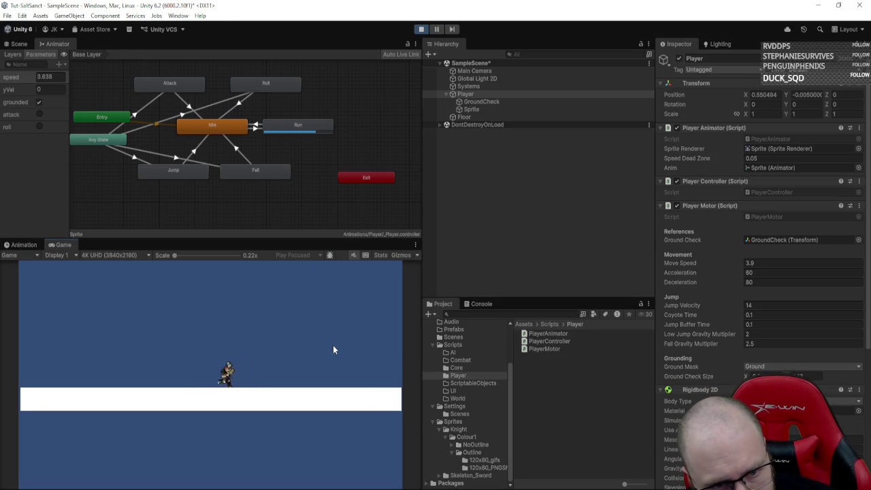
key(d)
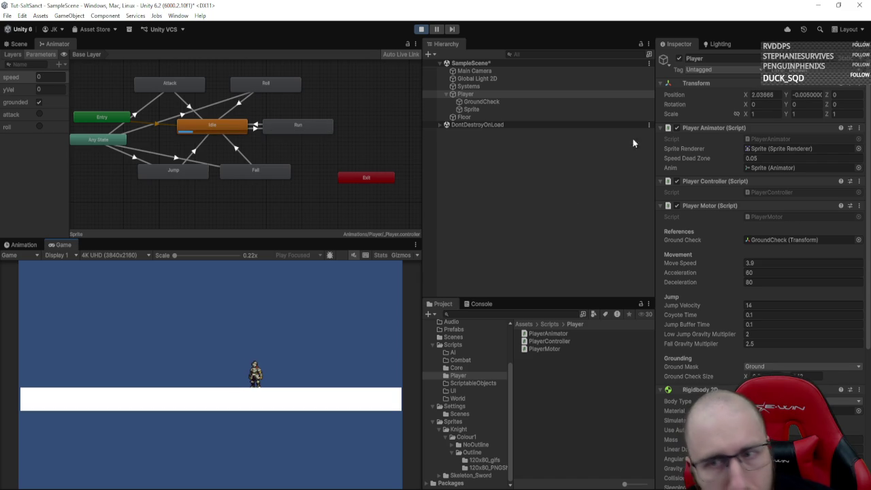
- Raise Speed Dead Zone to 0.32, retest running both ways, then return to PlayerAnimator.cs
drag(707, 158, 731, 161)
click(358, 308)
key(d)
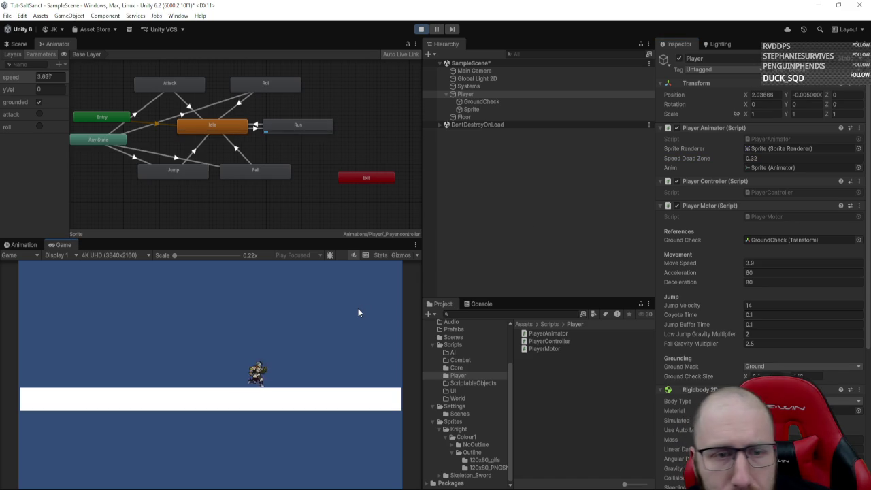
key(a)
key(a)
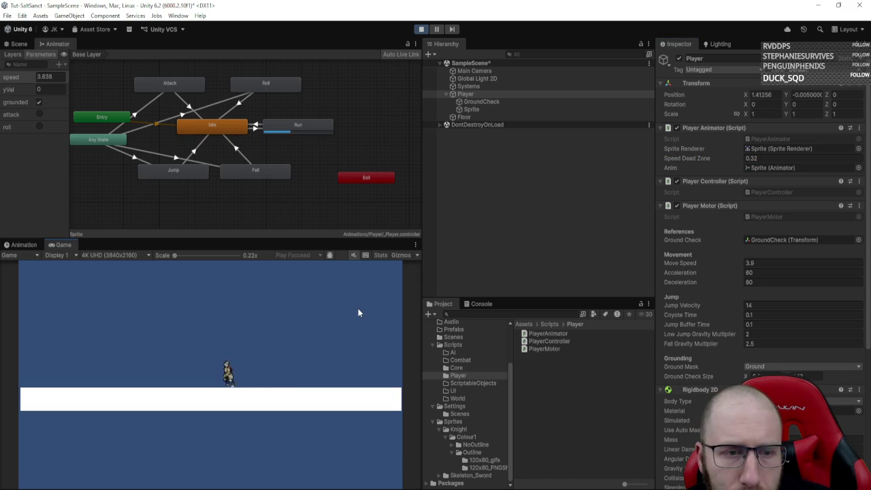
key(d)
key(d)
key(a)
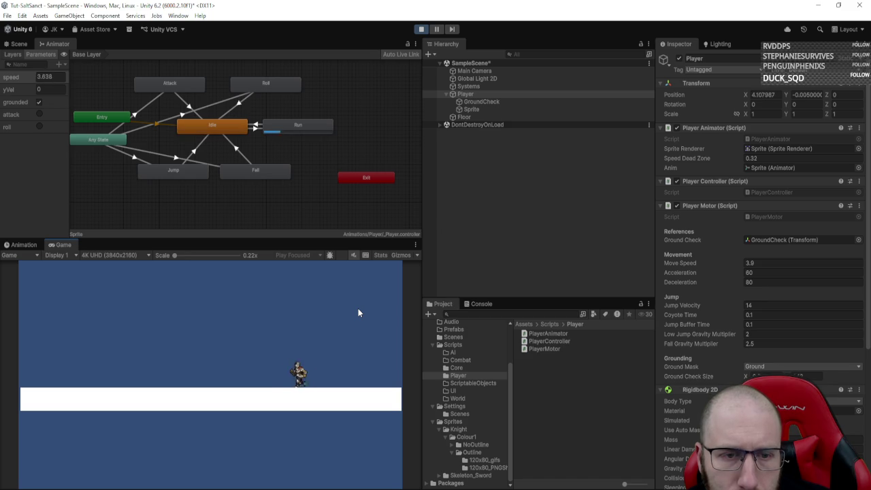
key(d)
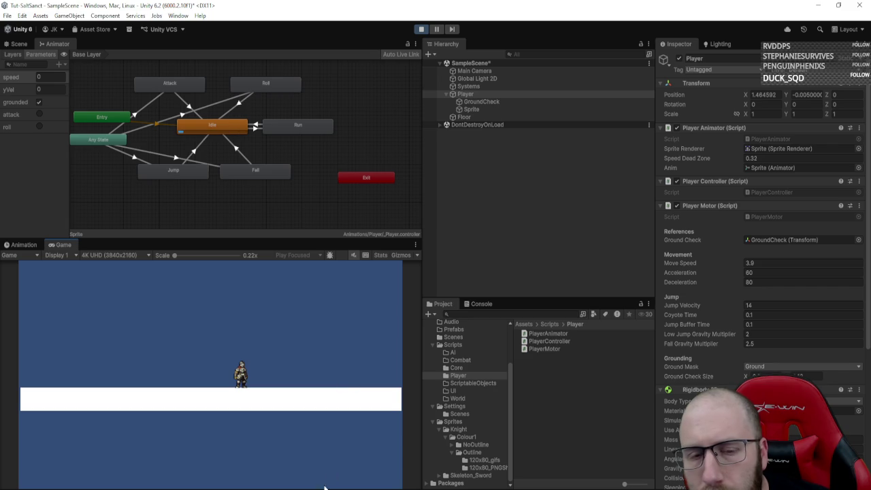
key(alt+Tab)
scroll(203, 164, up, 10)
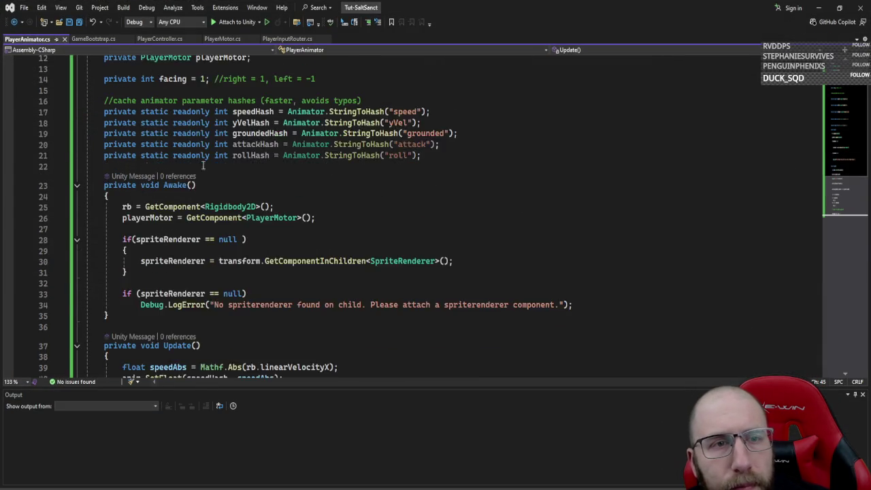
- Add [SerializeField] above 'private int facing', save, and return to Unity
scroll(202, 165, up, 4)
click(192, 196)
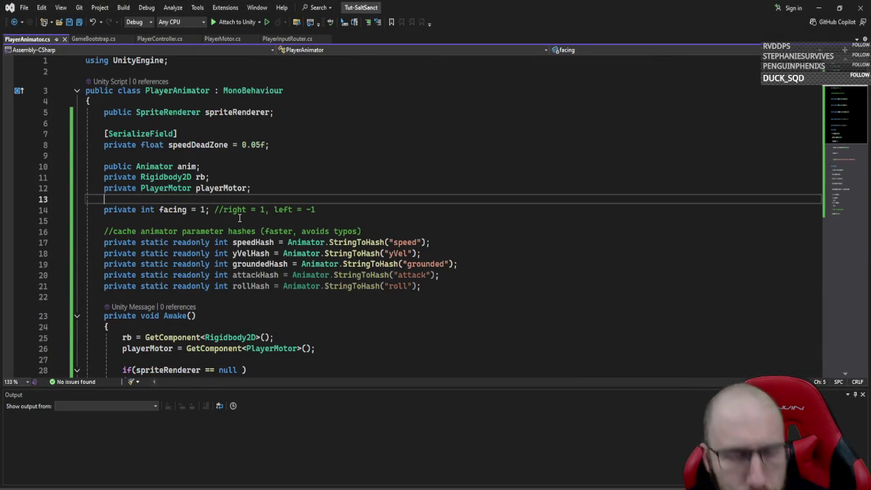
key(Return)
text([ser)
key(Tab)
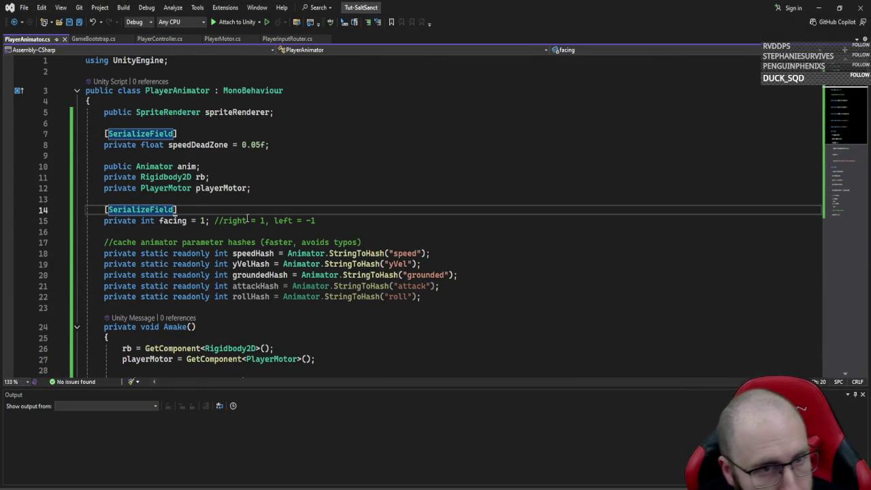
key(ctrl+s)
key(alt+Tab)
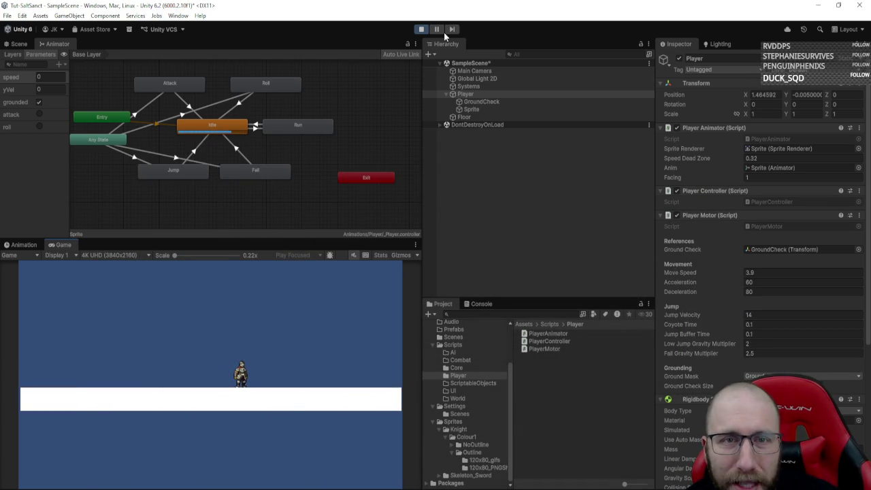
- Restart the game and run the knight back and forth, watching Facing switch between 1 and -1
click(423, 29)
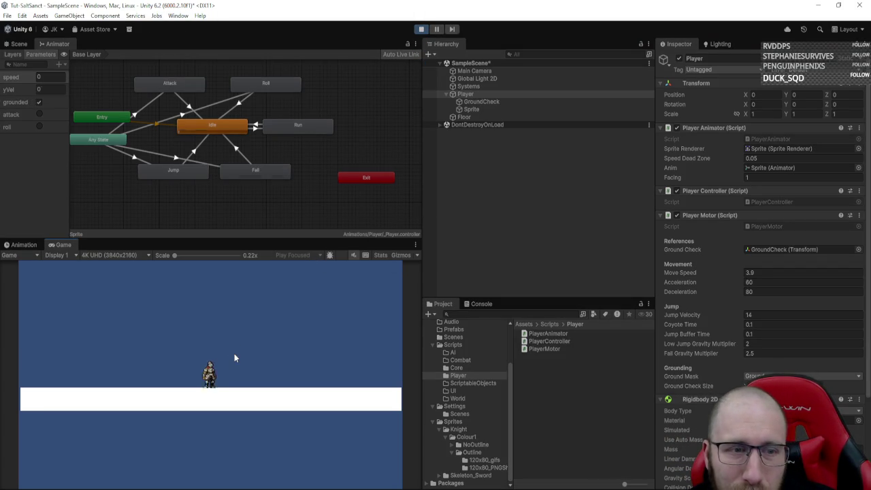
key(d)
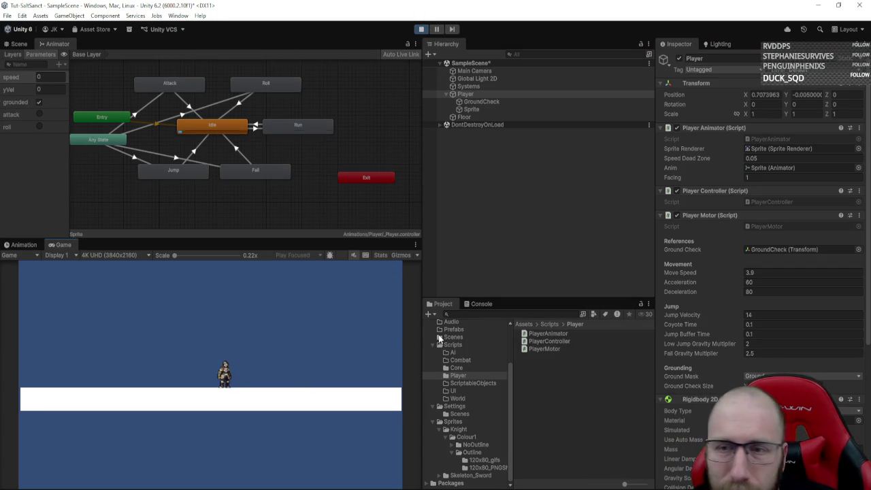
key(d)
key(a)
key(d)
key(d)
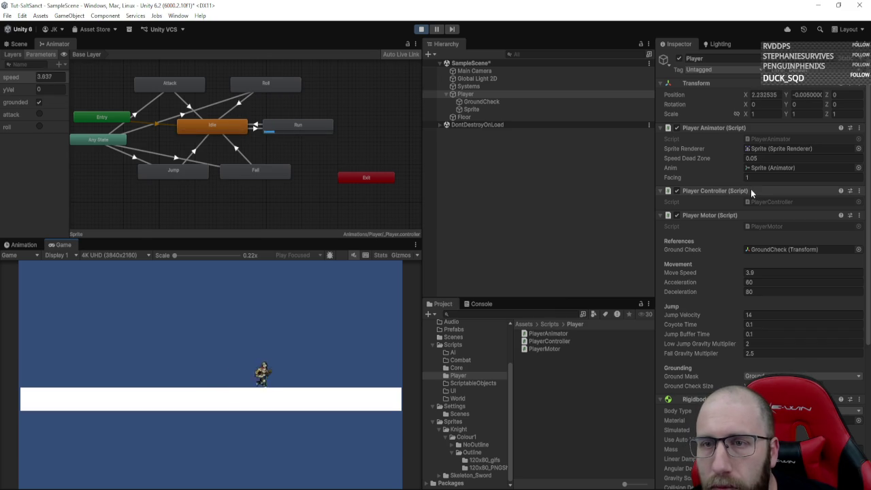
key(d)
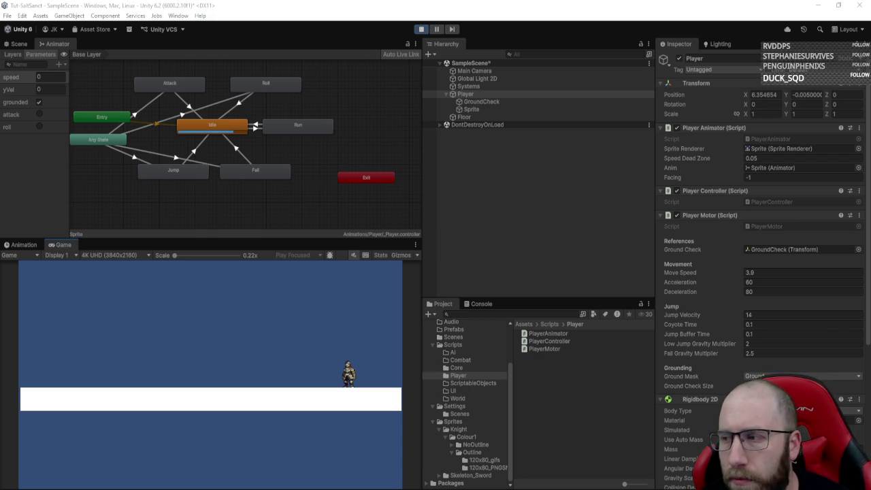
key(d)
key(a)
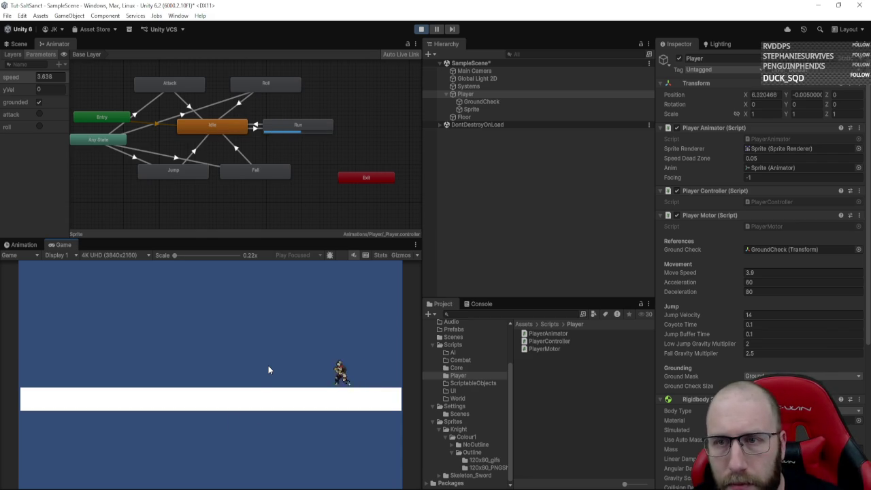
key(d)
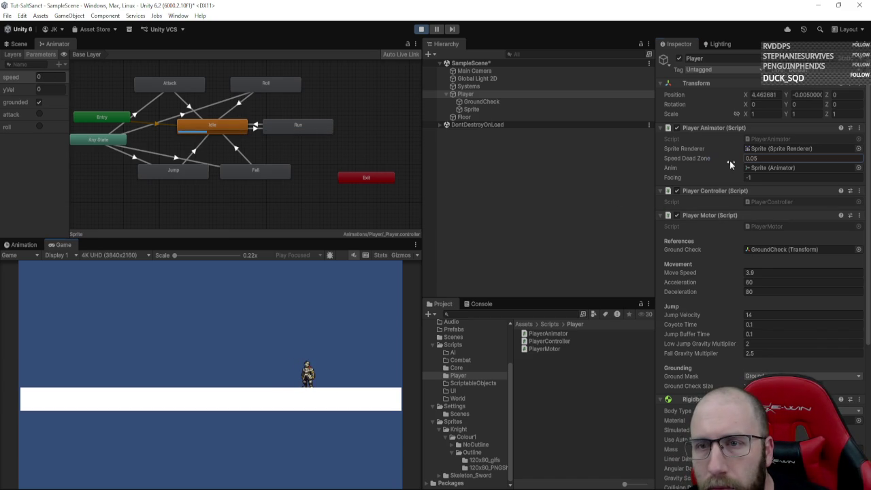
- Set Speed Dead Zone to 0.27, recheck flipping, and select the Animator's Run -> Idle transition
text(0.27)
click(306, 306)
key(d)
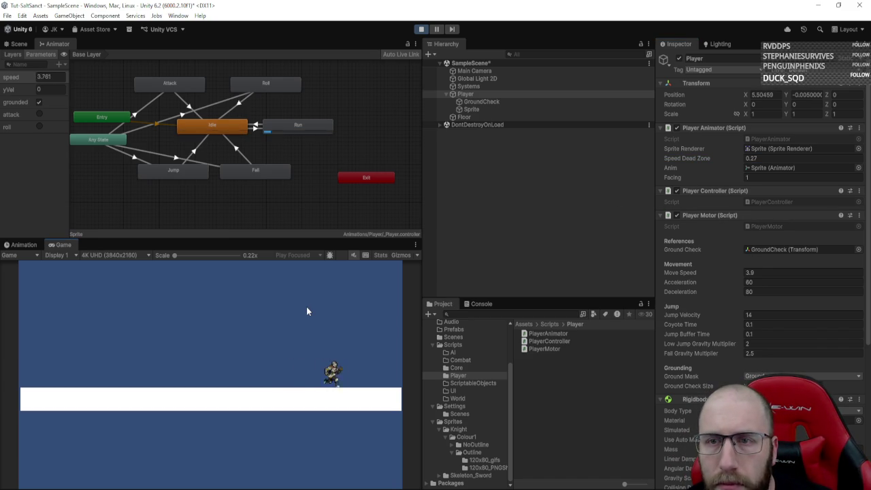
key(a)
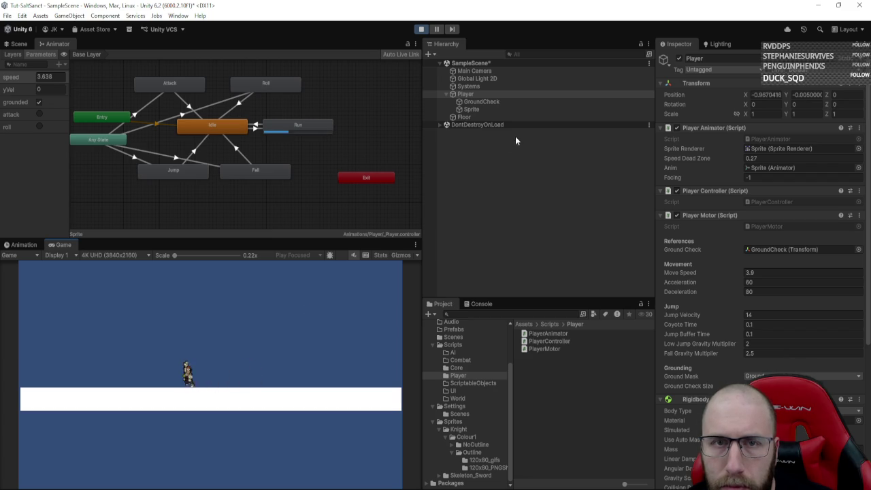
click(257, 129)
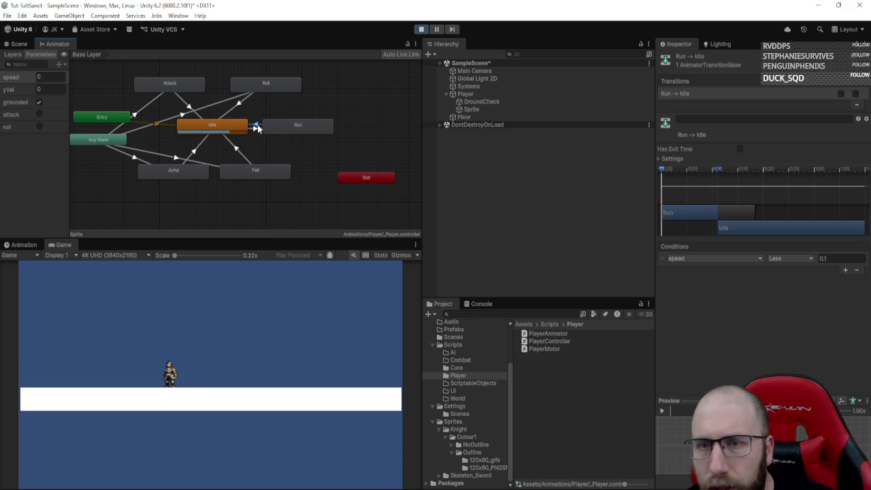
- Expand Run -> Idle Settings (no exit time, 0 duration), then run the knight right and left
click(671, 159)
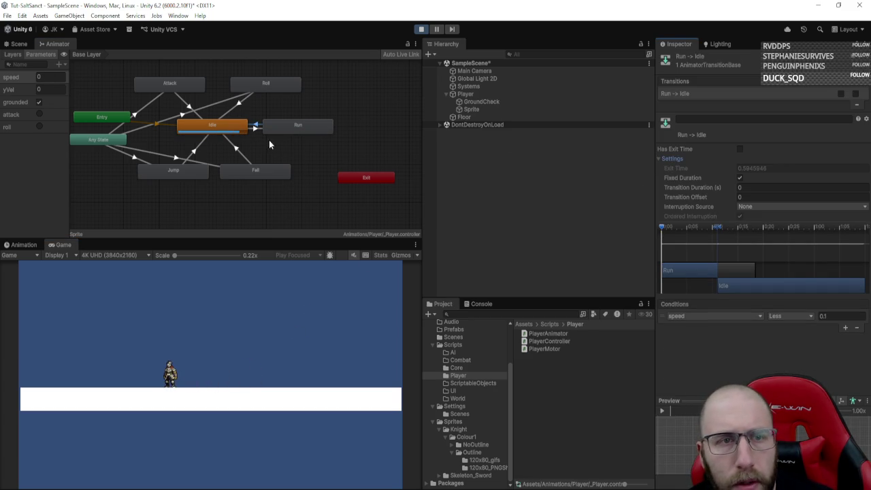
click(187, 332)
key(d)
key(a)
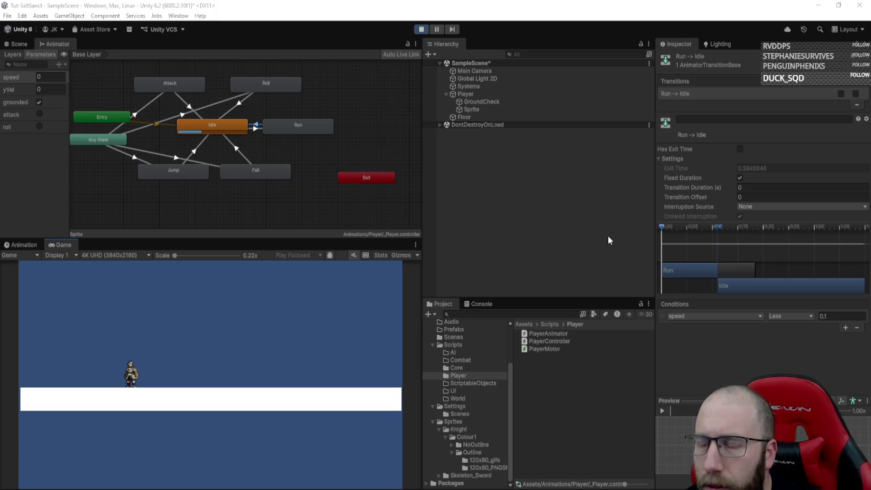
- Stop the game and add a private PlayerInputRouter pir field after playerMotor
click(421, 29)
key(alt+Tab)
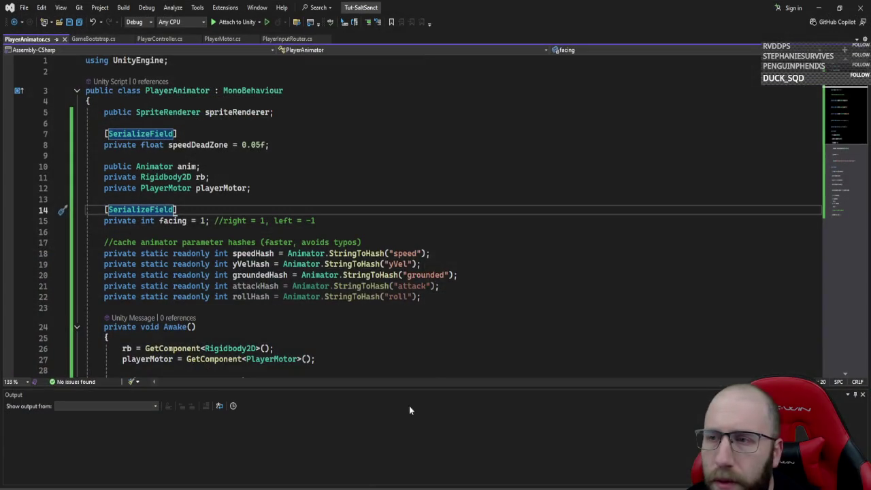
click(269, 188)
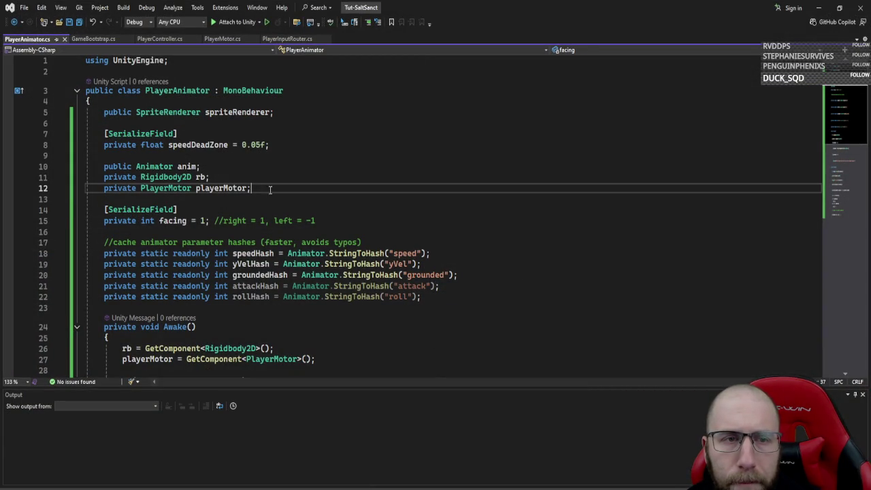
key(Return)
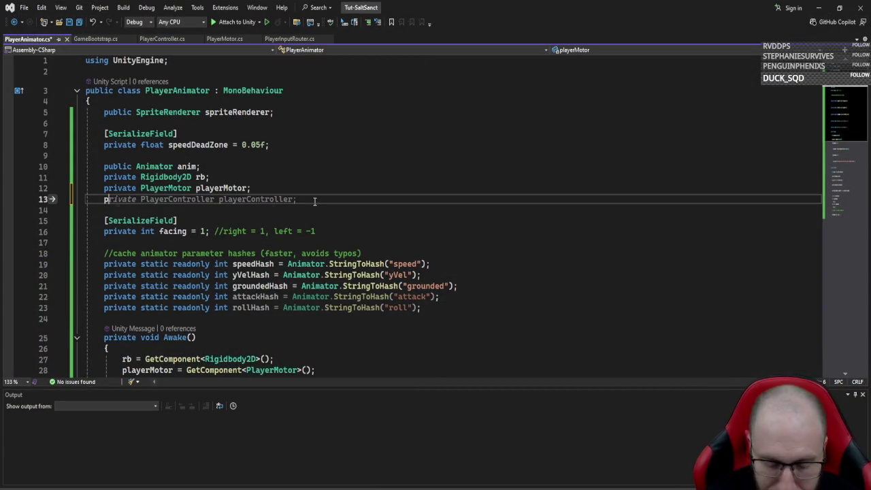
text(private playerIn )
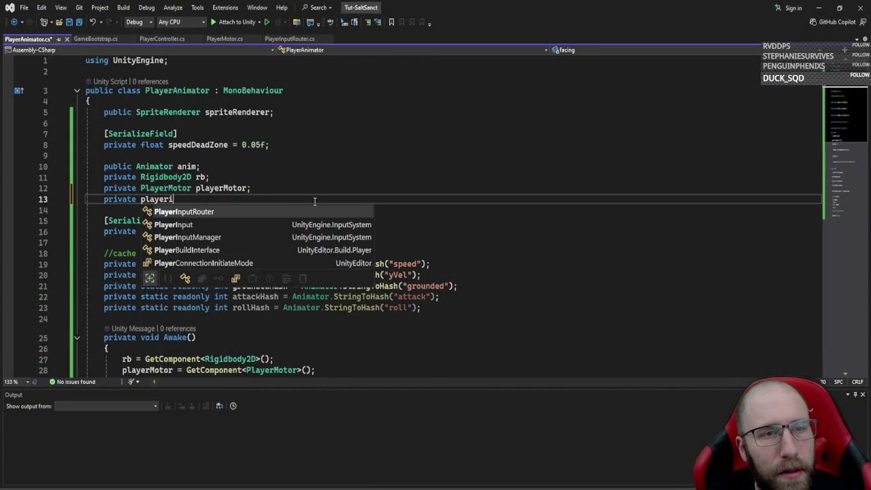
text(pir;)
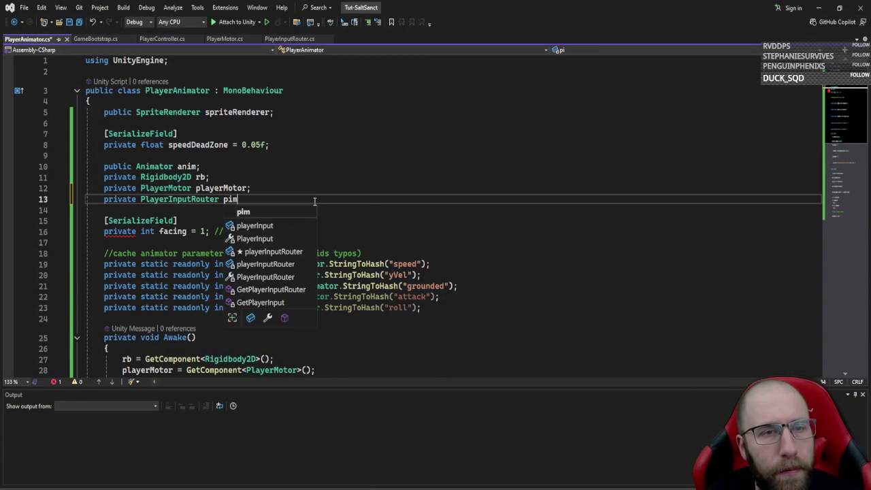
- Assign pir = GetComponent<PlayerInputRouter>() at the top of Awake
scroll(289, 217, down, 5)
click(288, 185)
key(Return)
text(pir = )
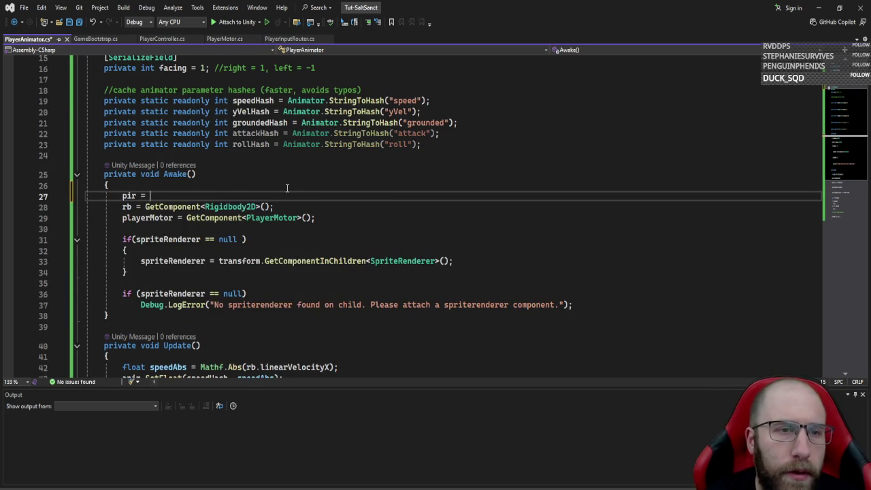
text(get)
key(Tab)
text(<p)
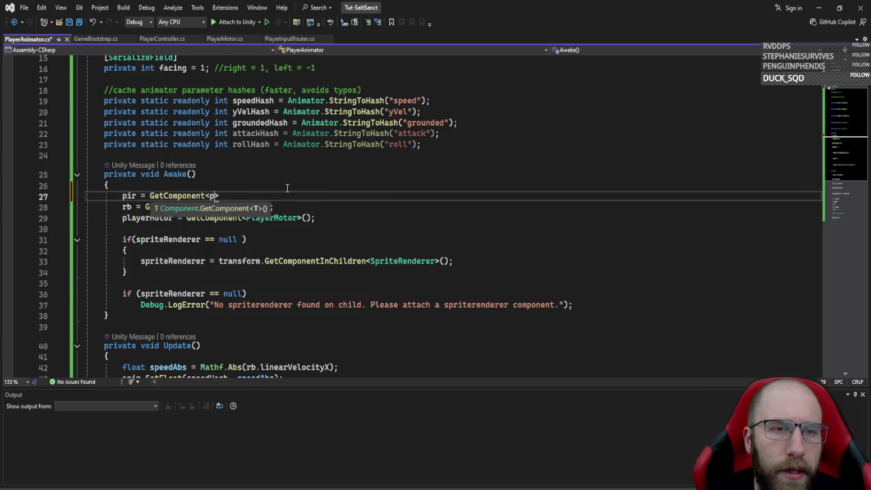
text(layerinput)
key(Tab)
text(>();)
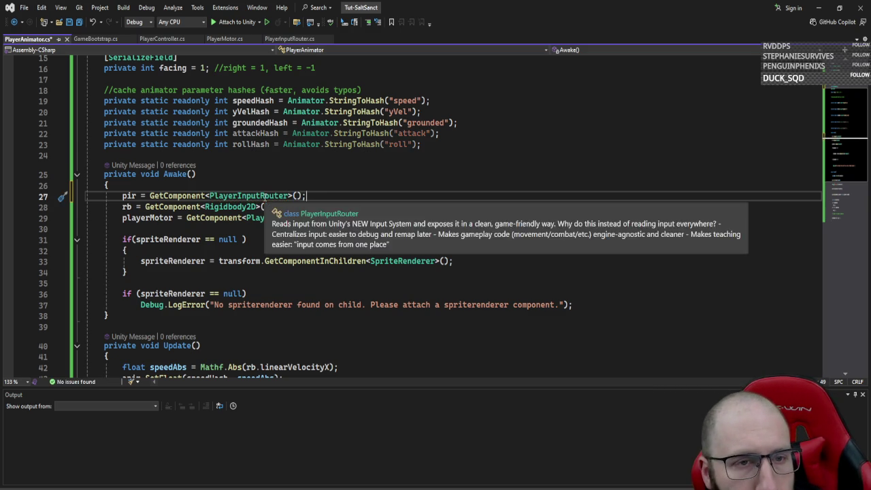
- Take vx from pir.move.x instead of rb.linearVelocityX, save, and switch to Unity
scroll(332, 195, down, 6)
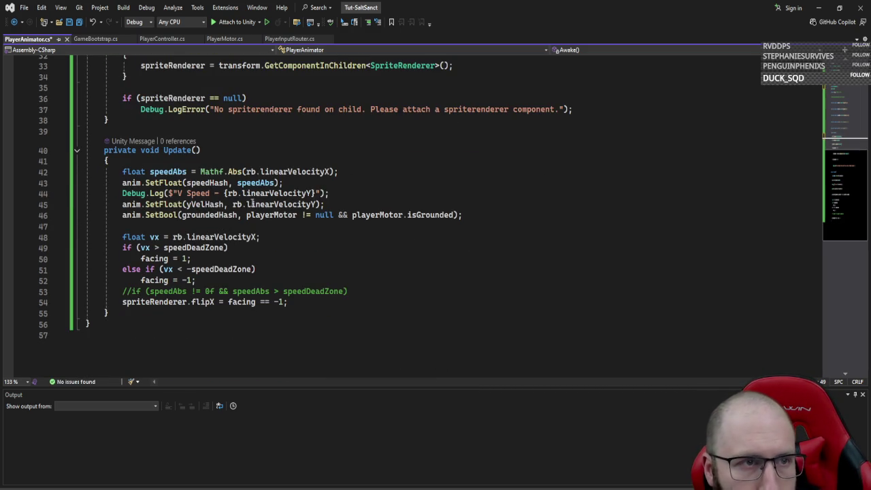
click(174, 237)
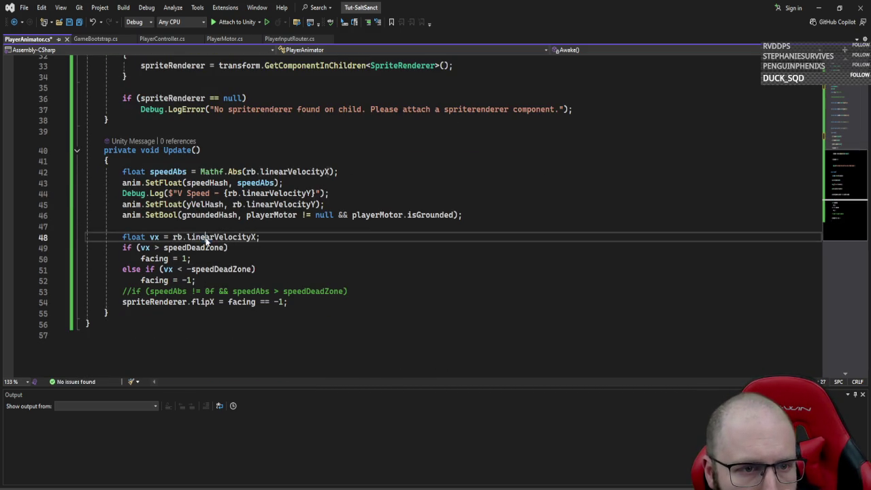
text(pir.move.x)
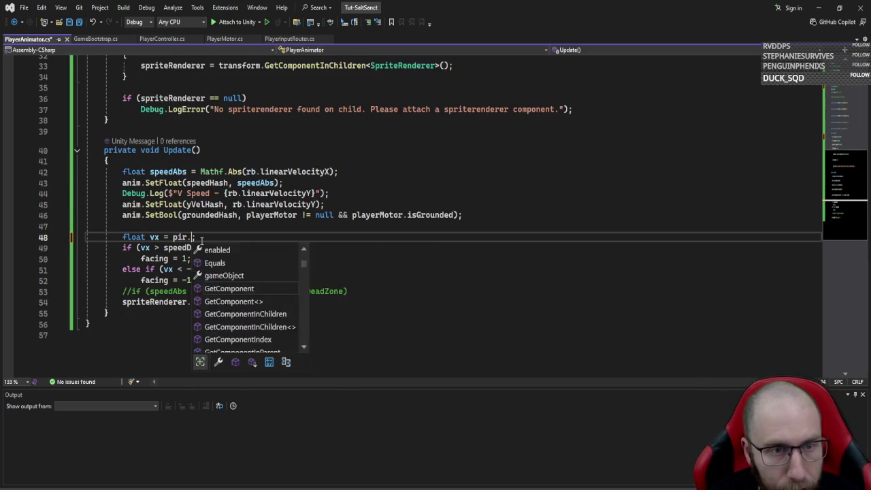
key(Escape)
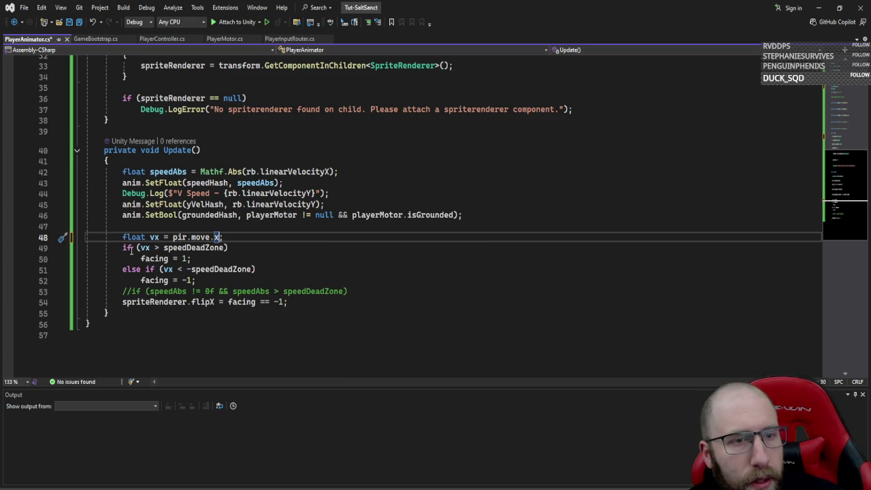
double_click(184, 258)
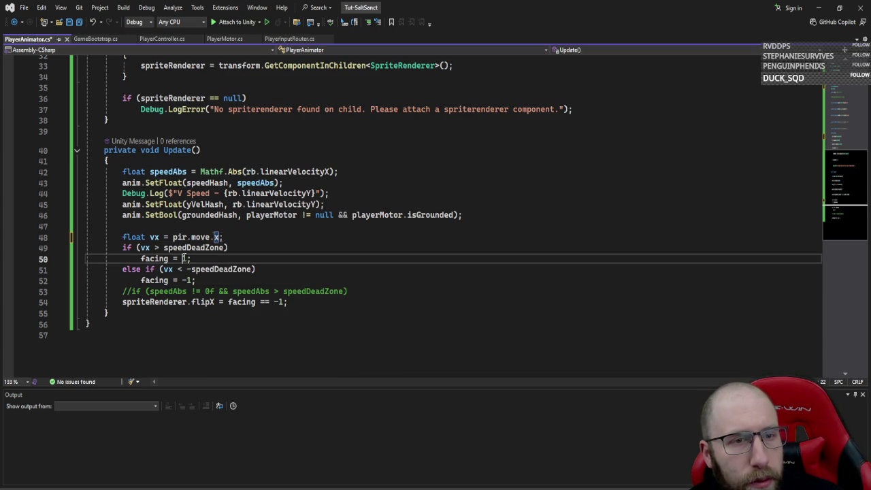
text(vx =)
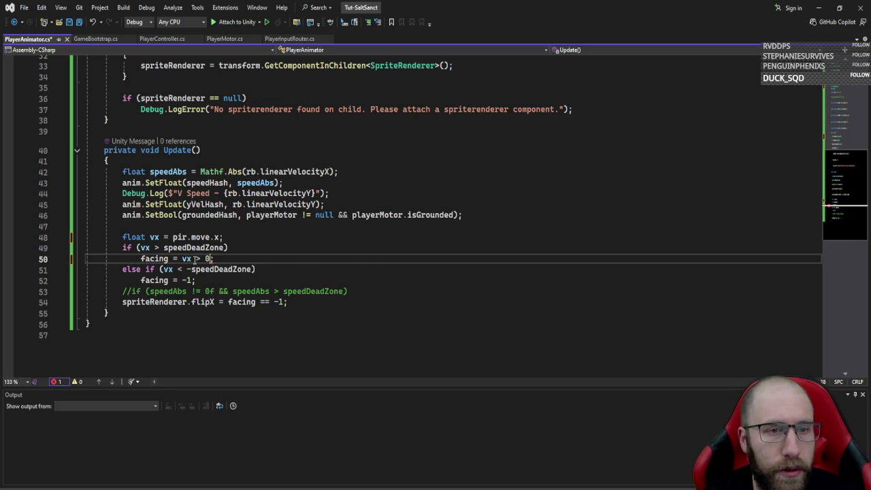
text(f)
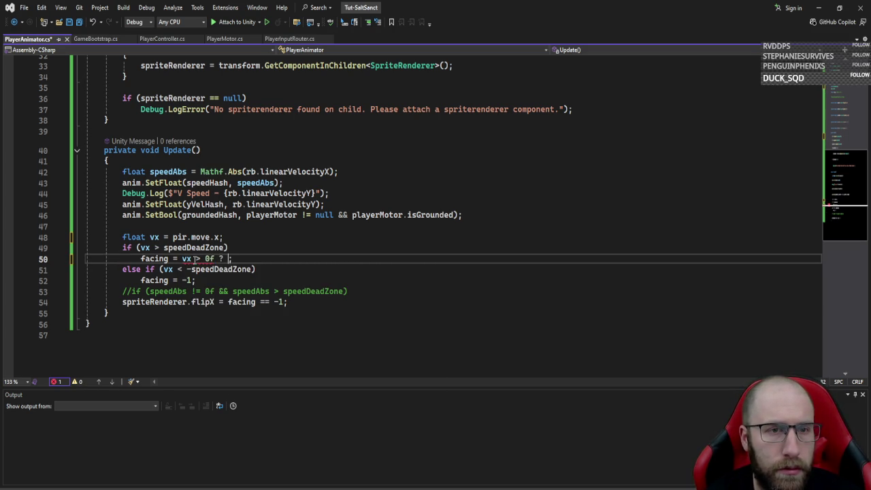
key(ctrl+z)
key(ctrl+z)
key(ctrl+z)
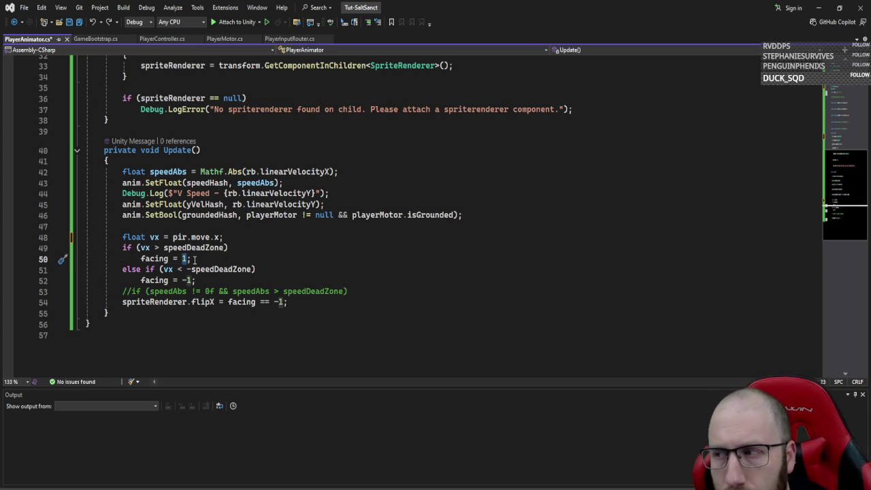
click(149, 248)
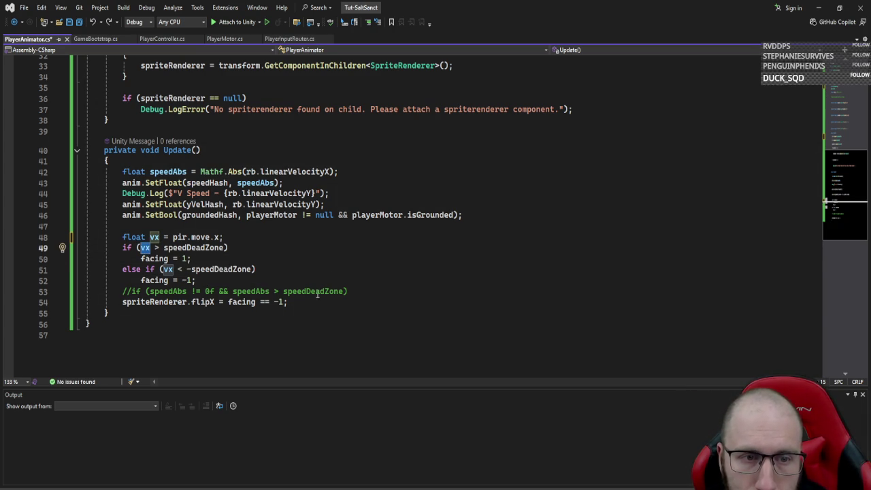
key(Down)
key(Down)
key(Down)
click(371, 315)
click(447, 297)
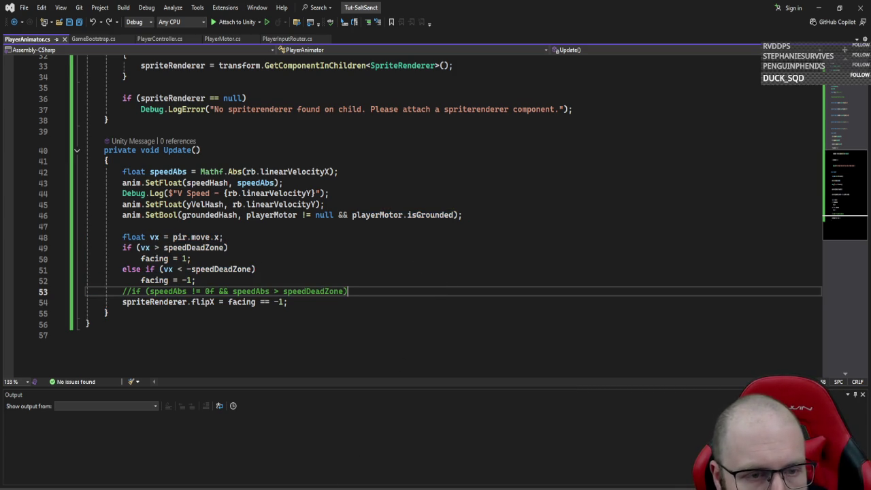
click(322, 488)
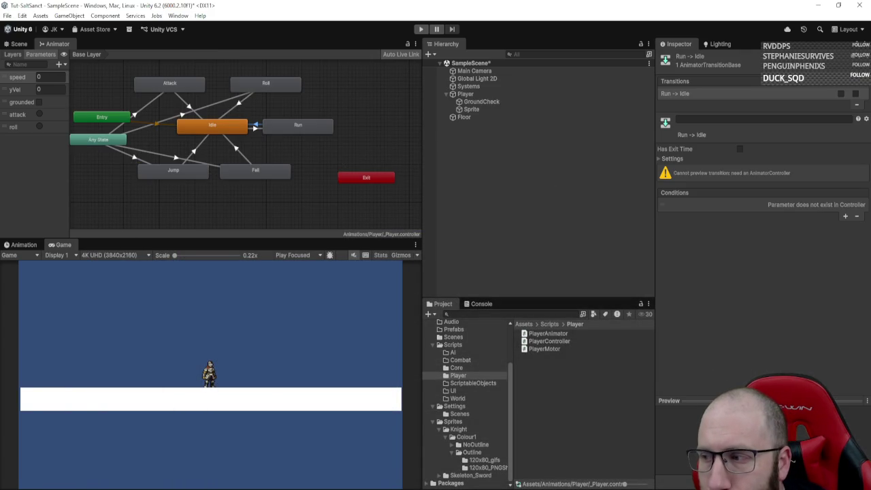
- Press Play in Unity to try the reworked input-driven PlayerAnimator
click(421, 29)
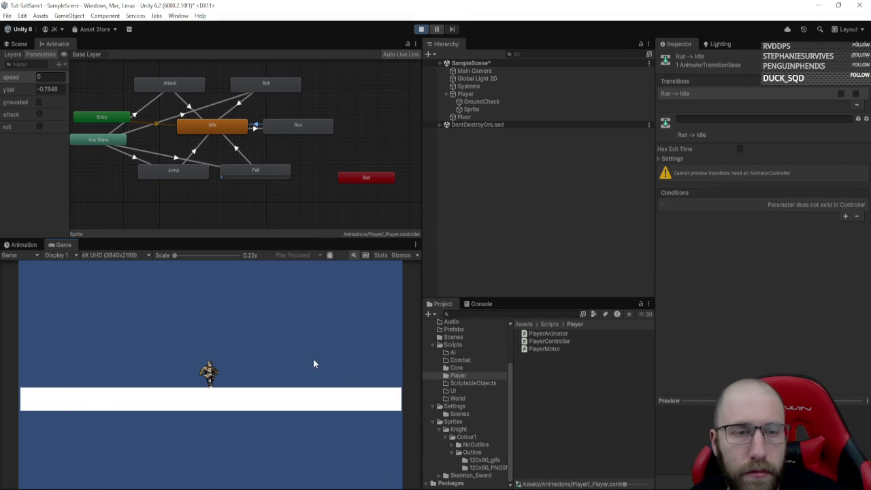
- Run the knight right, left and right again, then stop play mode
key(d)
key(a)
key(d)
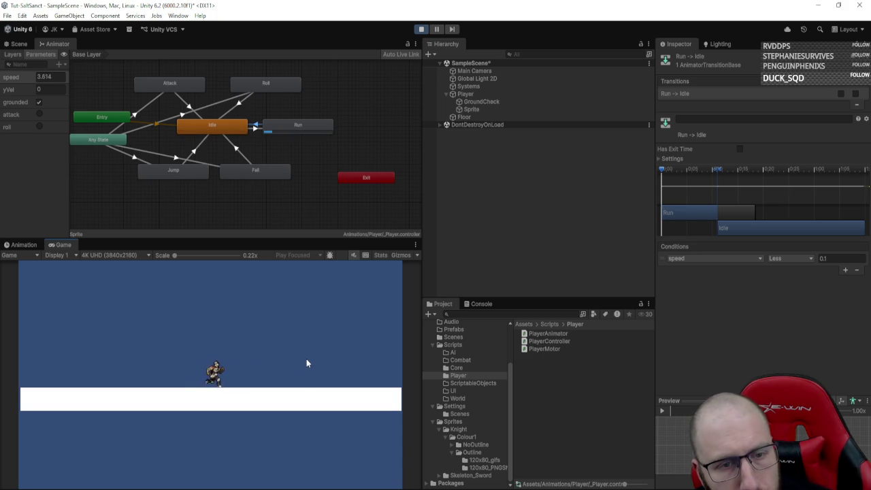
click(421, 29)
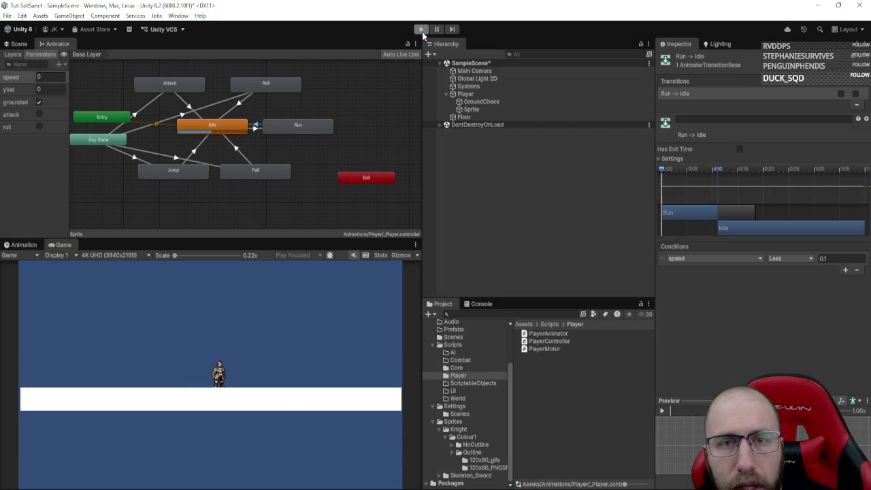
- Inspect the components on the Player object and its child Sprite object
click(468, 94)
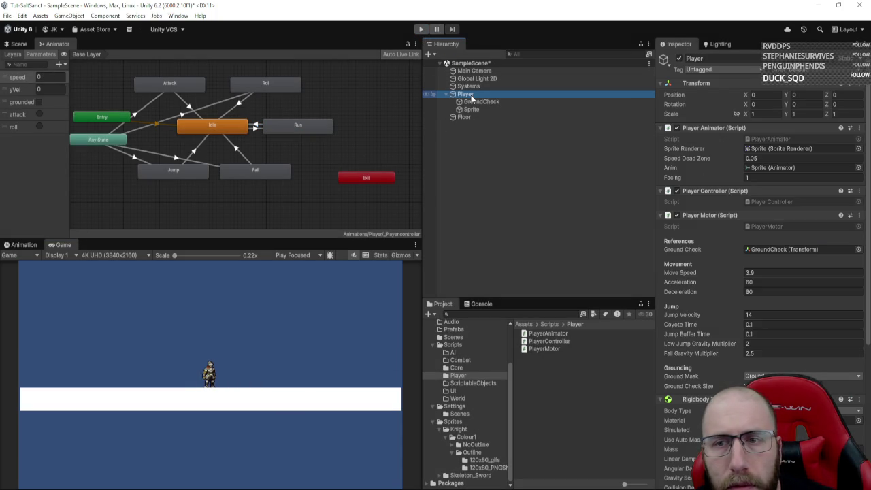
scroll(807, 255, down, 5)
scroll(803, 259, up, 5)
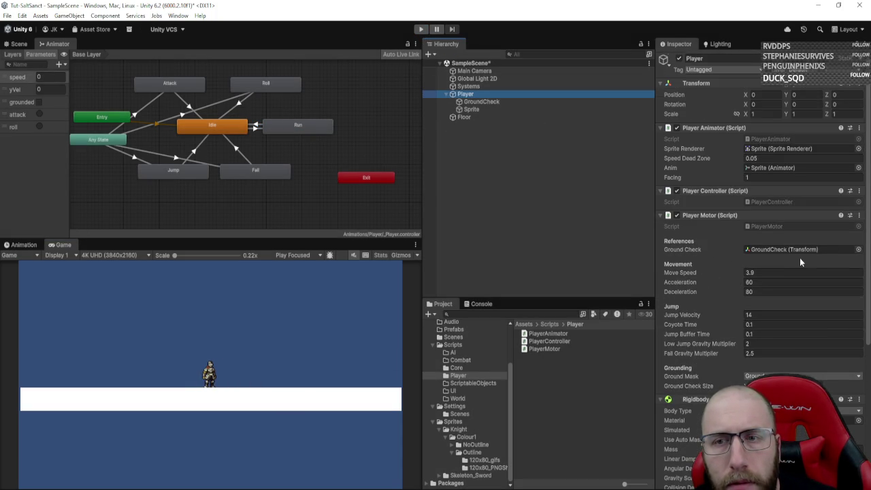
click(498, 108)
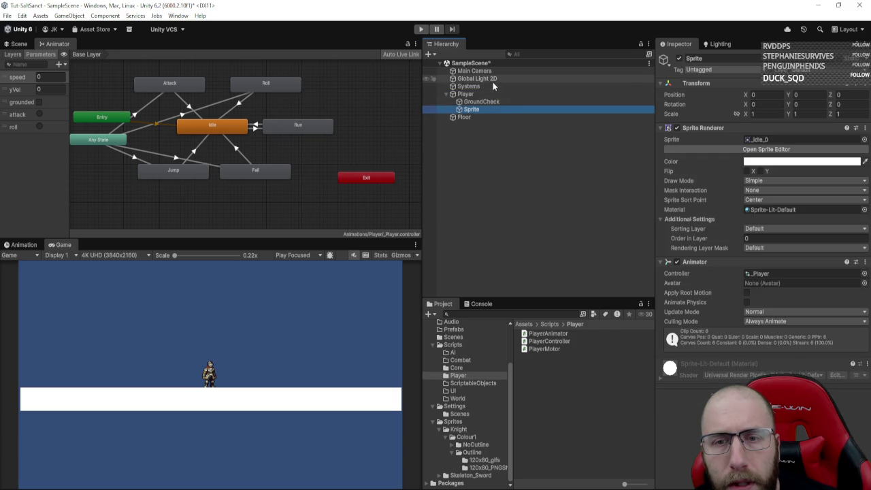
- Read through the PlayerInputRouter script source in the Core scripts folder
click(477, 376)
click(466, 369)
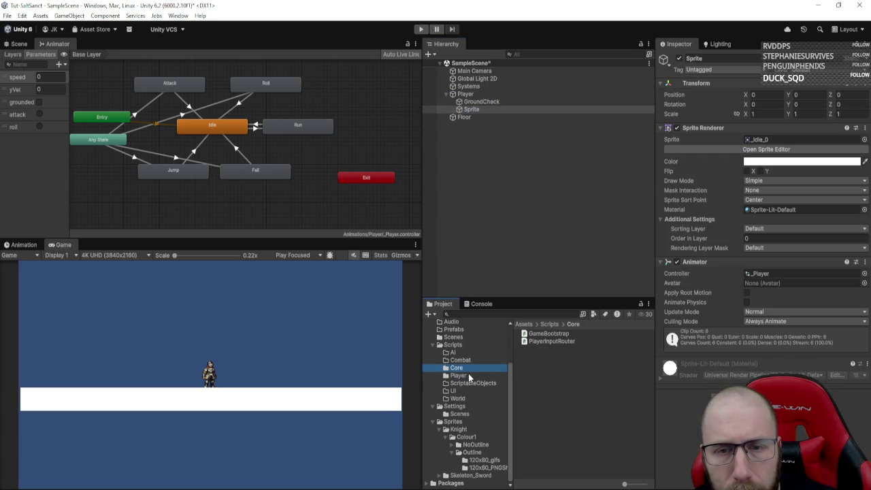
click(551, 340)
scroll(736, 281, down, 5)
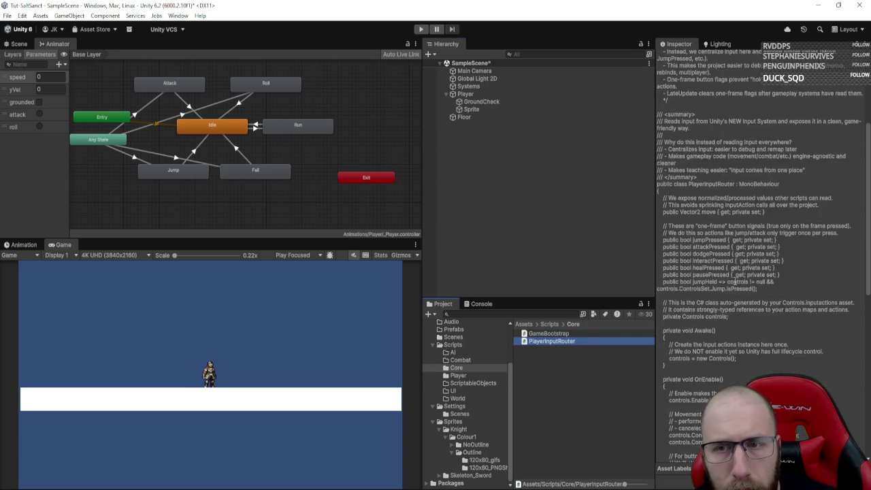
scroll(734, 281, down, 5)
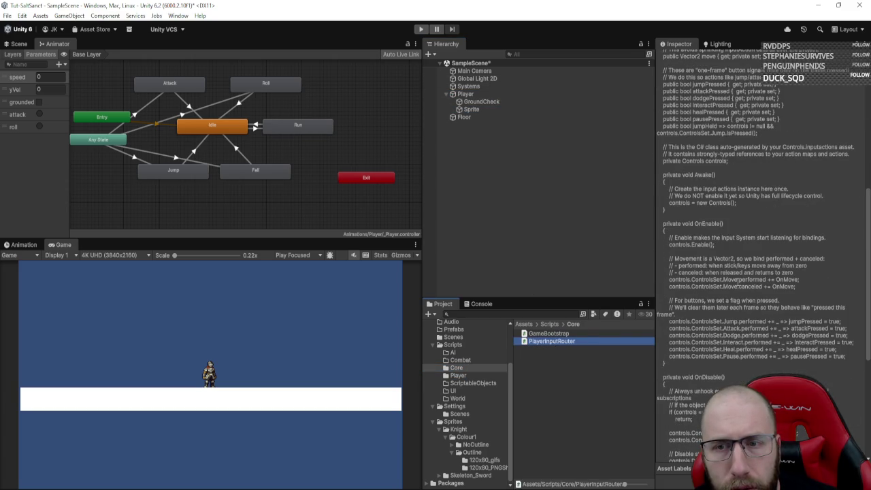
scroll(728, 286, down, 7)
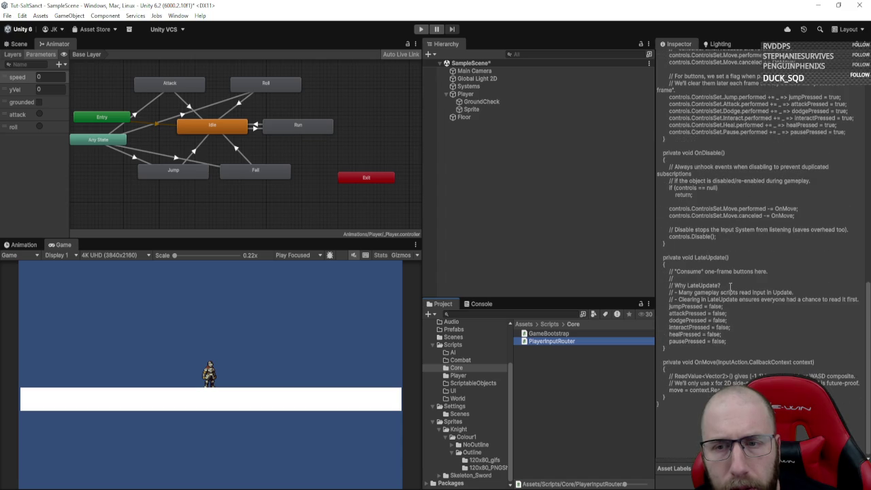
scroll(730, 286, up, 14)
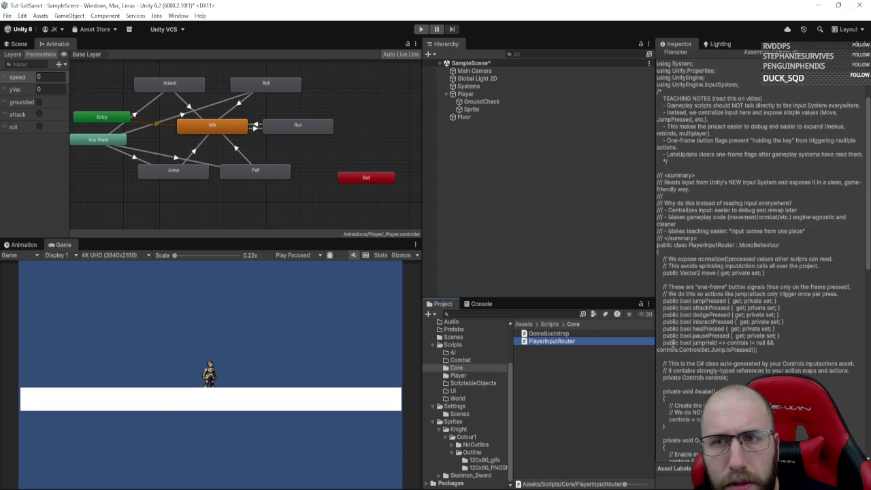
scroll(723, 341, up, 3)
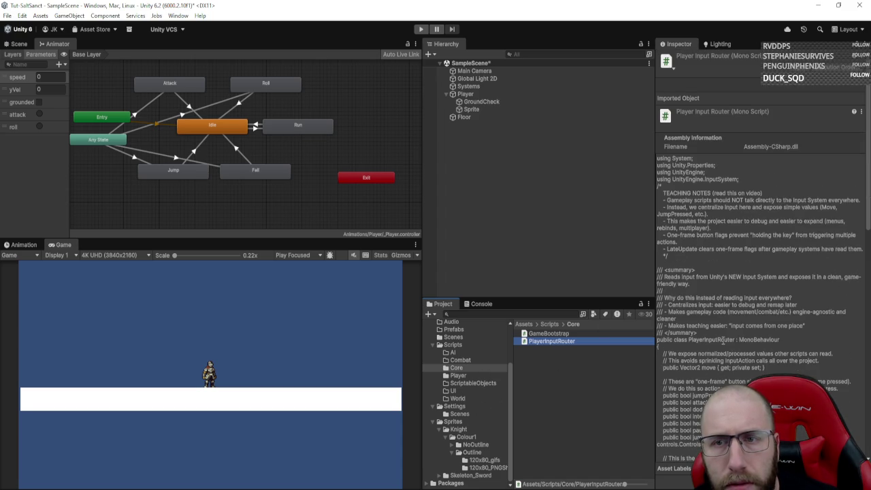
- Confirm PlayerInputRouter is on the Systems object, not GroundCheck, then return to Visual Studio
click(454, 101)
click(468, 86)
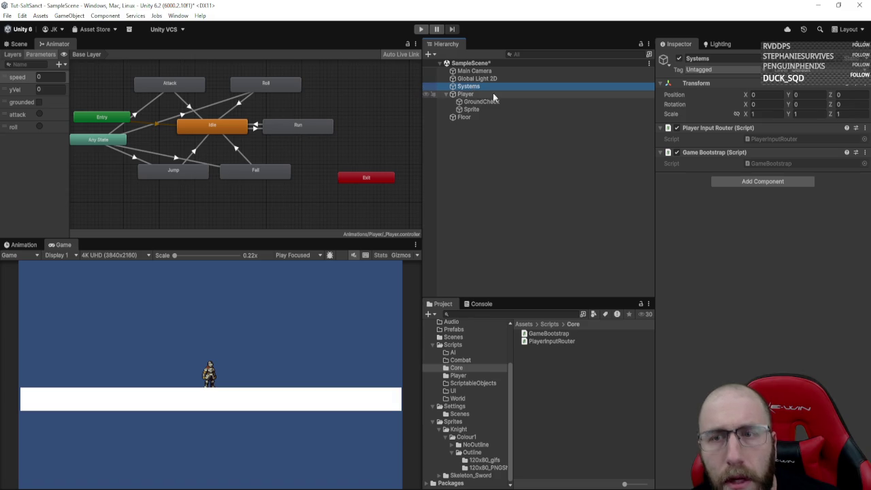
key(alt+Tab)
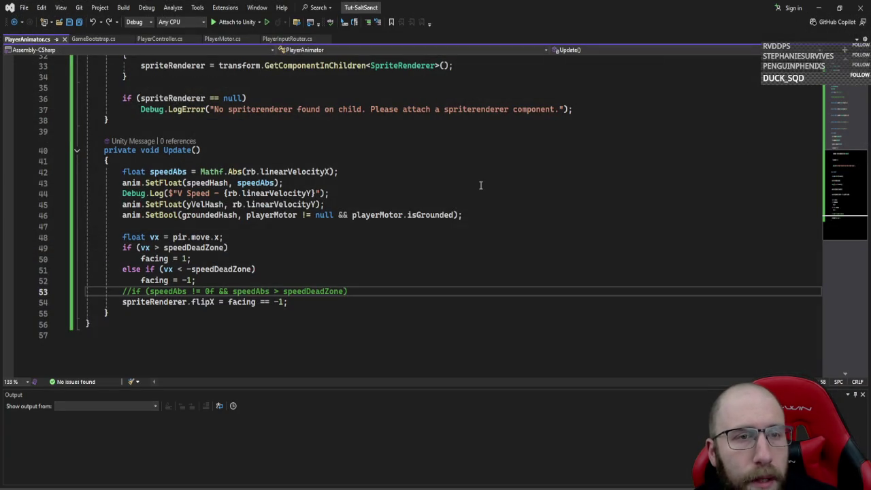
- Replace GetComponent with FindFirstObjectByType<PlayerInputRouter>() for pir in Awake, save, and return to Unity
click(834, 115)
scroll(270, 238, down, 3)
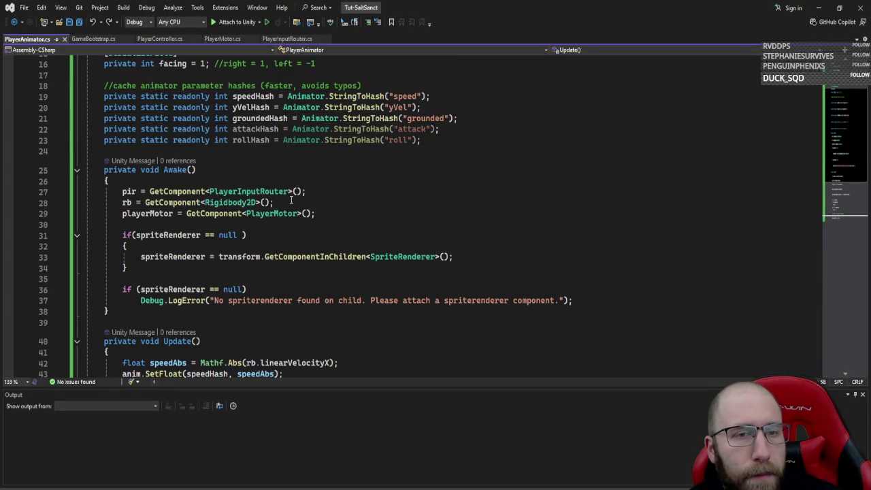
double_click(188, 190)
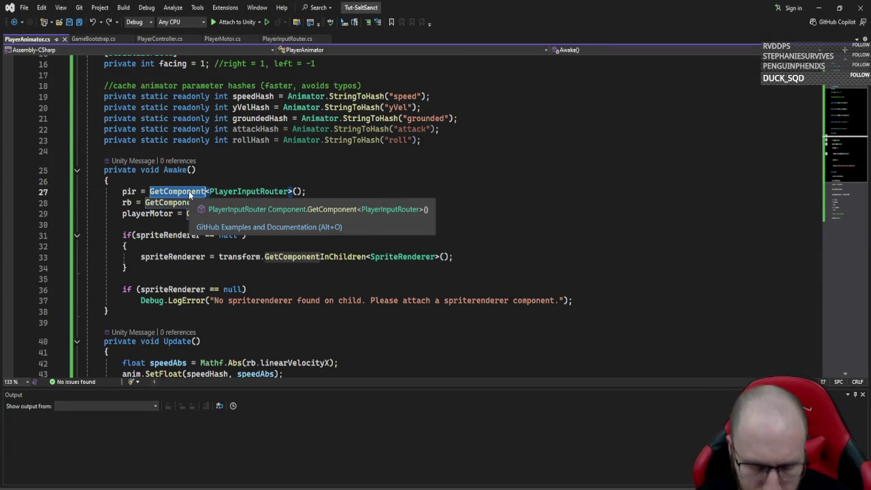
text(find)
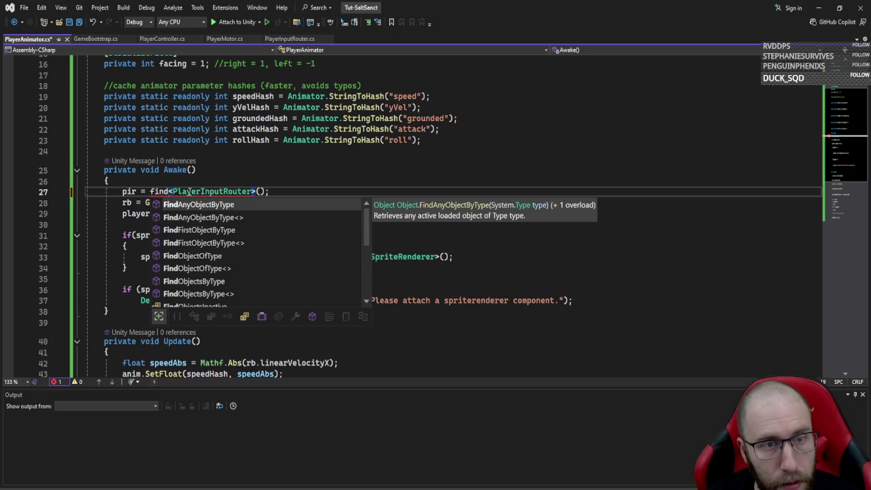
key(Down)
key(Down)
key(Down)
key(Up)
text(first)
key(Tab)
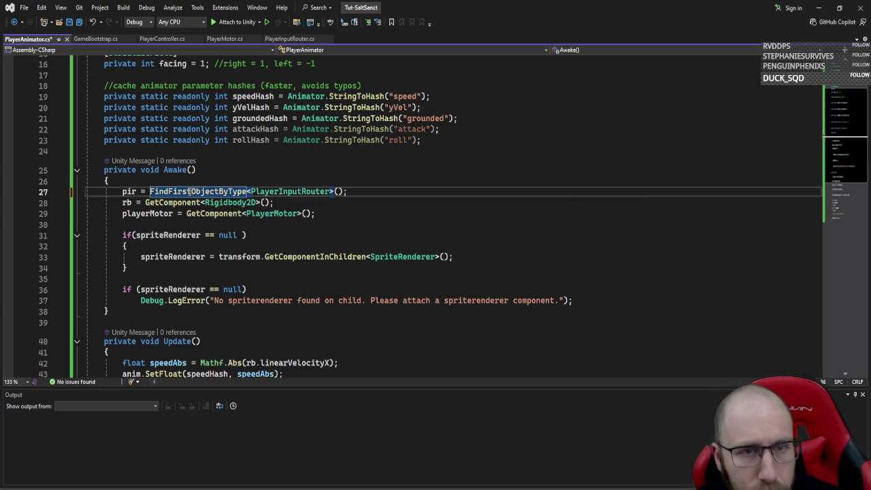
key(ctrl+s)
key(alt+Tab)
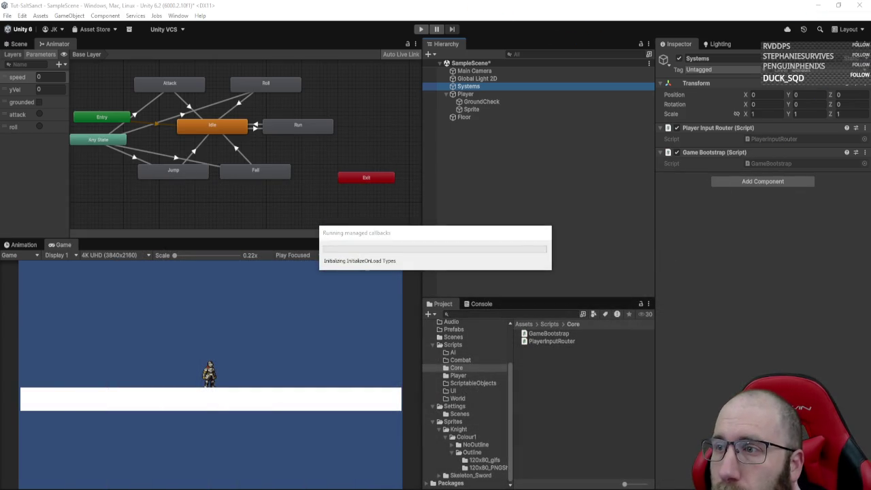
- Play the scene, run the knight right and left with D/A, jump with Space, then stop
key(ctrl+p)
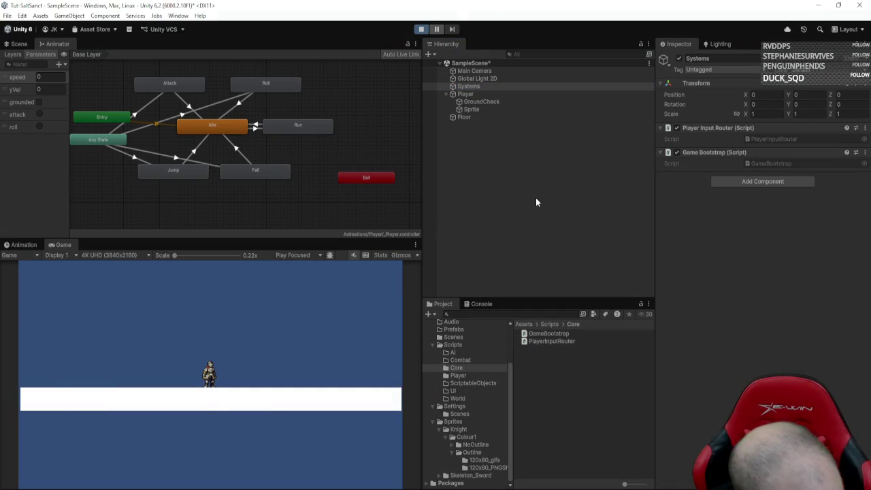
key(d)
key(a)
key(d)
key(a)
key(space)
key(d)
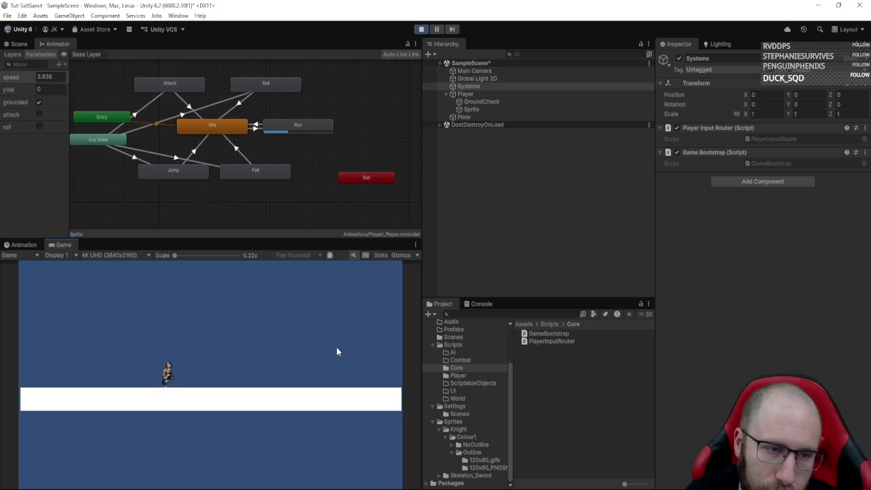
key(space)
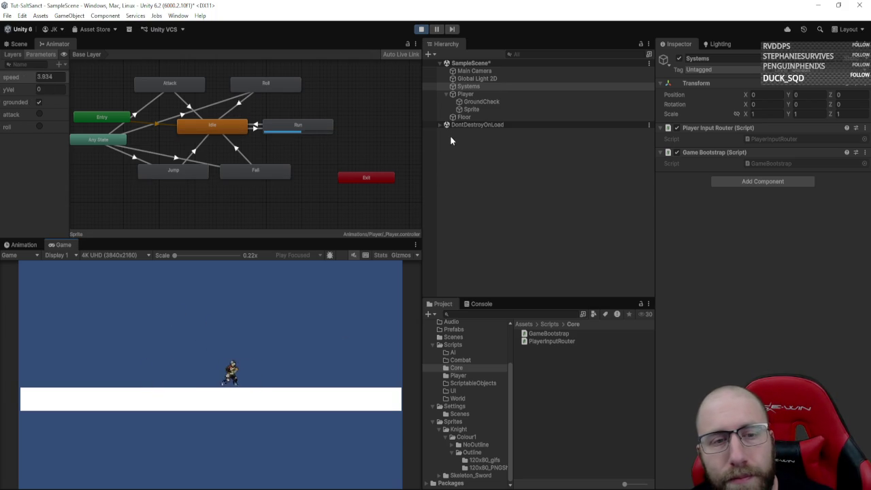
click(419, 29)
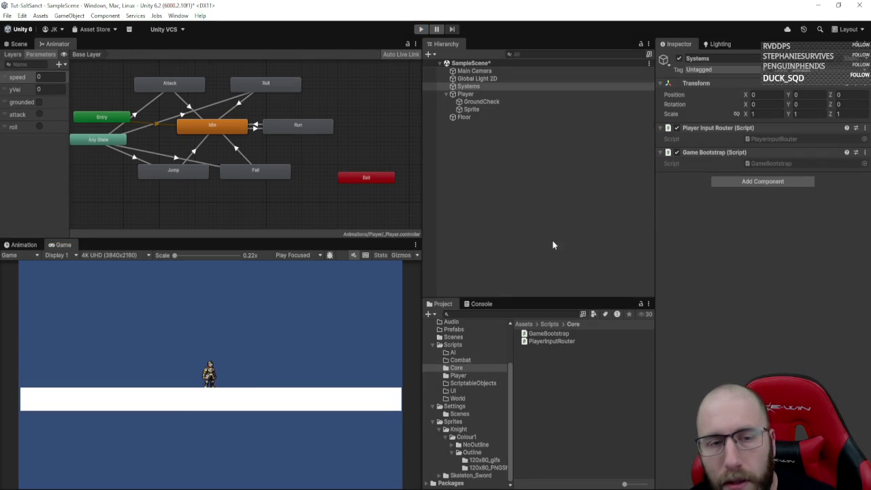
key(alt+Tab)
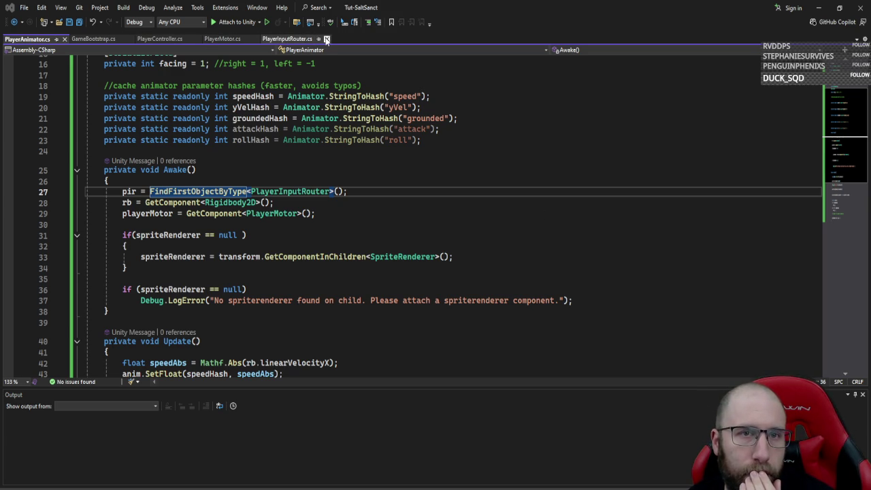
- Close the PlayerInputRouter.cs tab and make a new line below Update's closing brace
click(326, 38)
scroll(307, 181, down, 6)
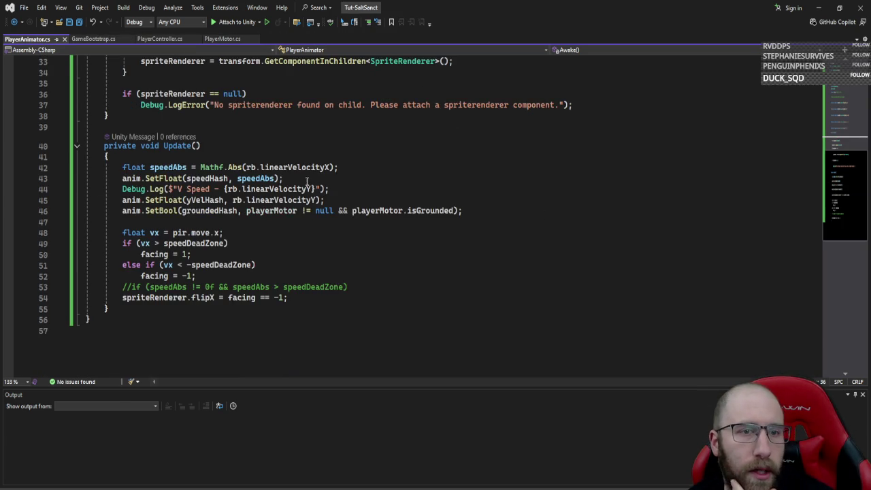
click(326, 300)
key(Return)
key(Return)
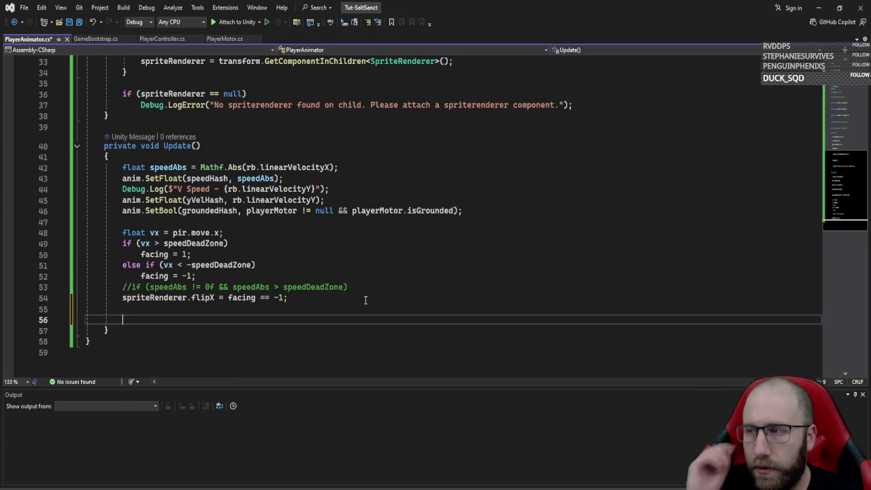
key(BackSpace)
key(BackSpace)
key(Down)
key(End)
key(Return)
key(Return)
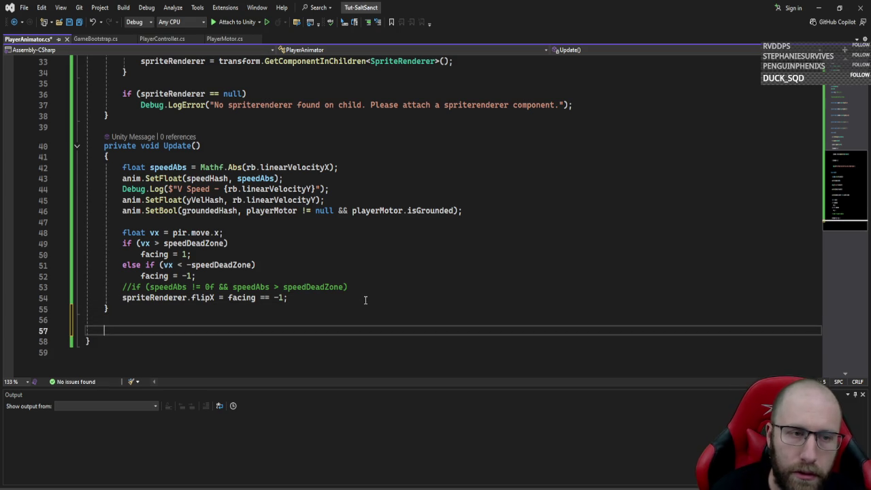
- Add public void PlayAttack() => anim.SetTrigger(attackHash);
text(public void P)
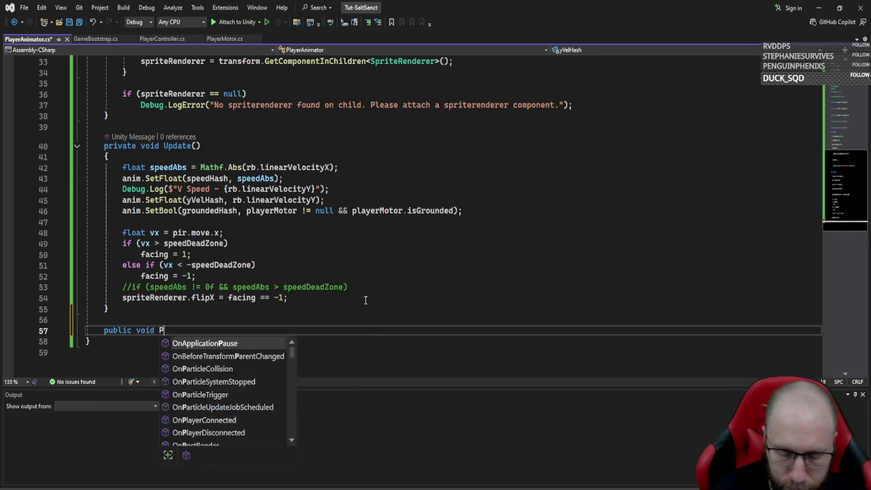
text(layAttack)
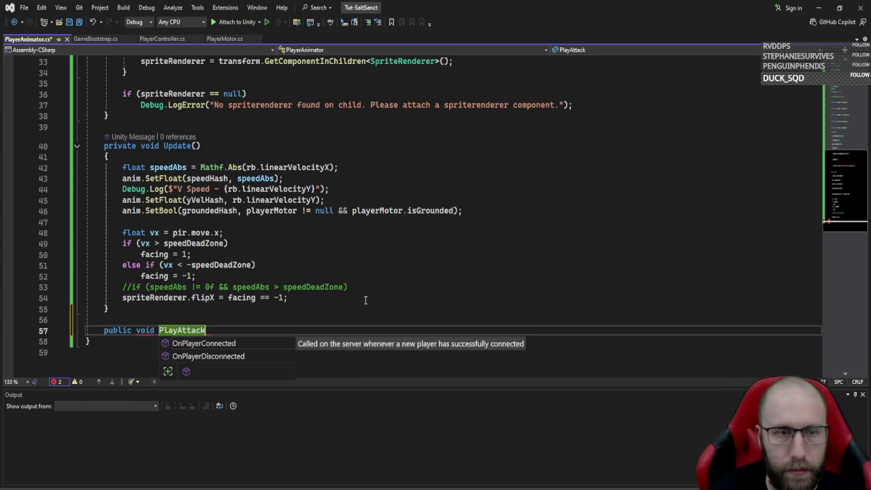
text(() => )
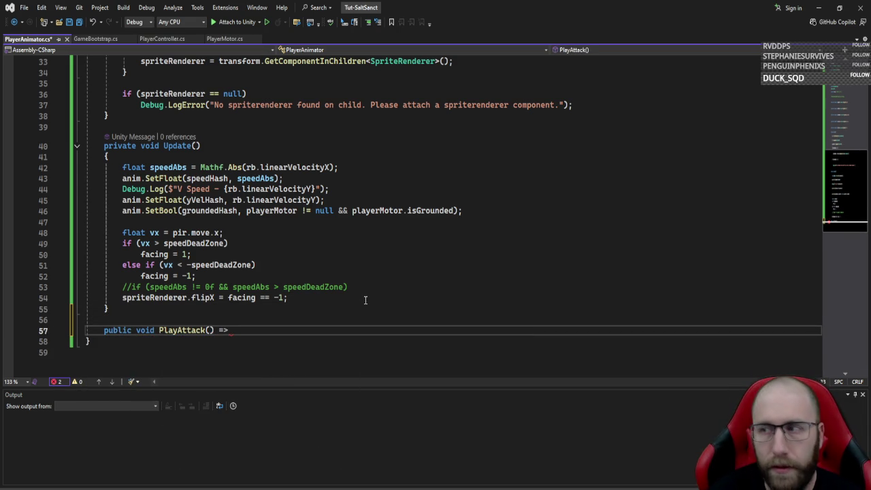
text(anim.s)
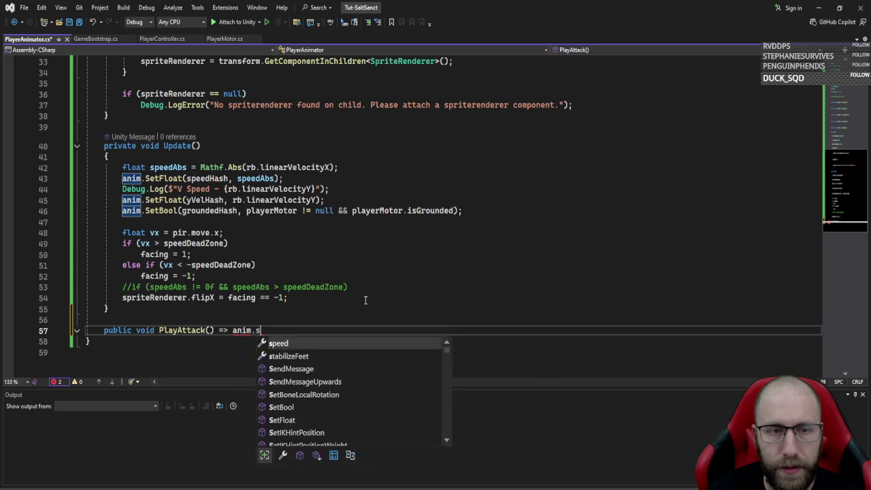
text(etTr)
key(Tab)
text((")
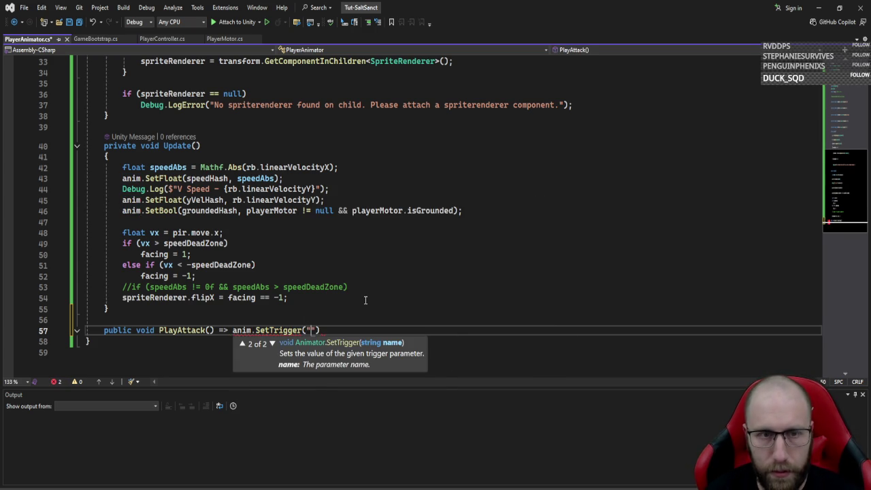
key(BackSpace)
text(att)
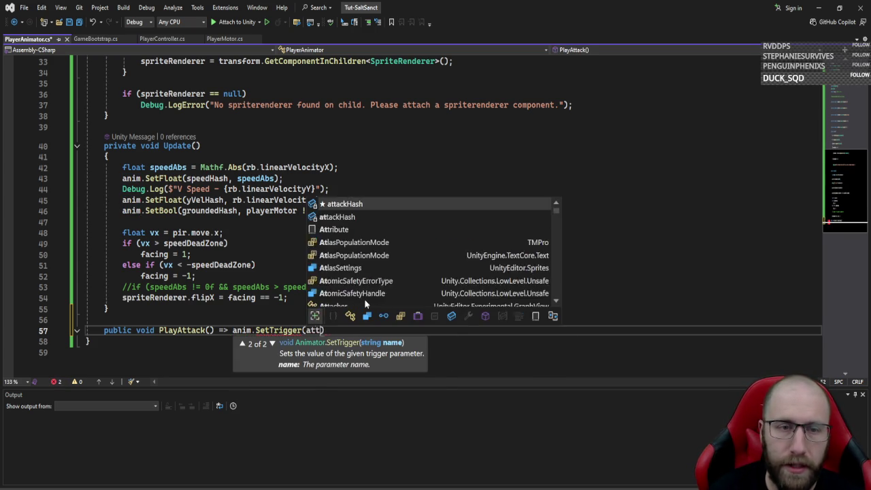
key(Tab)
text(;)
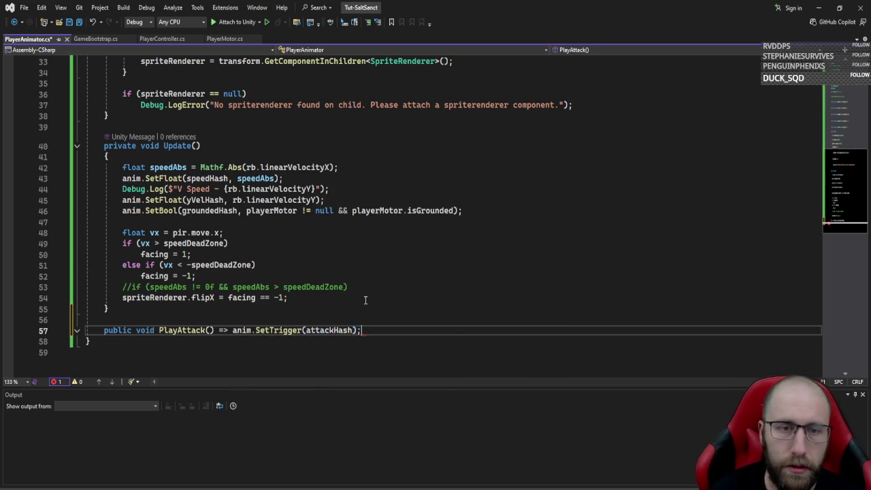
- Duplicate that line into PlayRoll() => anim.SetTrigger(rollHash);
key(ctrl+d)
key(Left)
key(Left)
key(ctrl+BackSpace)
text(o)
key(Tab)
key(ctrl+Left)
key(ctrl+Left)
key(ctrl+Left)
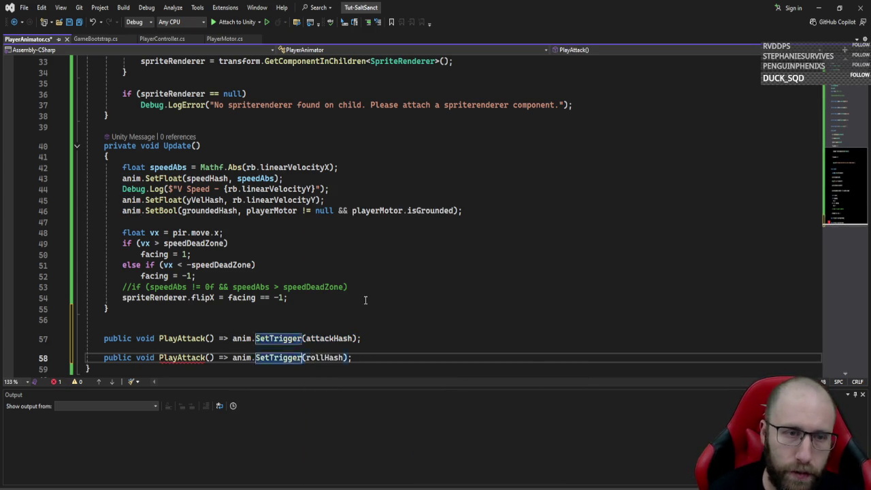
key(BackSpace)
key(BackSpace)
key(BackSpace)
text(Roll)
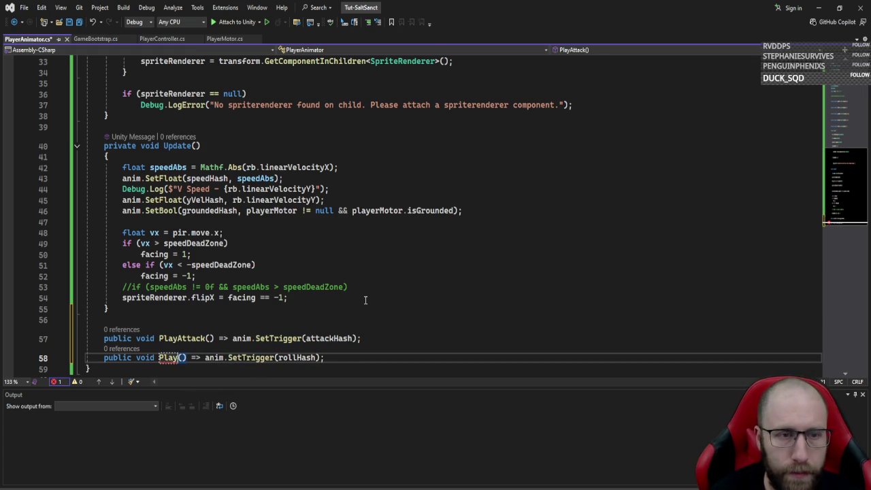
click(451, 357)
click(344, 312)
- Add the comment '//Public set up methods so we can easily access these from another script without midding up the animator.' above PlayAttack
key(Down)
key(Return)
text(//)
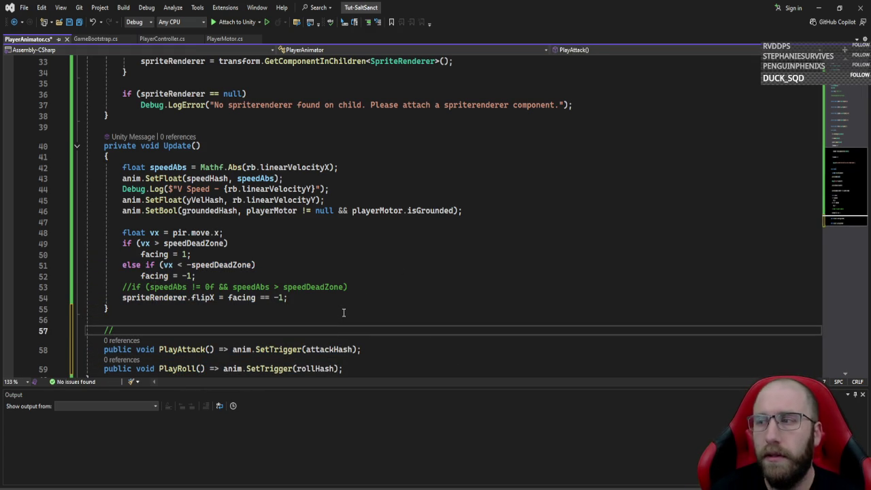
text(Publ)
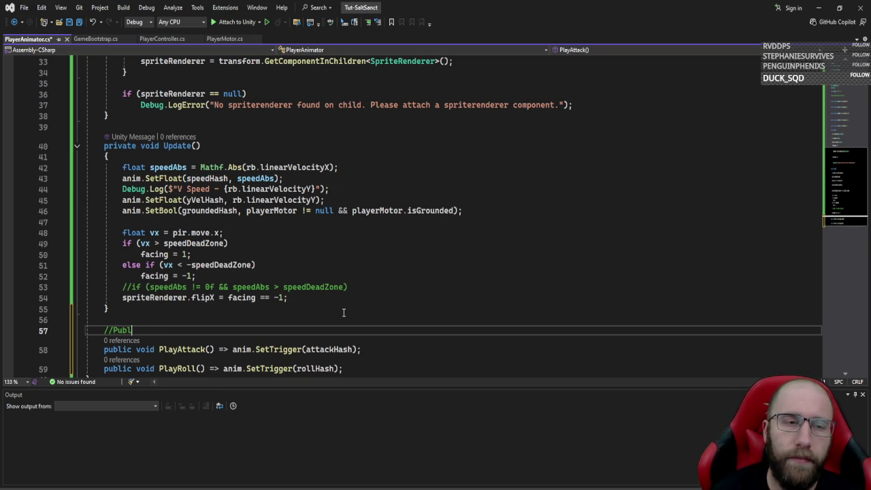
text(ic set up)
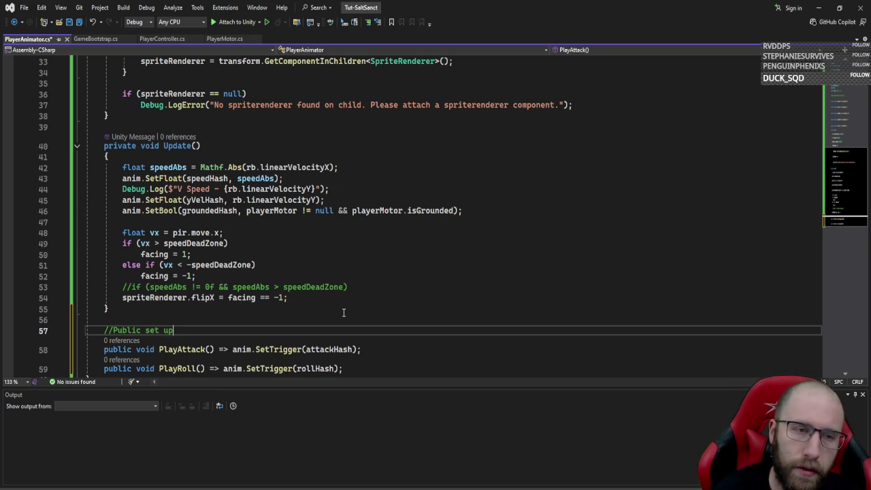
text( methods so we )
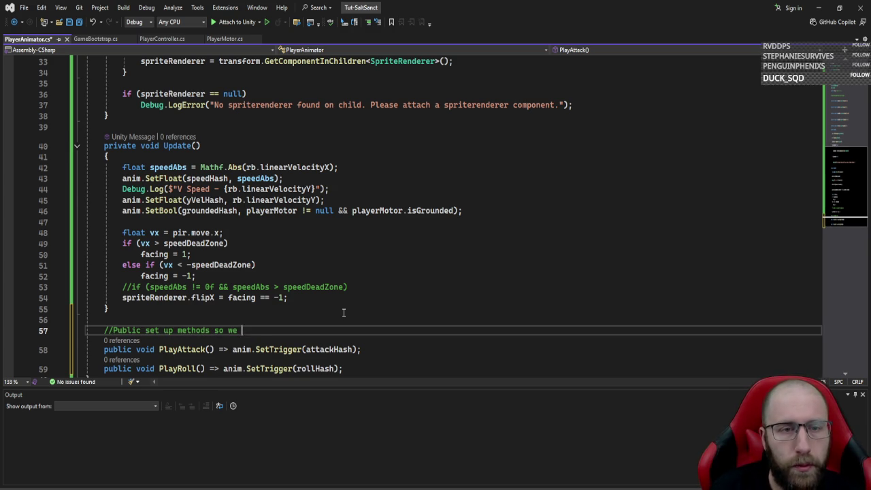
text(can easilty )
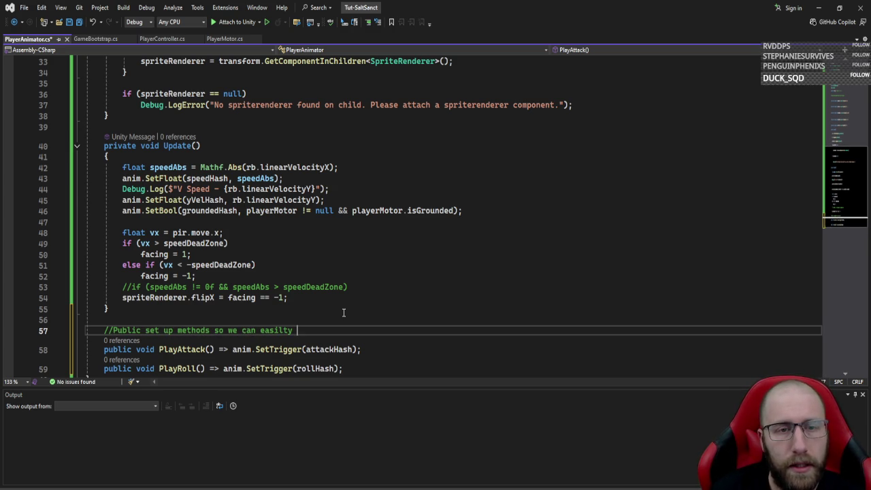
key(BackSpace)
key(BackSpace)
key(BackSpace)
text(y access t)
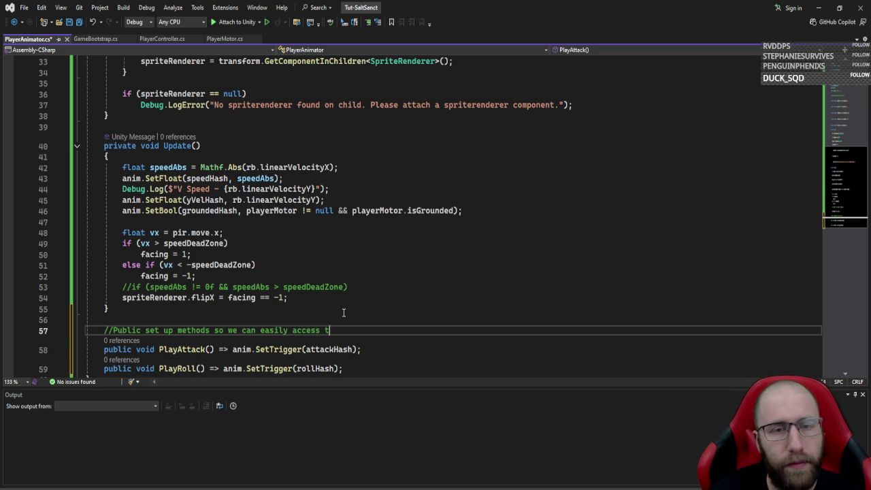
text(hese from another scrup)
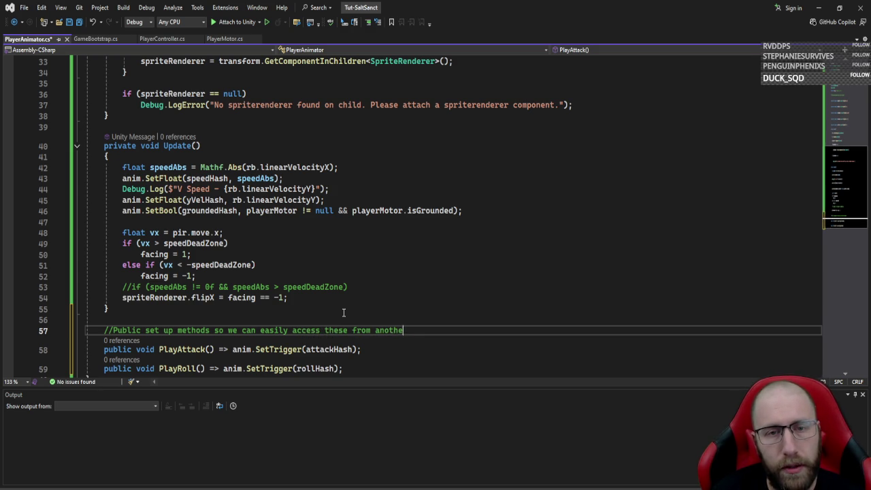
key(BackSpace)
key(BackSpace)
text(ipt./)
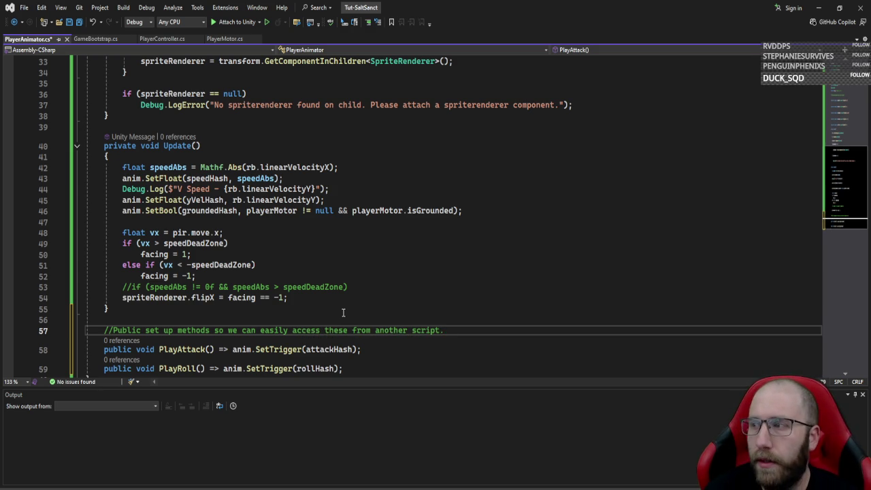
key(BackSpace)
text(with)
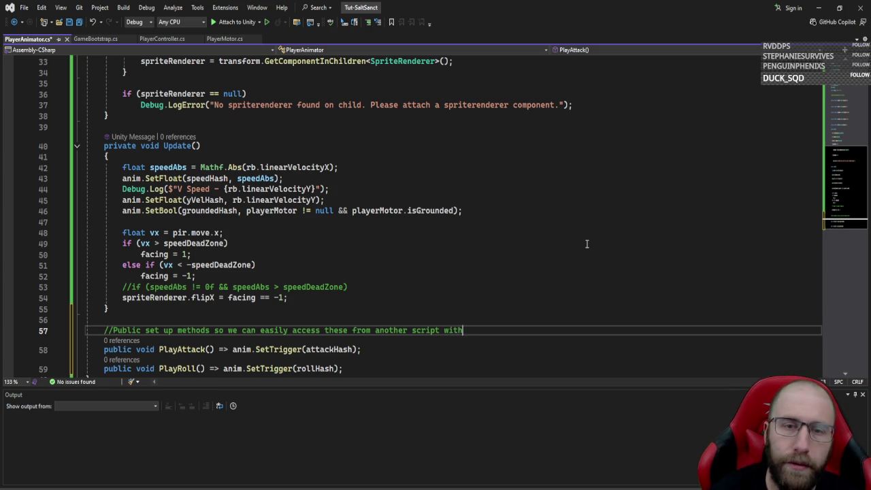
text(out miu)
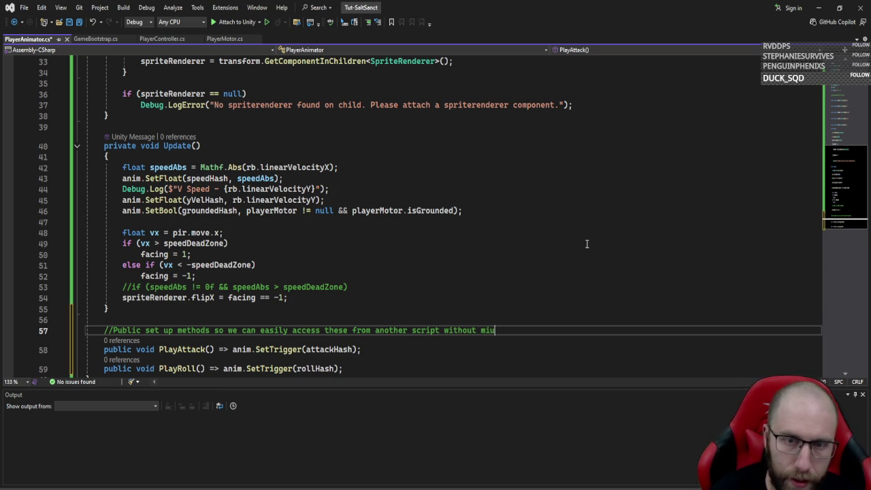
key(BackSpace)
key(BackSpace)
text(udding up the)
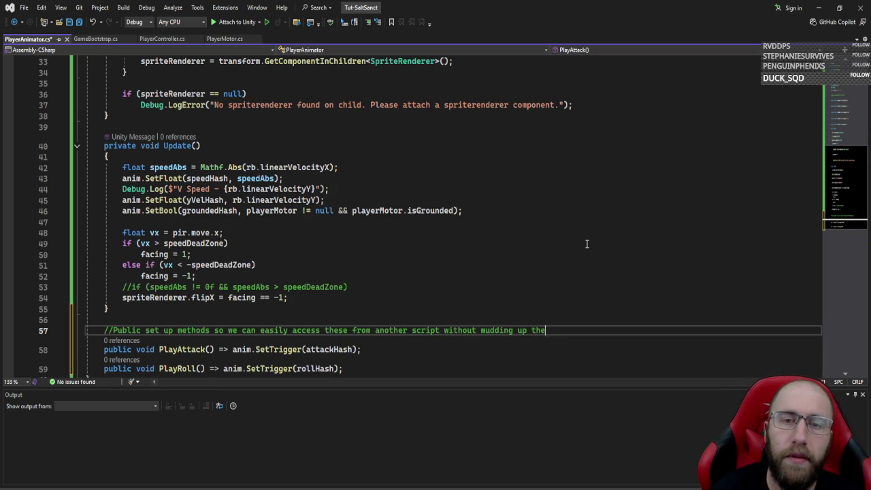
text( animator.)
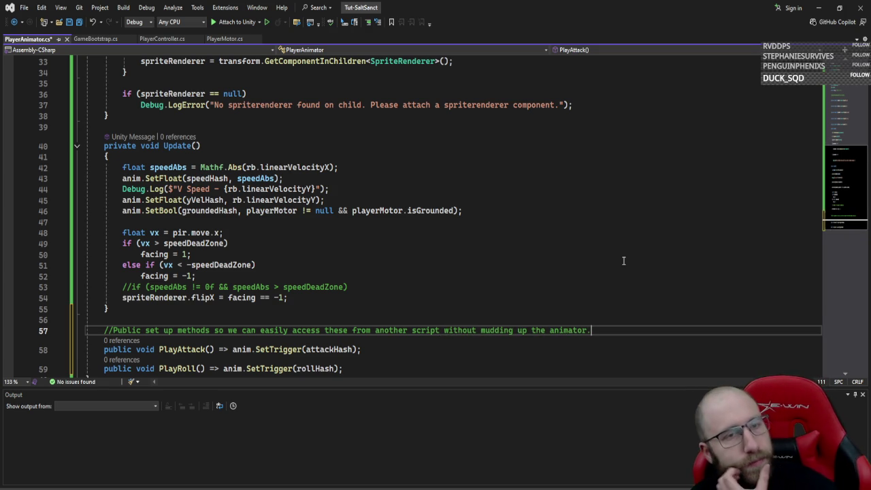
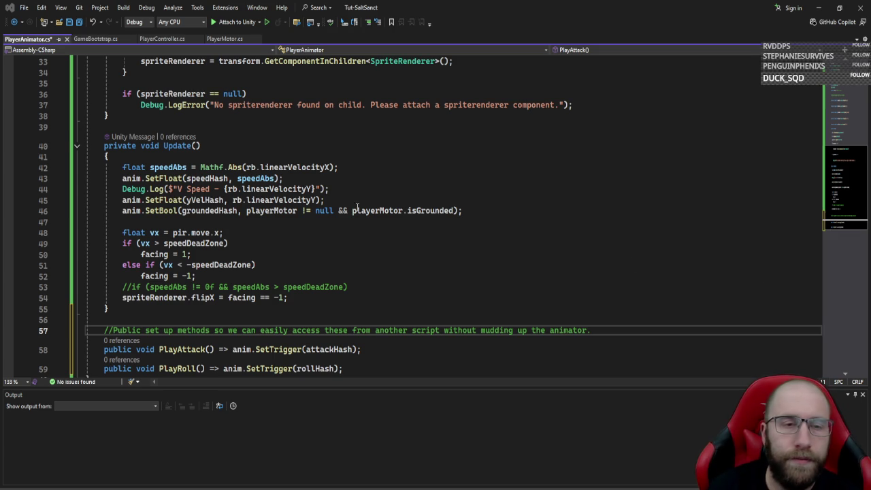
- Add a public bool lockFacing { get; set; } auto-property on a new line below the facing field
click(526, 273)
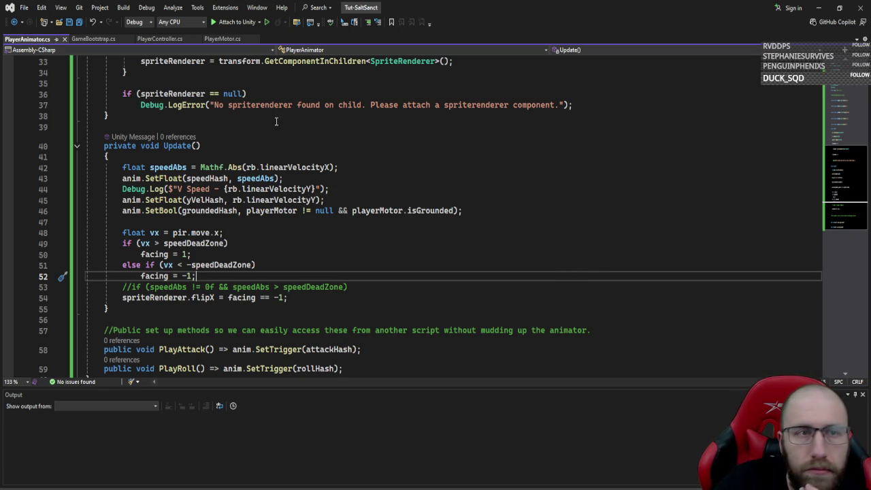
scroll(315, 126, down, 2)
scroll(462, 190, up, 4)
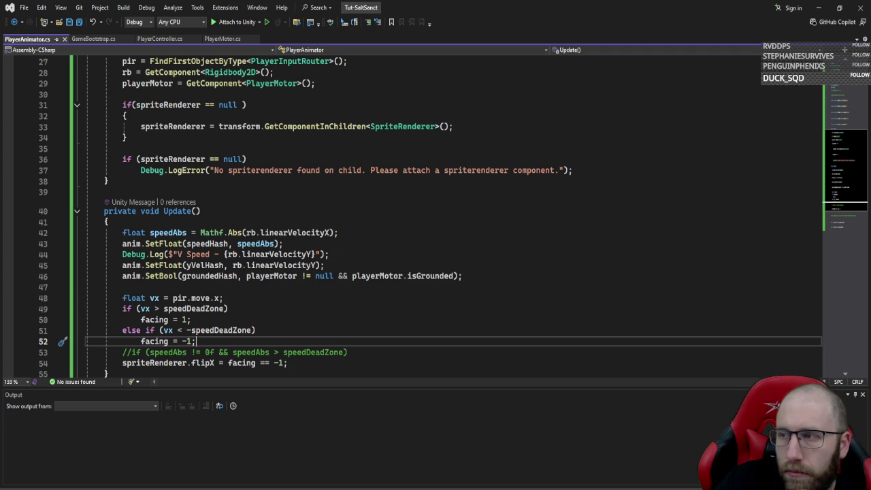
scroll(383, 270, up, 7)
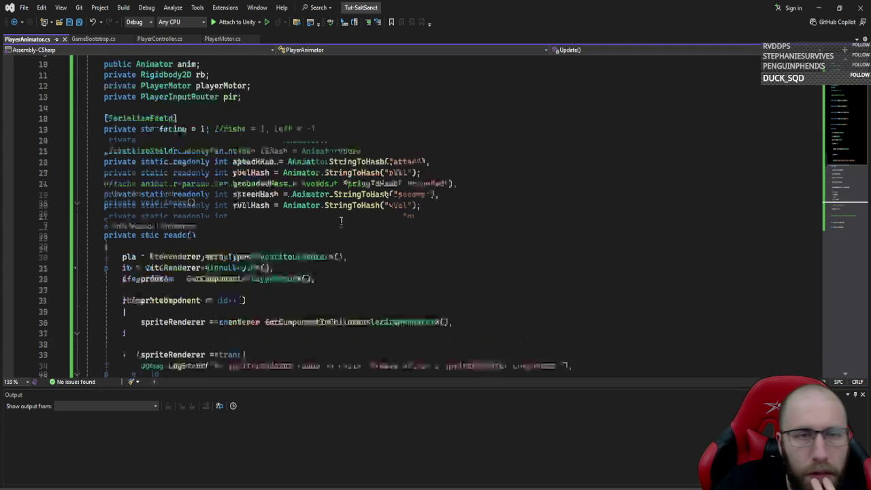
click(328, 163)
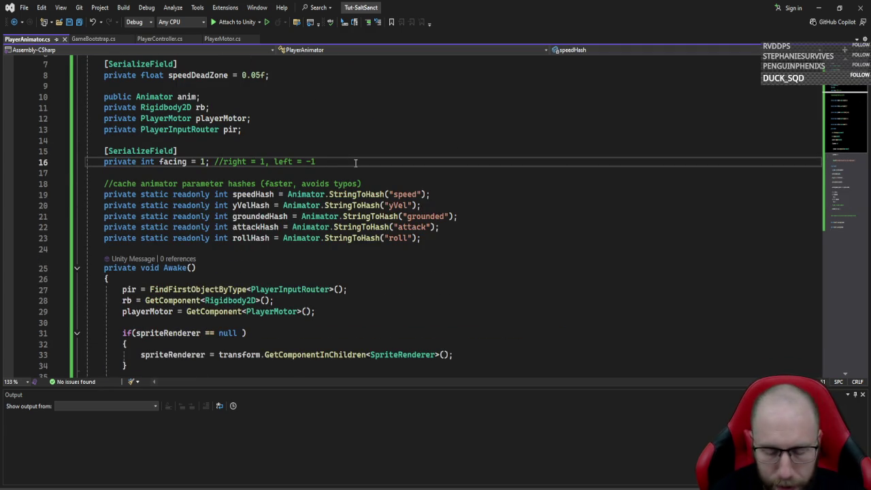
key(Return)
text(public)
key(Escape)
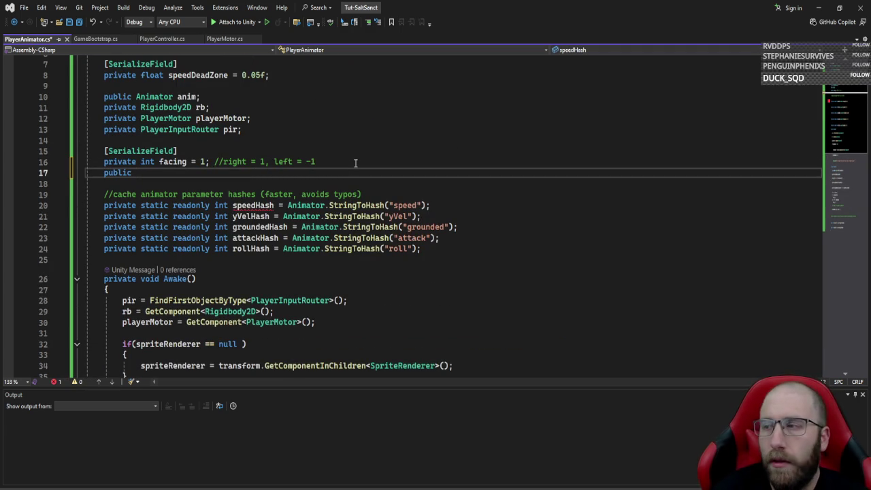
text(bool lock)
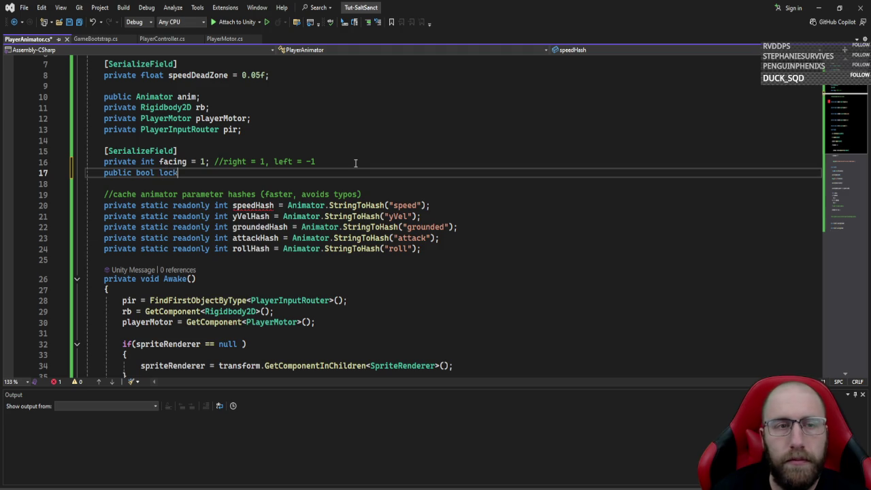
text(Facing { ge)
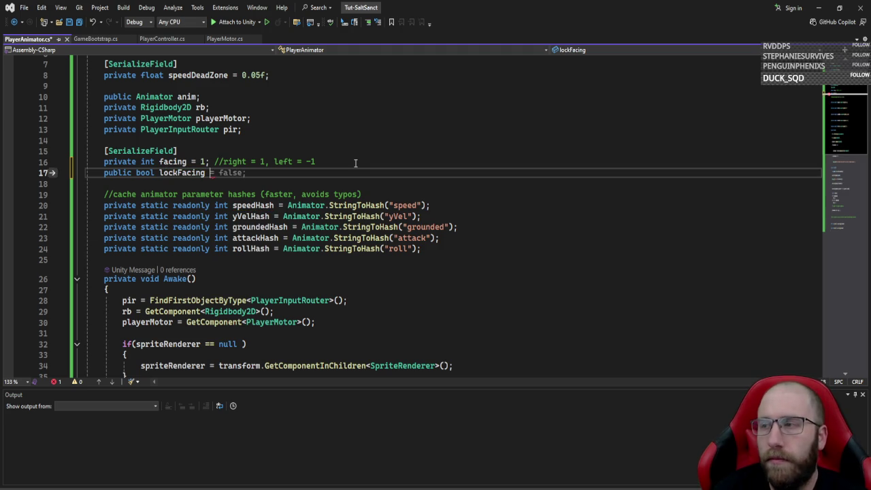
text(t; set;)
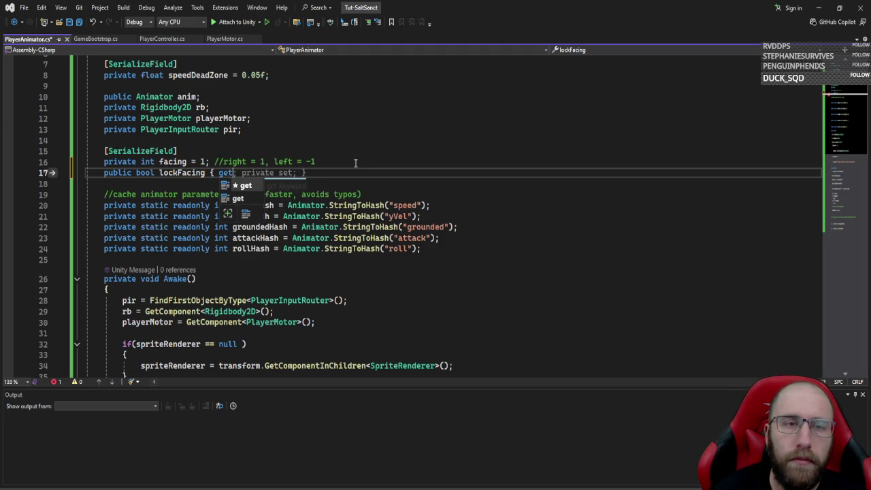
- Capitalise the property name to LockFacing, then scroll down toward Update()
key(Down)
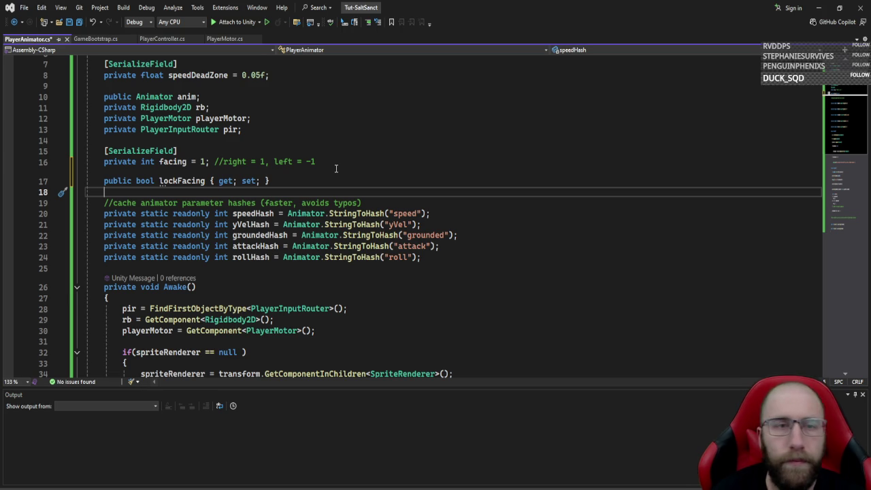
key(Up)
key(ctrl+Left)
key(ctrl+Left)
key(ctrl+Left)
key(Delete)
text(L)
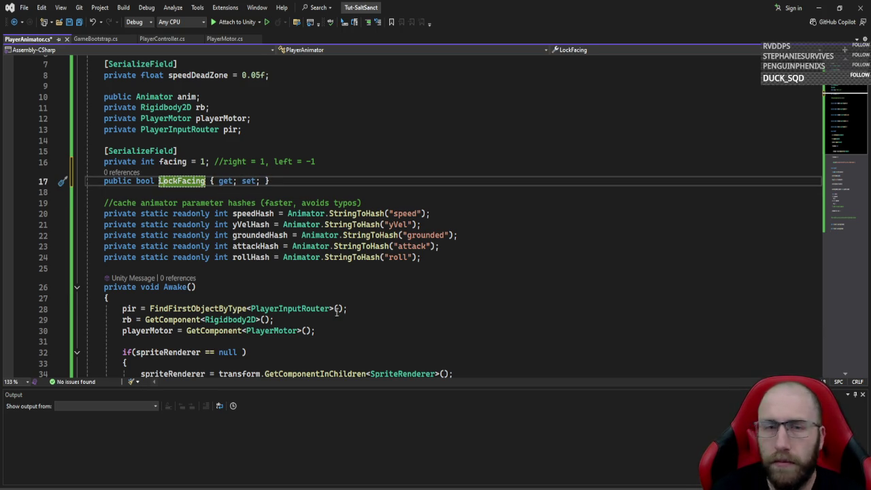
scroll(336, 310, down, 5)
scroll(259, 270, down, 4)
scroll(249, 268, up, 4)
scroll(254, 243, down, 7)
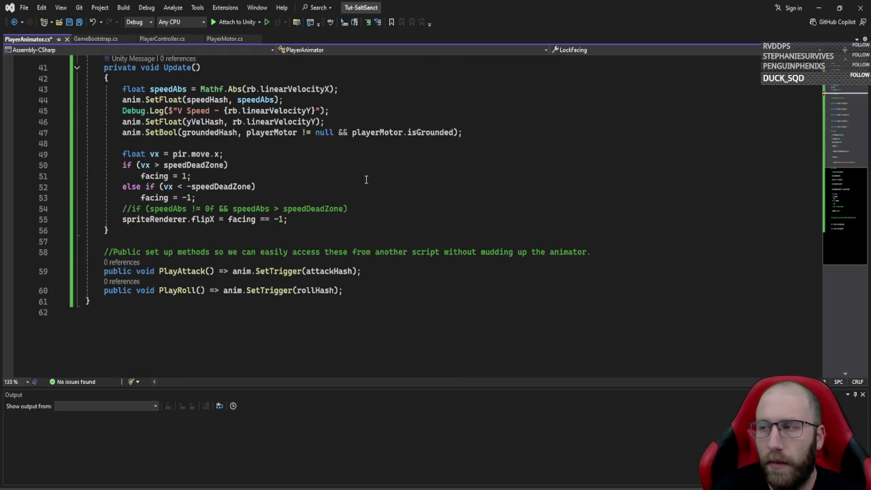
- Remove the Debug.Log speed line from Update
click(210, 145)
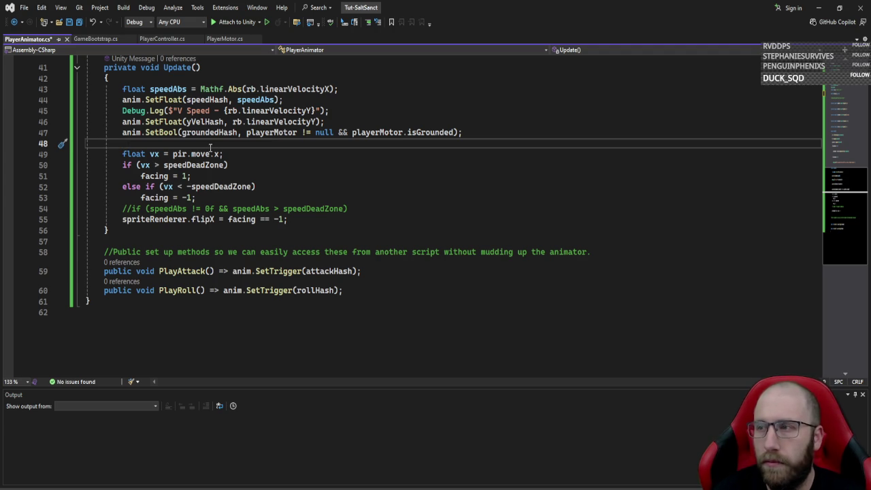
key(Return)
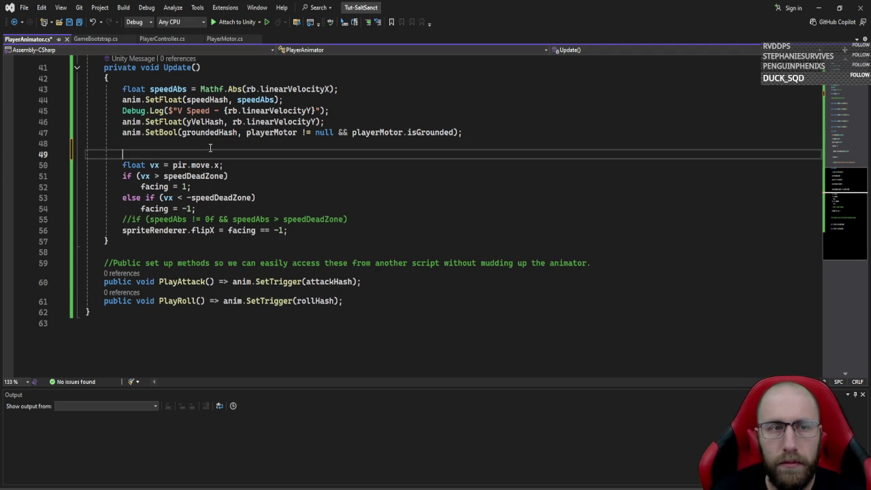
key(Up)
key(Up)
key(Up)
key(ctrl+x)
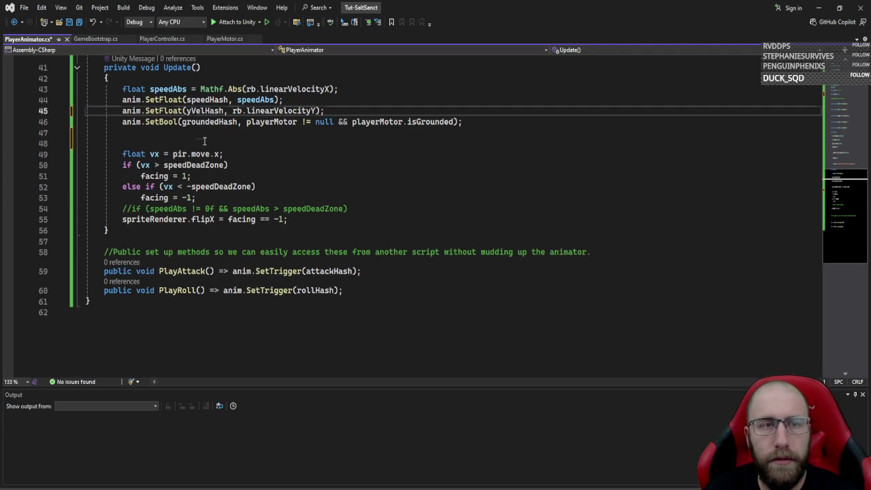
- Wrap the facing and flipX code in an if (!LockFacing && pir != null) block
click(224, 141)
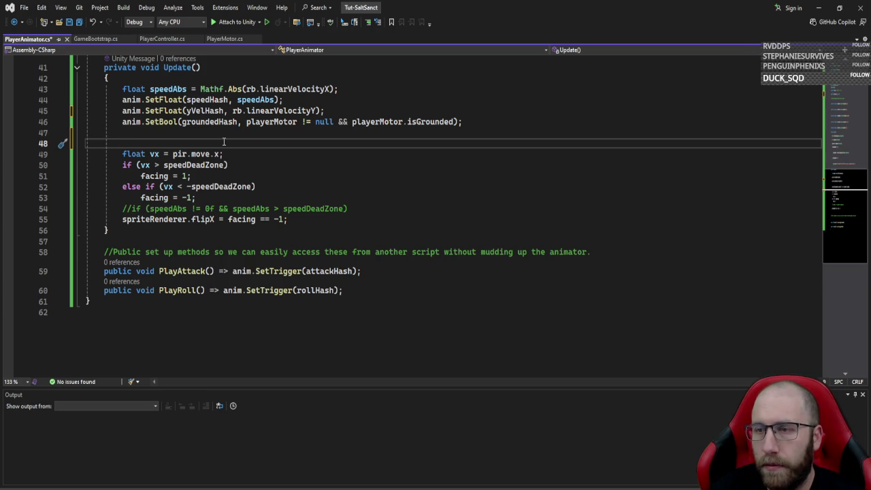
text(if(!l)
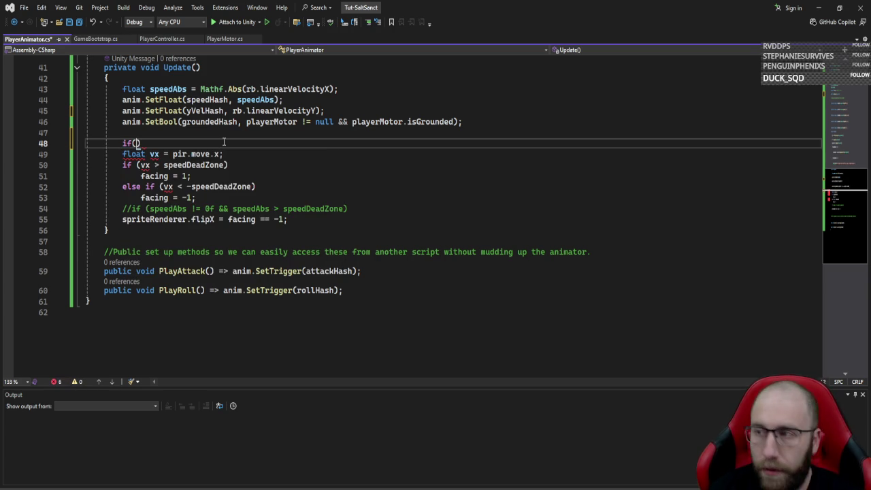
text(ock)
key(Tab)
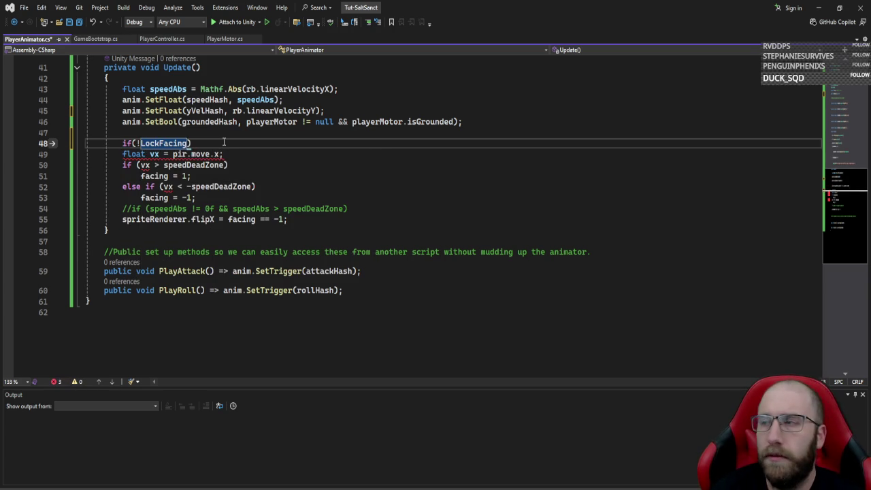
text(&& input)
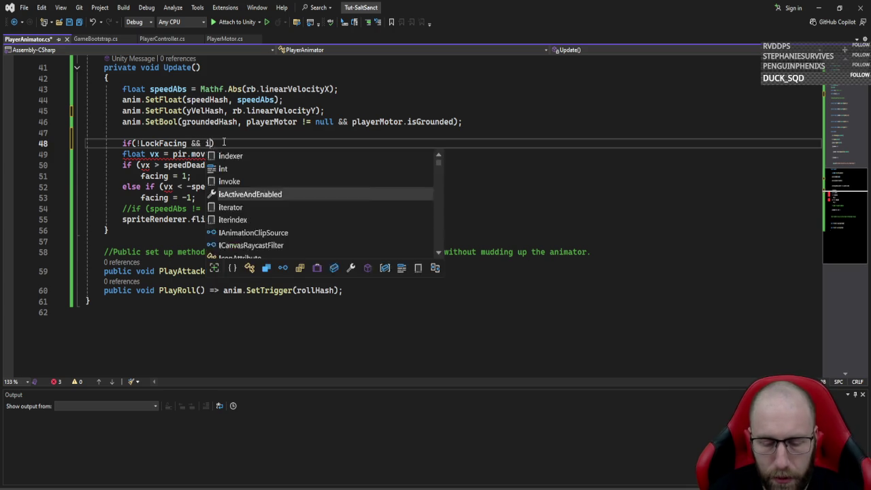
key(BackSpace)
key(BackSpace)
key(BackSpace)
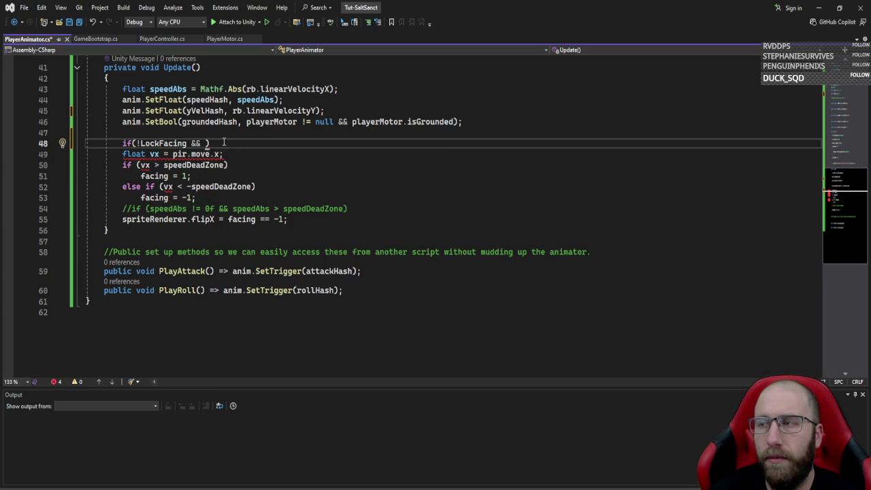
text(pir)
key(Tab)
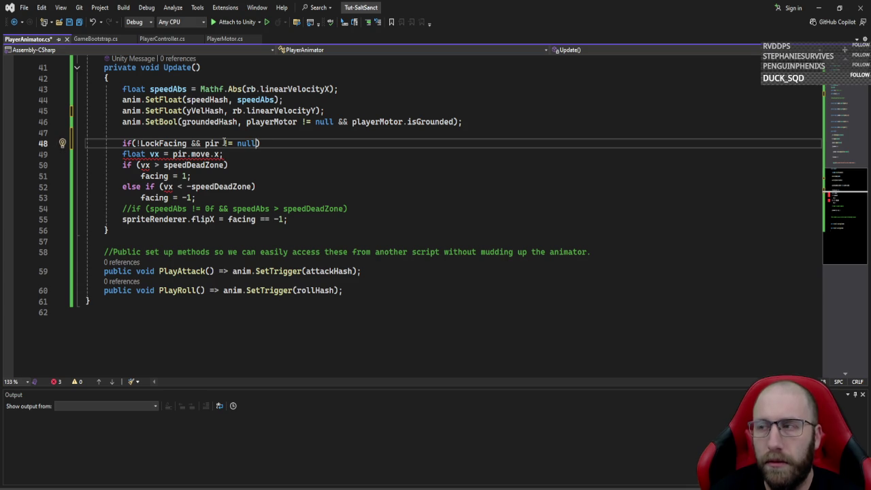
key(BackSpace)
key(BackSpace)
key(BackSpace)
key(Return)
text({)
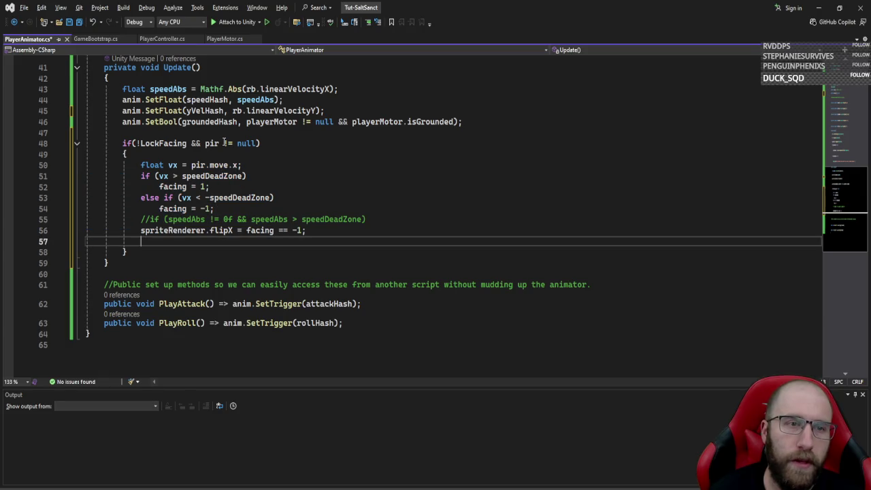
text(})
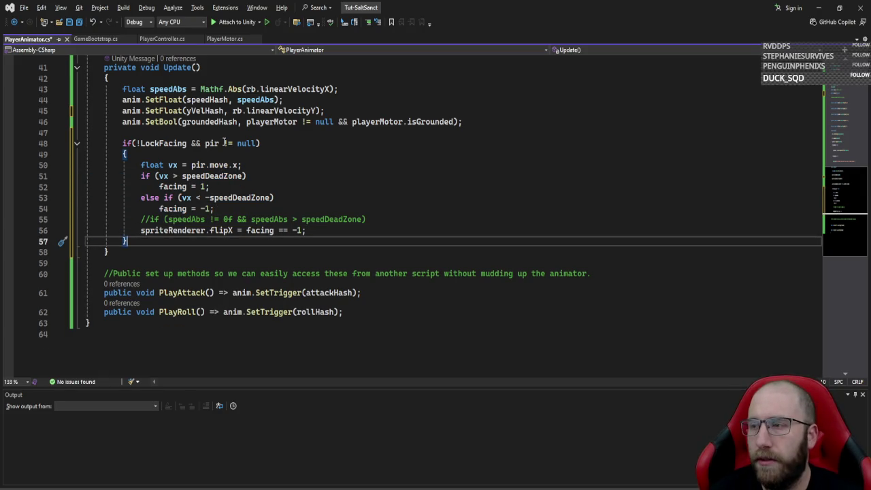
- Add public int FacingSign => facing; on a new line after PlayRoll
key(Down)
key(Down)
key(Down)
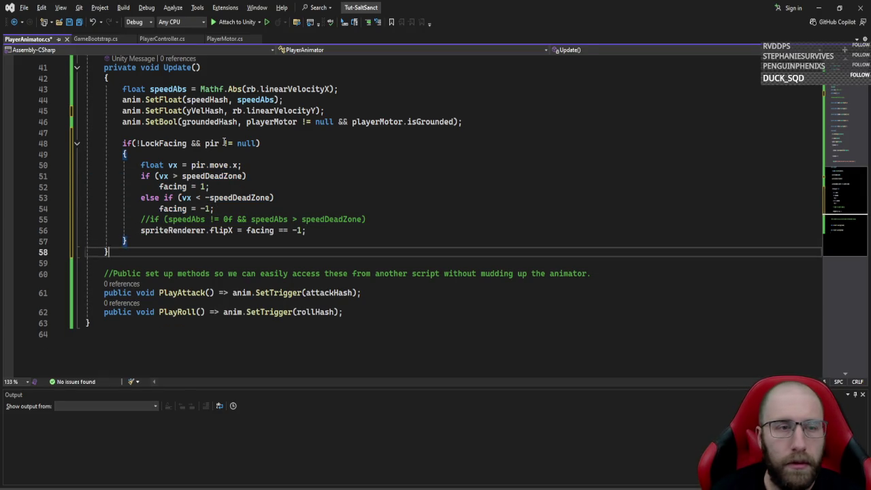
key(End)
key(Return)
text(public int )
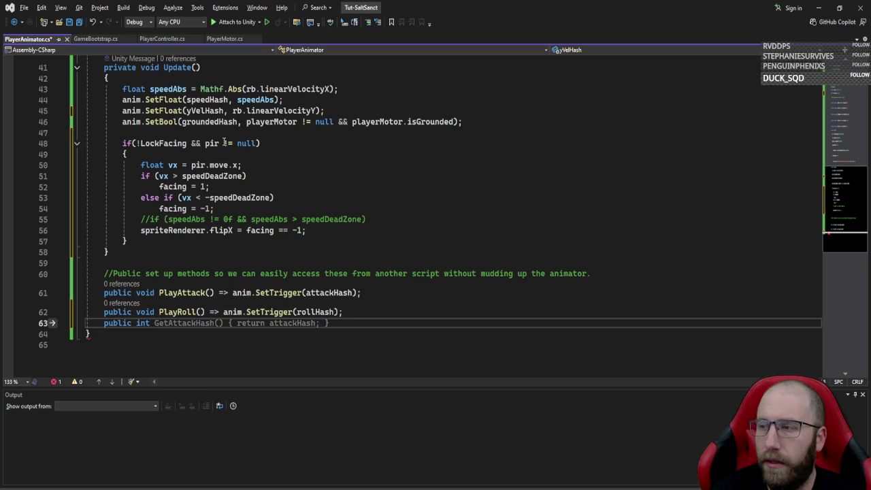
text(FacingSign => facing;)
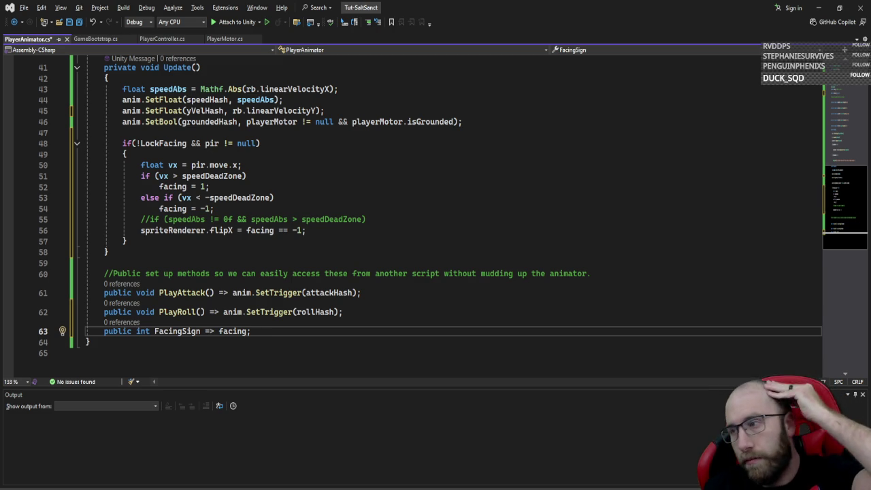
- Check the sprite flip line in Update, scroll up, and minimize Visual Studio to return to Unity
click(411, 230)
click(449, 272)
scroll(447, 244, up, 13)
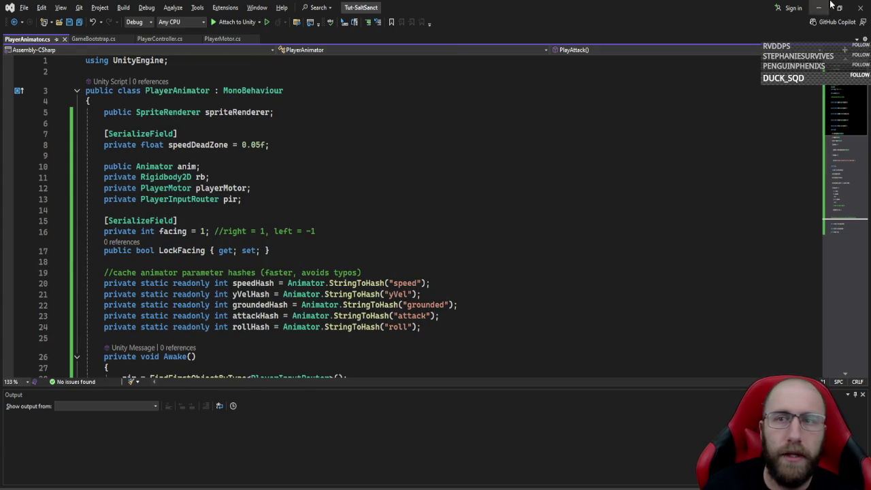
click(820, 7)
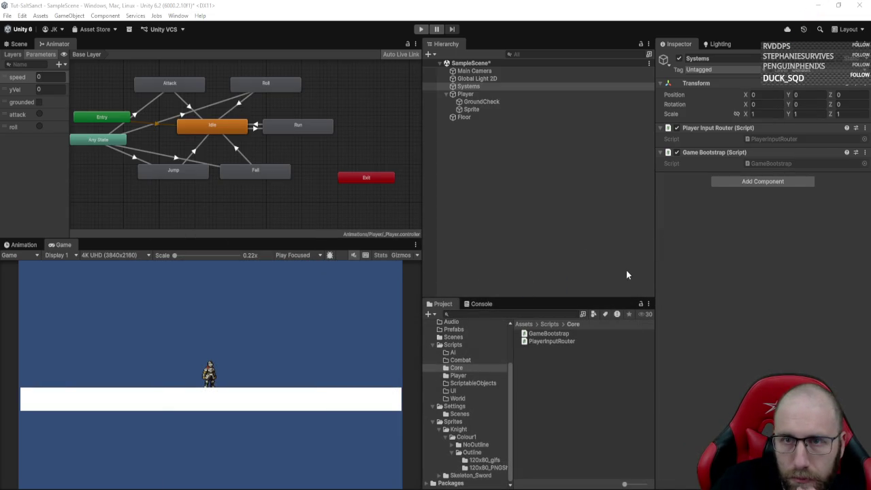
- Select the Player object in the scene to inspect its children and components
click(487, 102)
click(489, 108)
click(483, 94)
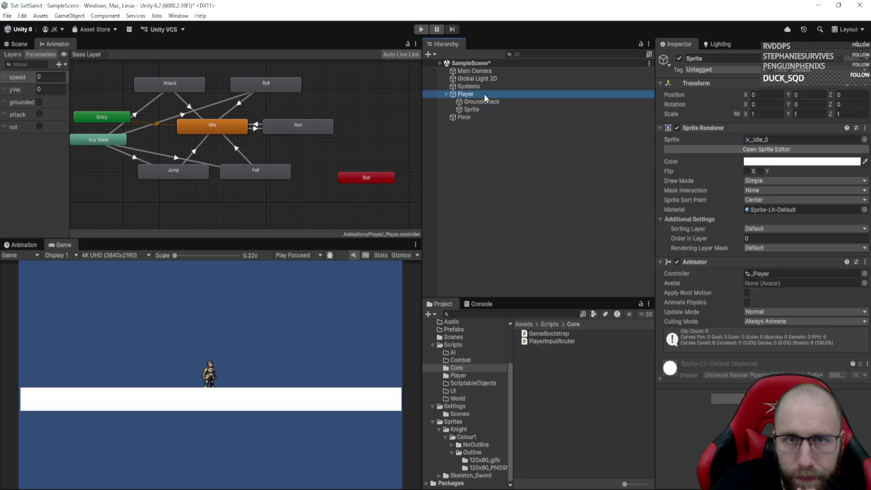
- Create a MonoBehaviour script named PlayerActionController in the Scripts/Player folder
click(462, 376)
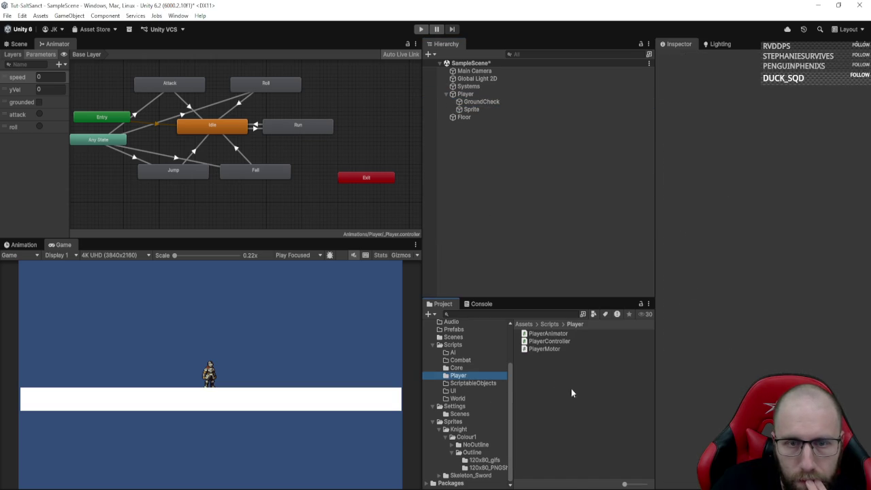
right_click(570, 388)
mouse_move(612, 143)
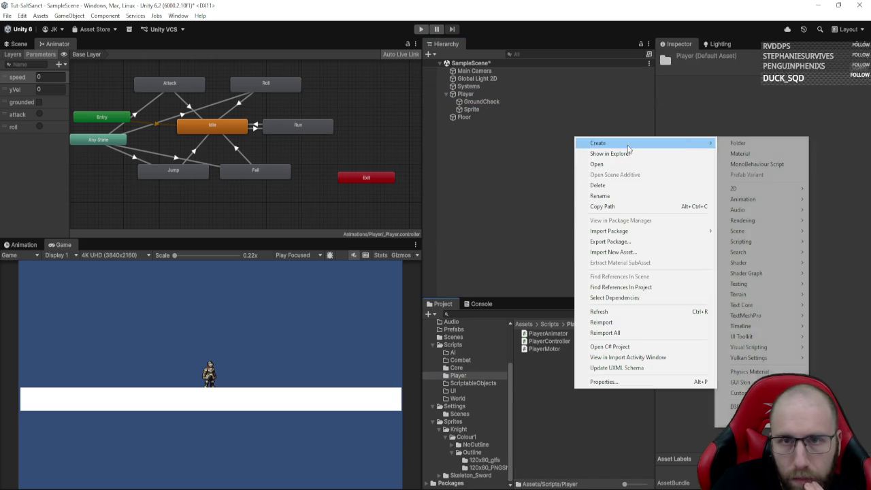
click(755, 164)
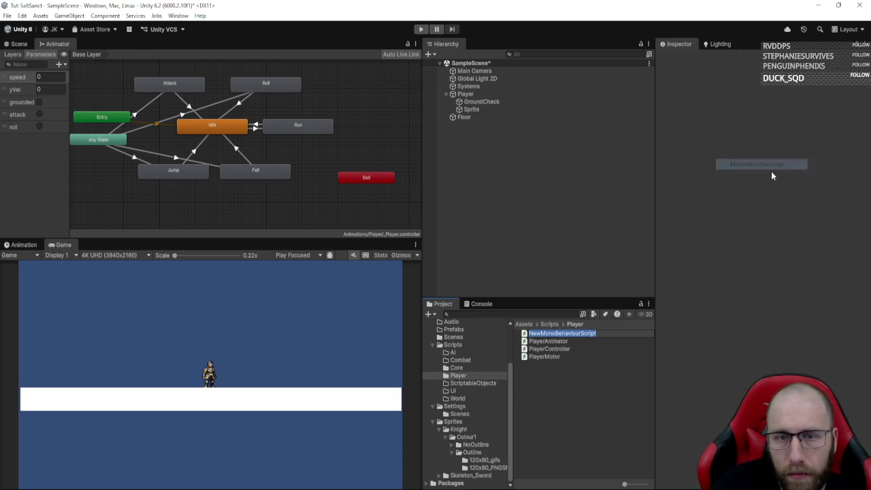
text(PlayerActionController)
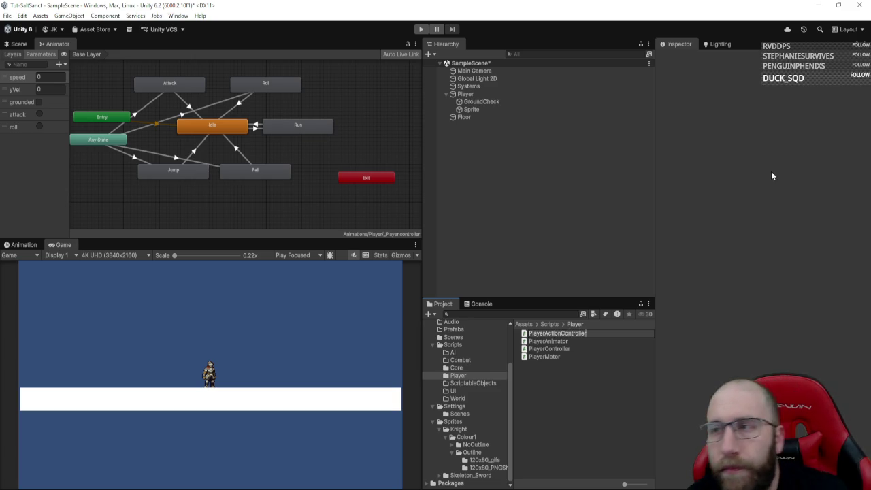
key(alt+Tab)
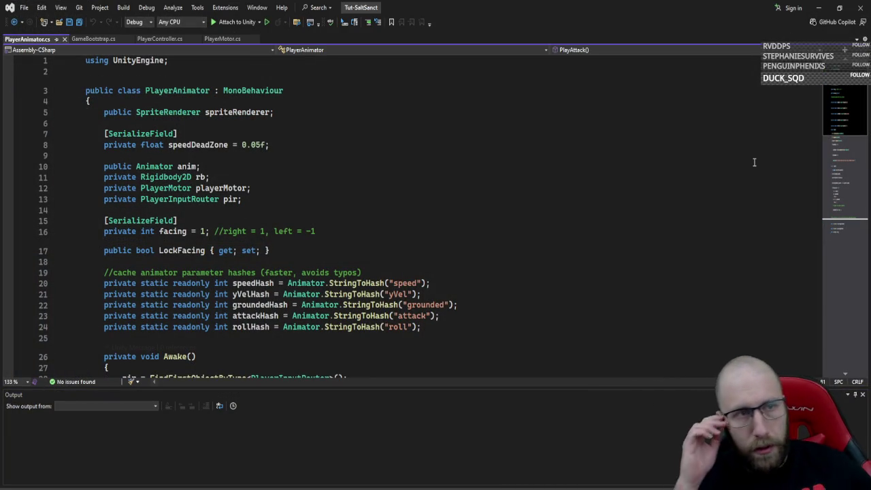
- Open PlayerActionController.cs via Code Search and delete the template Start and Update methods
click(629, 191)
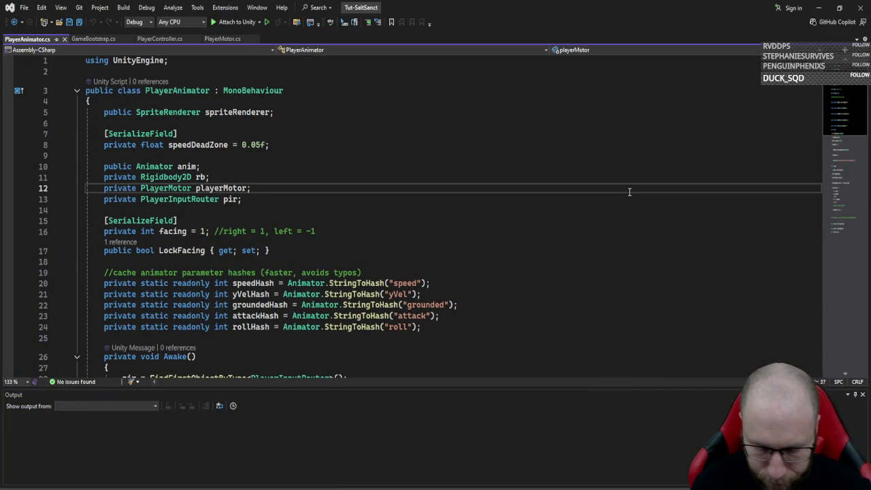
key(ctrl+t)
text(playeraction)
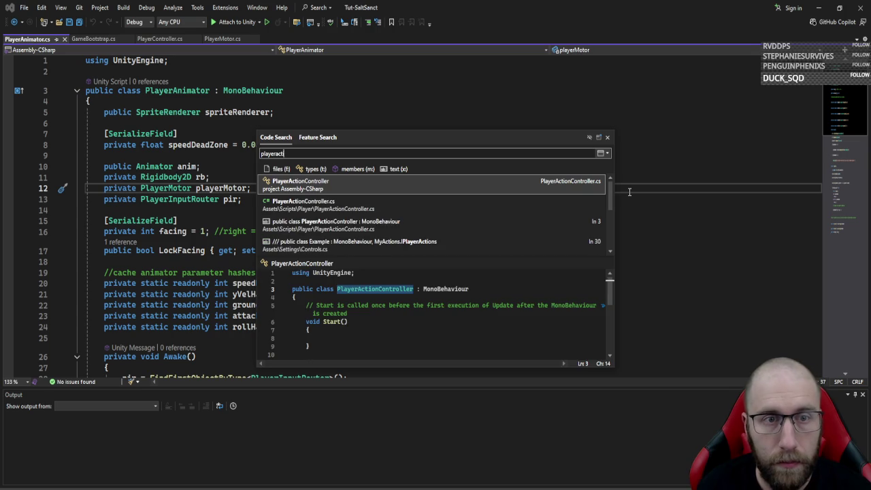
key(Return)
drag(52, 112, 79, 239)
key(Delete)
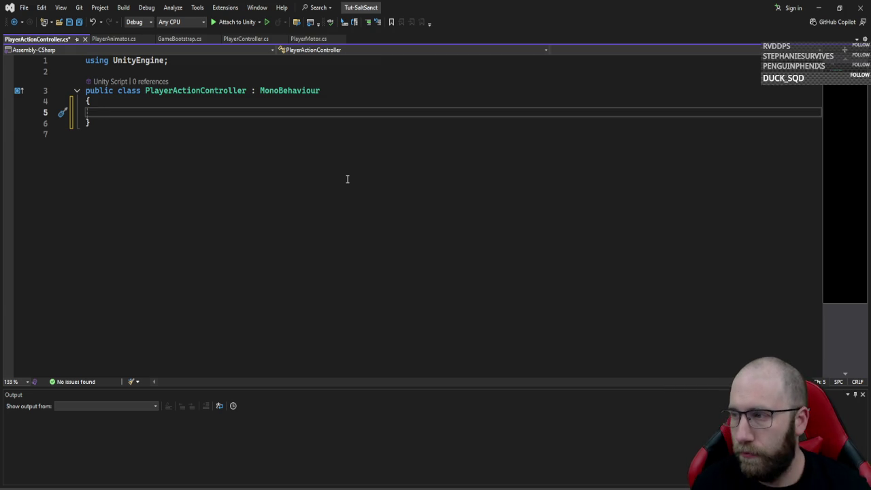
- Declare a [SerializeField] private float attackLockTime = 0.25f field
text(pr)
key(BackSpace)
key(BackSpace)
key(BackSpace)
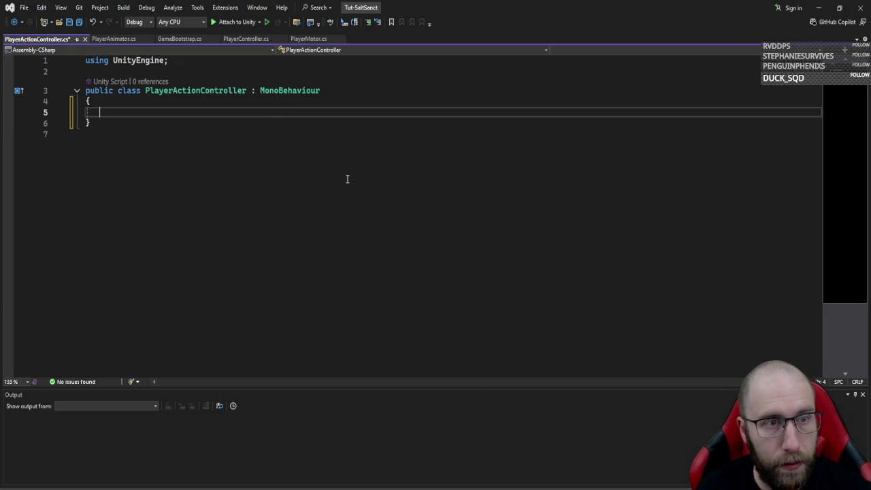
text([Ser)
key(Tab)
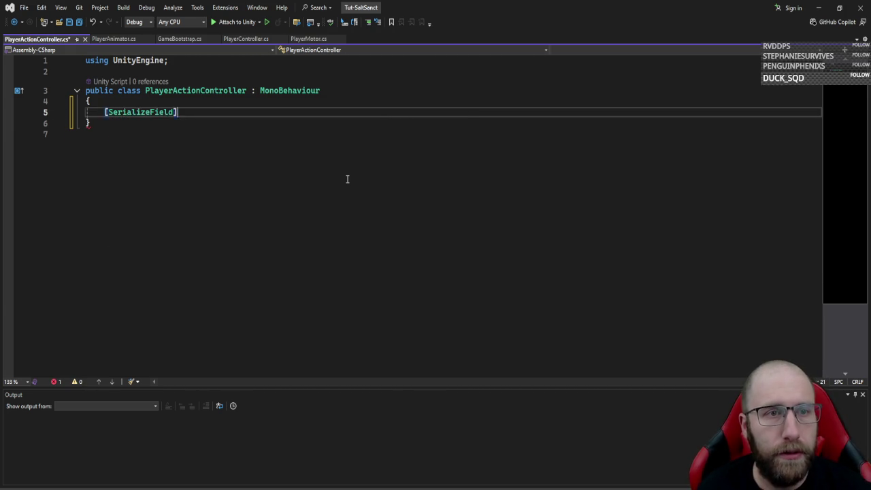
key(Return)
text(private float attackLock)
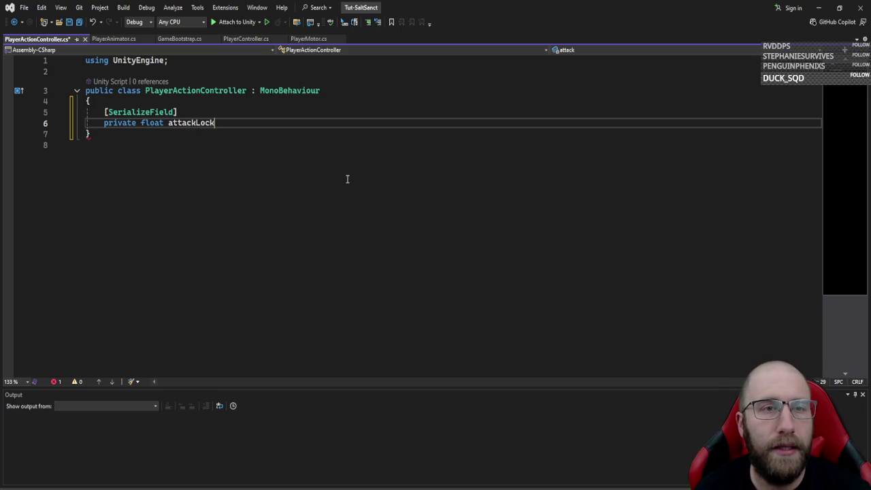
text(Time = 0.25f;)
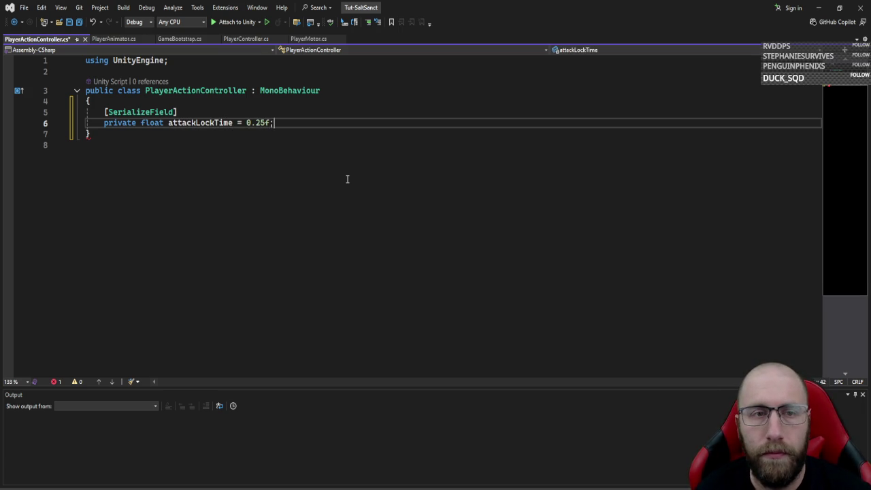
key(Return)
- Declare a [SerializeField] private float rollLockTime = 0.35f field
text(priva)
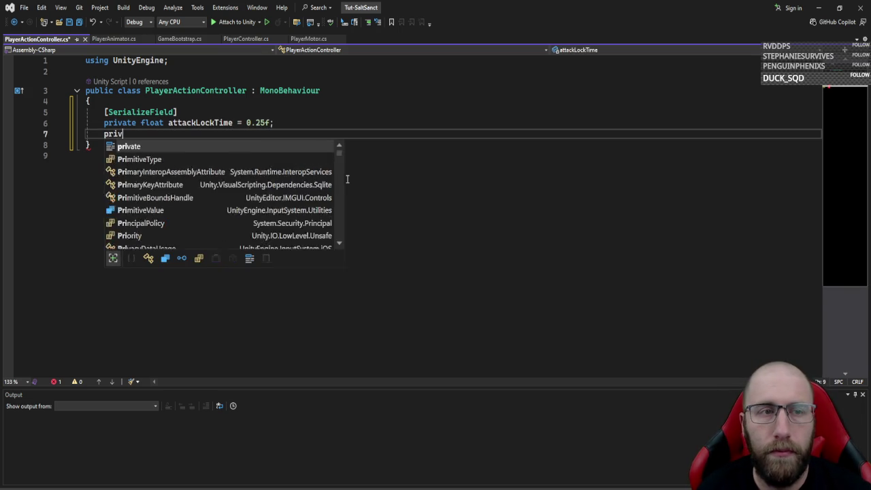
key(ctrl+BackSpace)
text([se)
key(Tab)
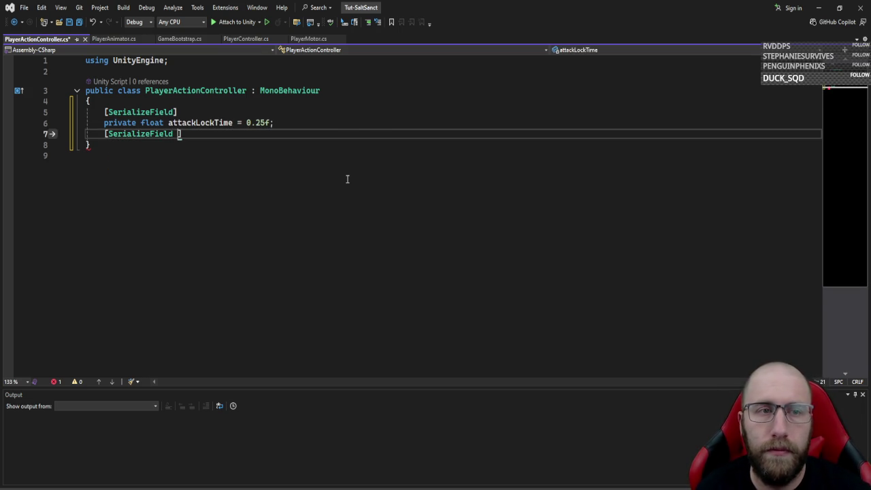
key(BackSpace)
key(Return)
text(privat)
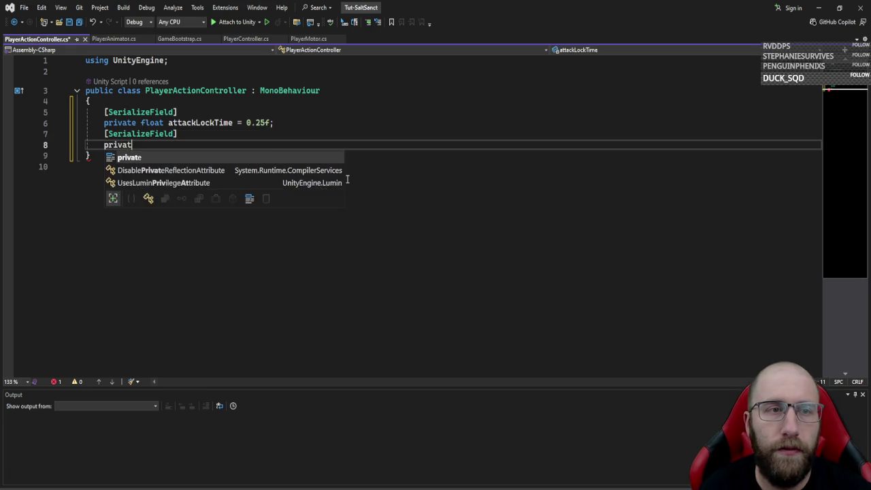
text(e float rollLockTime=)
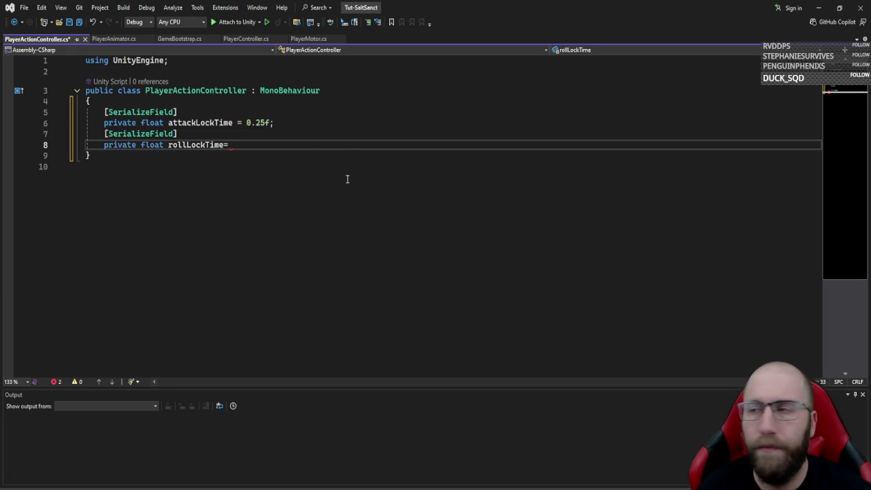
key(BackSpace)
text( = 0.35f;)
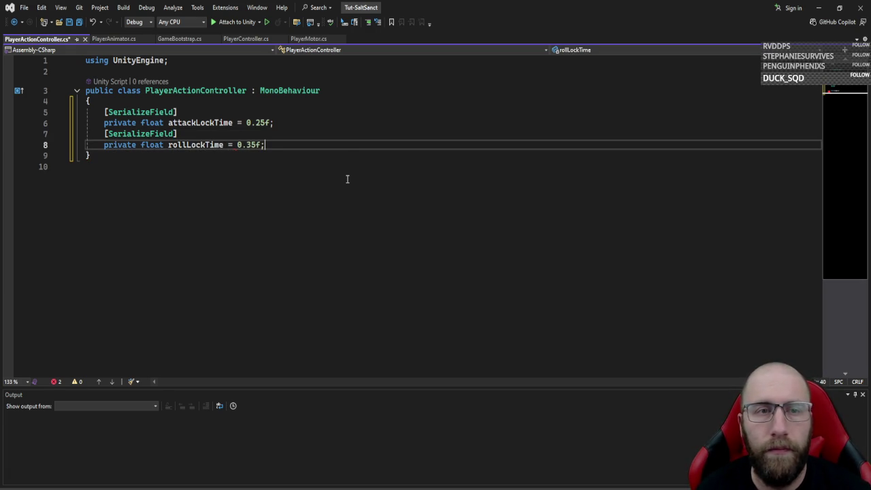
key(Return)
key(Return)
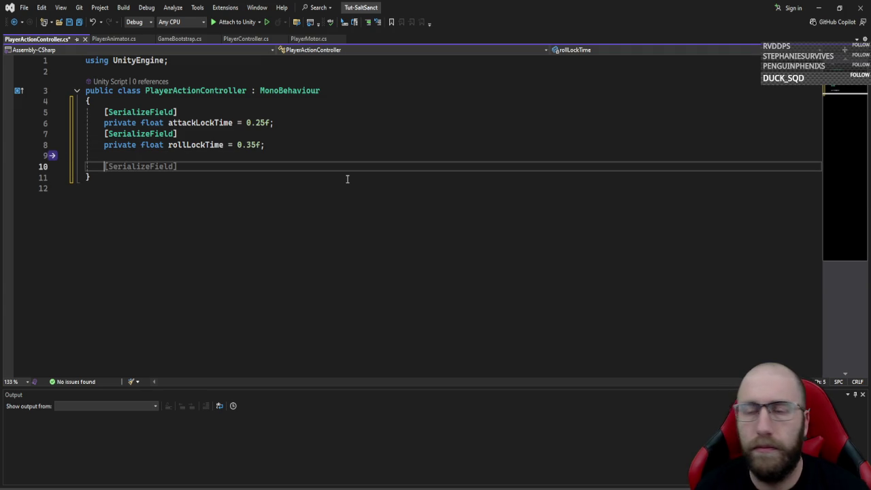
- Declare a [SerializeField] private float rollImpulse = 8f field, then a private pir field
key(Tab)
key(Return)
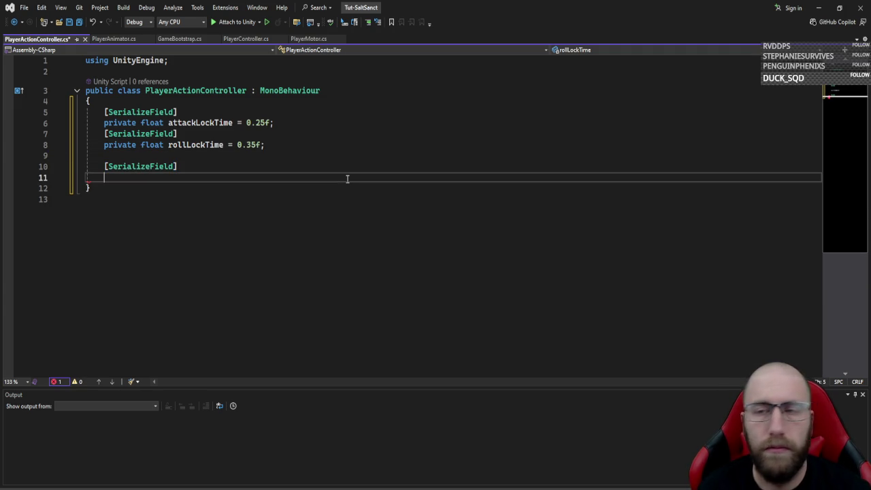
text(private floa)
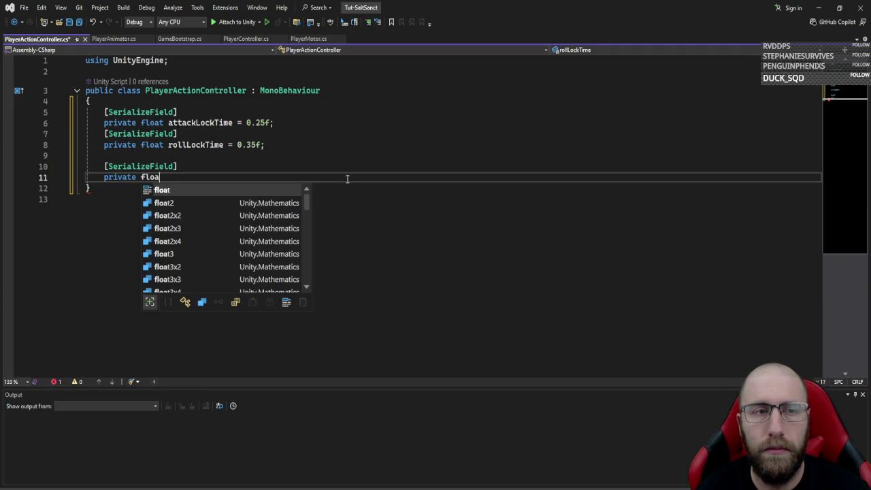
text(t rollImplus)
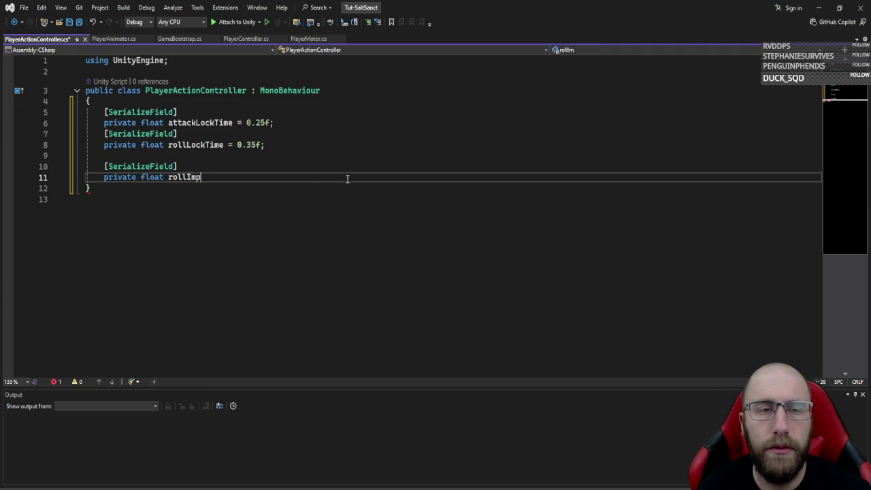
key(BackSpace)
key(BackSpace)
key(BackSpace)
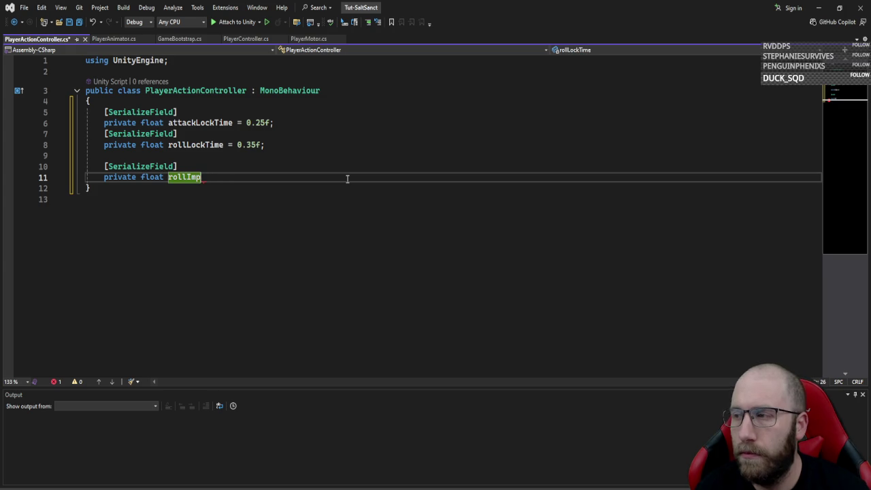
text(ulse=)
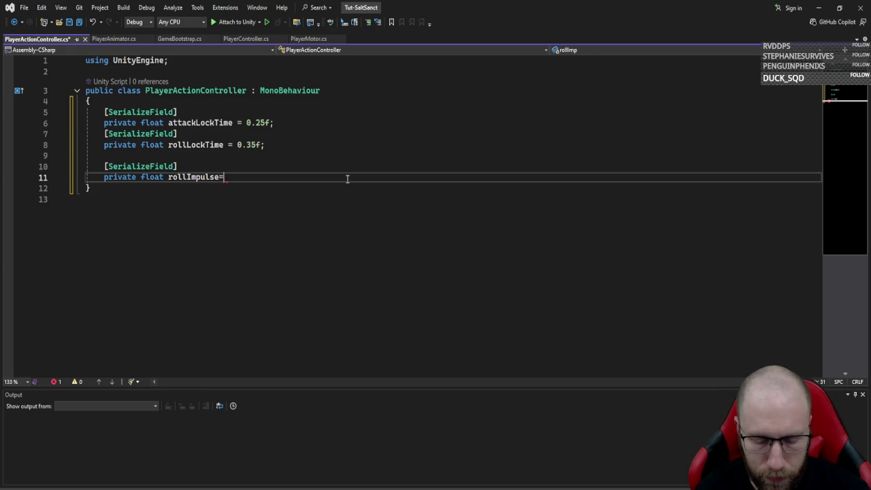
key(BackSpace)
text( = 8f;)
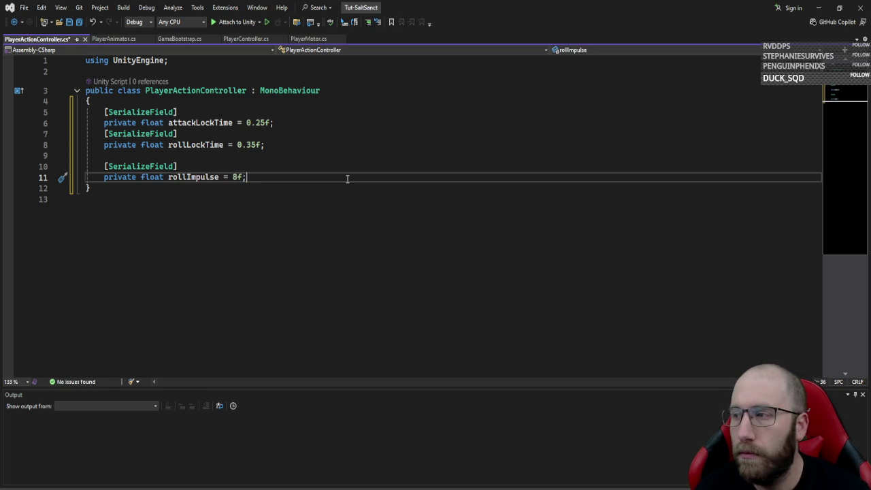
key(Return)
key(Return)
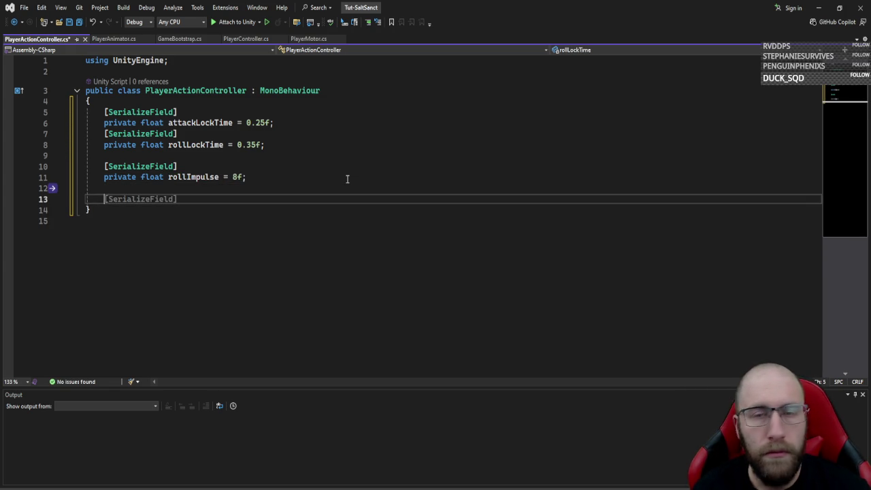
text(private p)
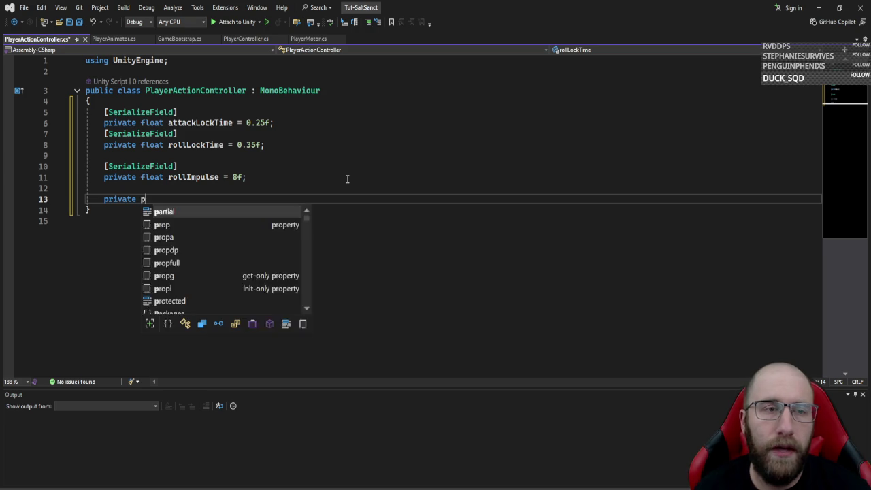
text(ir pir;)
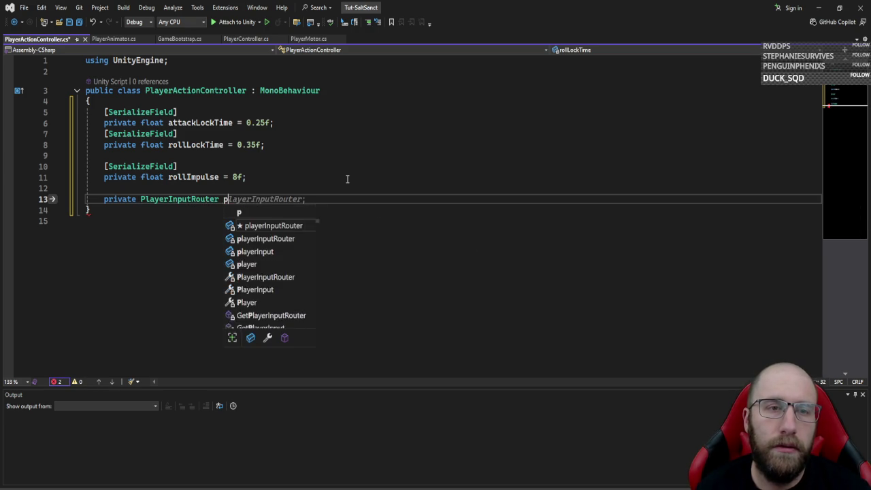
- Add private PlayerMotor motor and PlayerAnimator anim fields
key(Return)
text(pr)
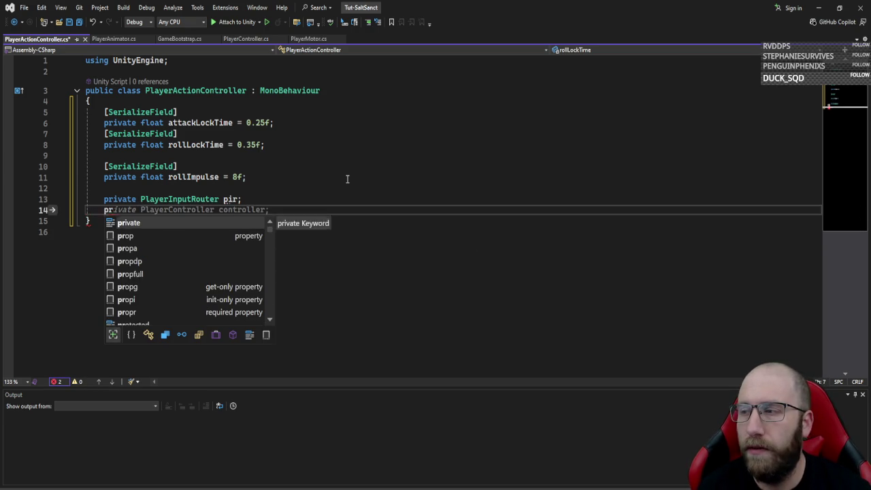
text(ivateplayerm)
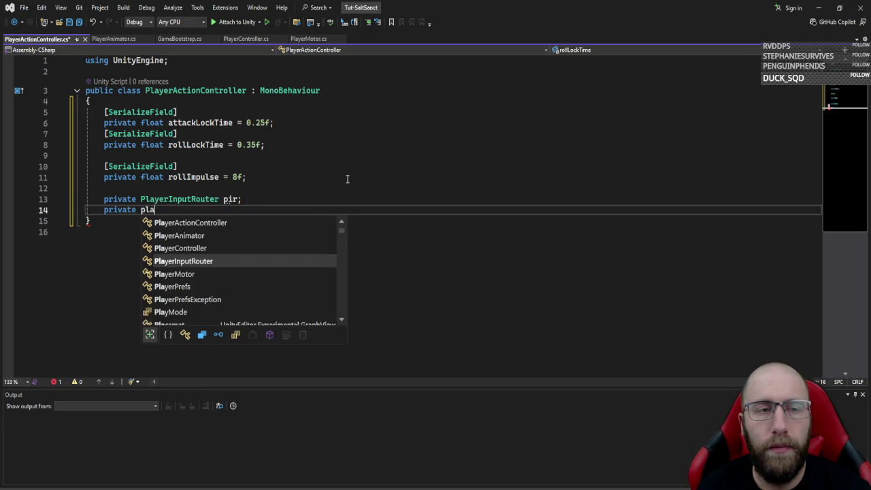
key(Tab)
text(motor;)
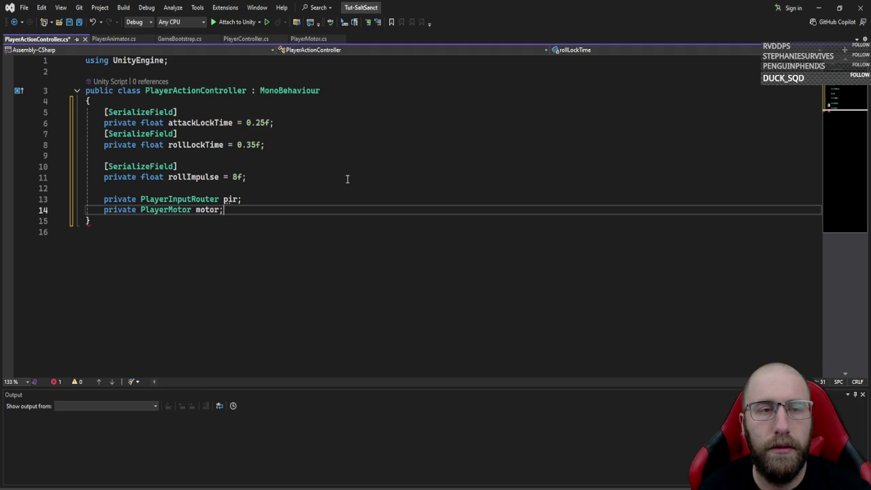
key(Return)
text(priva)
key(Tab)
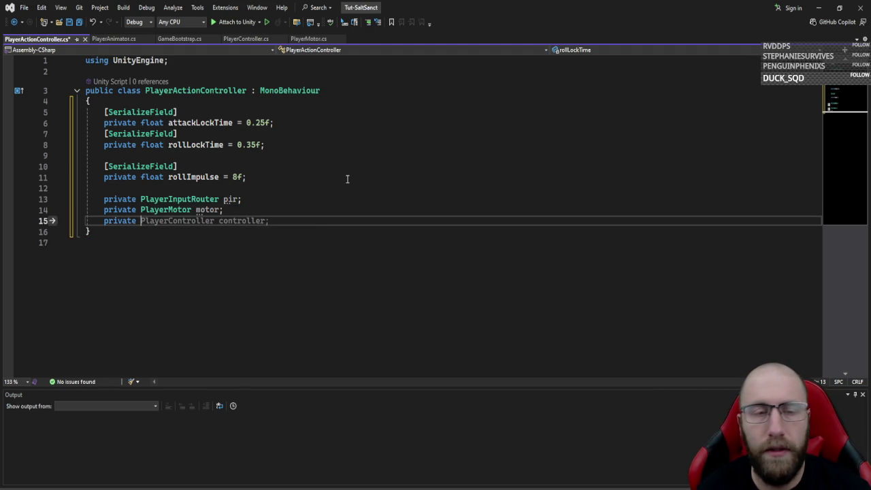
text(animator)
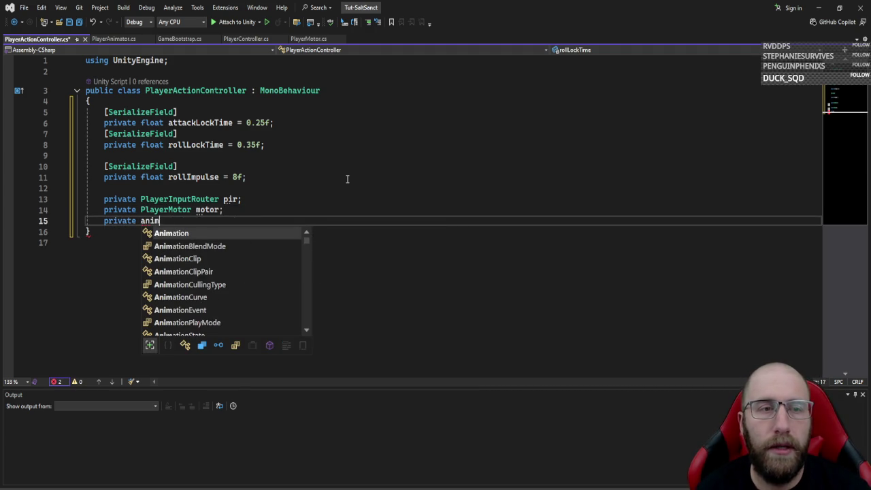
key(ctrl+BackSpace)
text(playeran)
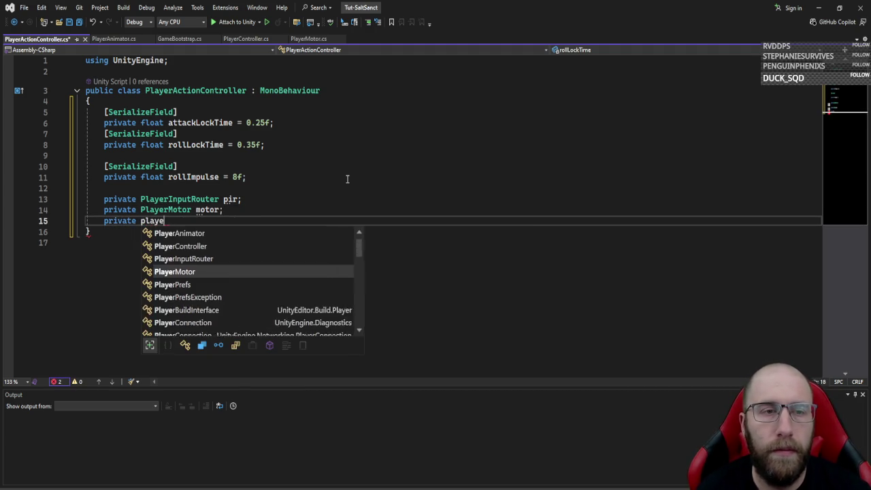
key(Tab)
text(anim;)
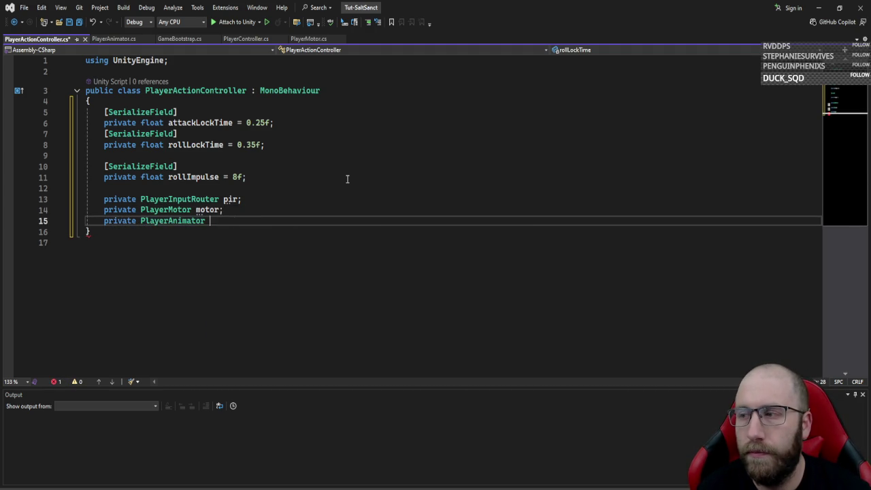
key(Return)
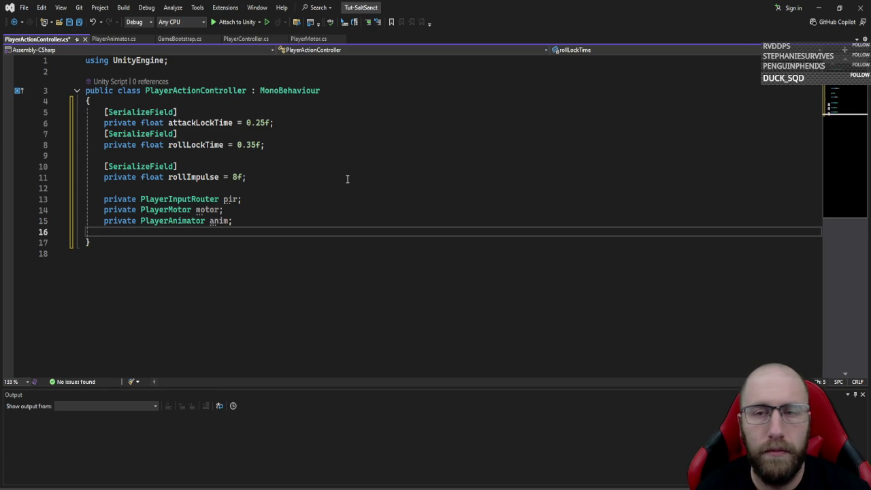
- Add a private Rigidbody2D rb field and a private bool isBusy flag
text(private r)
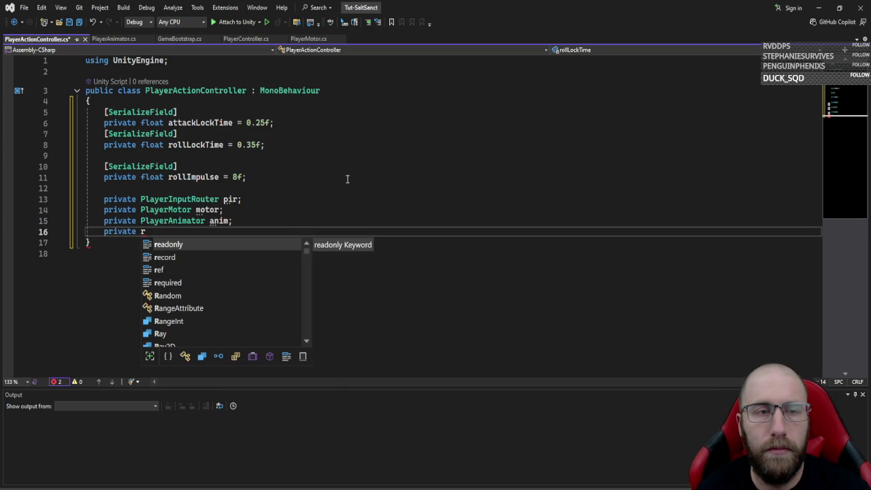
text(igi)
key(Tab)
text(rb;)
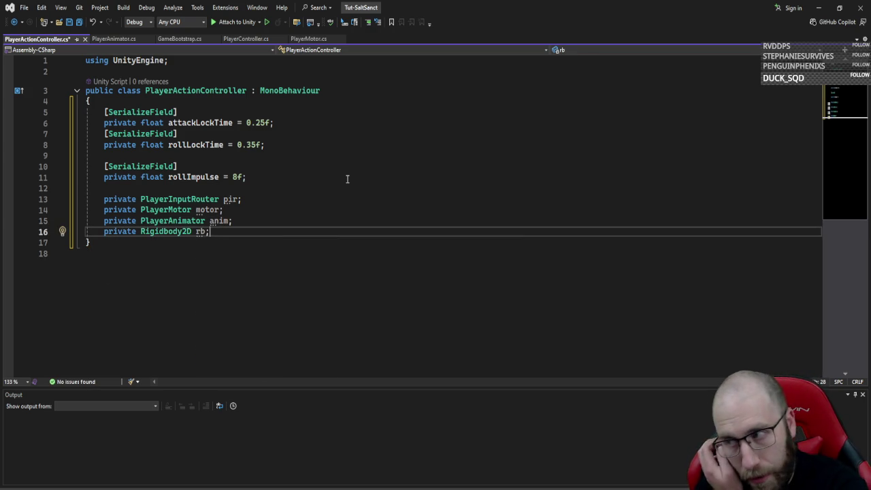
key(Return)
key(Return)
text(priv)
key(Down)
key(Down)
key(Tab)
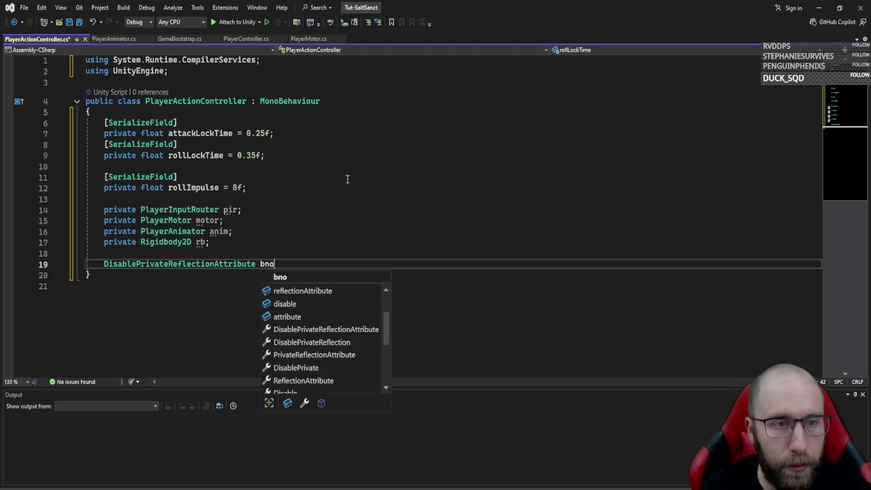
key(ctrl+BackSpace)
key(ctrl+BackSpace)
text(private bool isBusy)
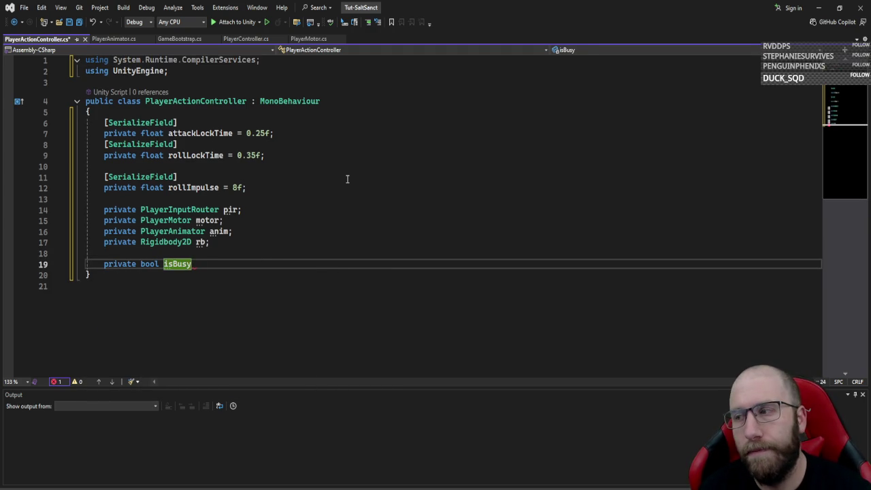
text(;)
key(Return)
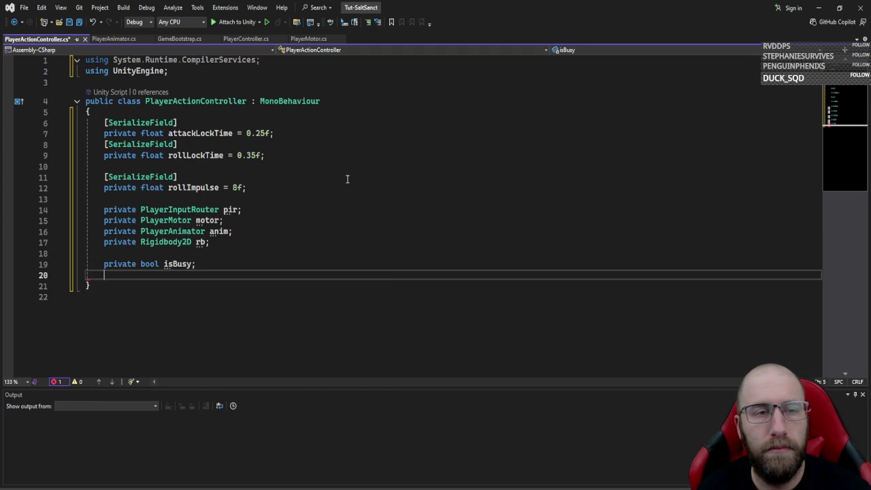
key(Return)
- Create Awake() assigning pir = FindFirstObjectByType<PlayerInputRouter>()
text(Awake)
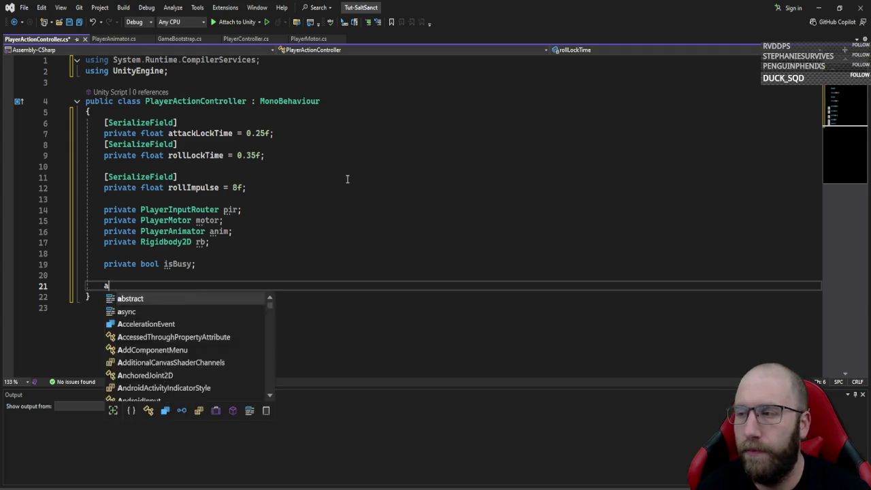
key(Tab)
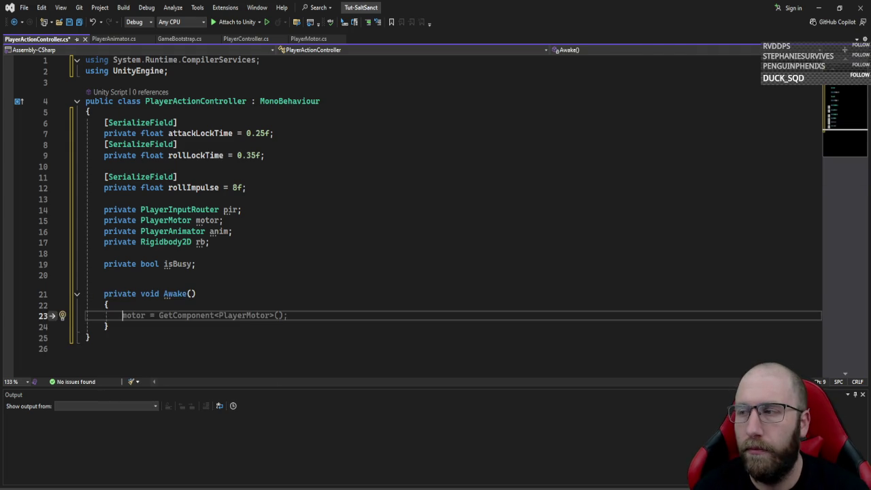
text(pir = f)
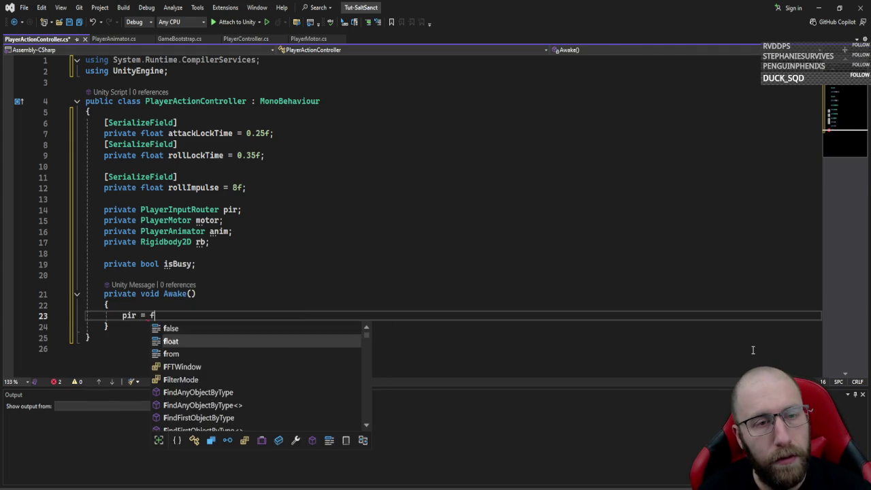
text(indf)
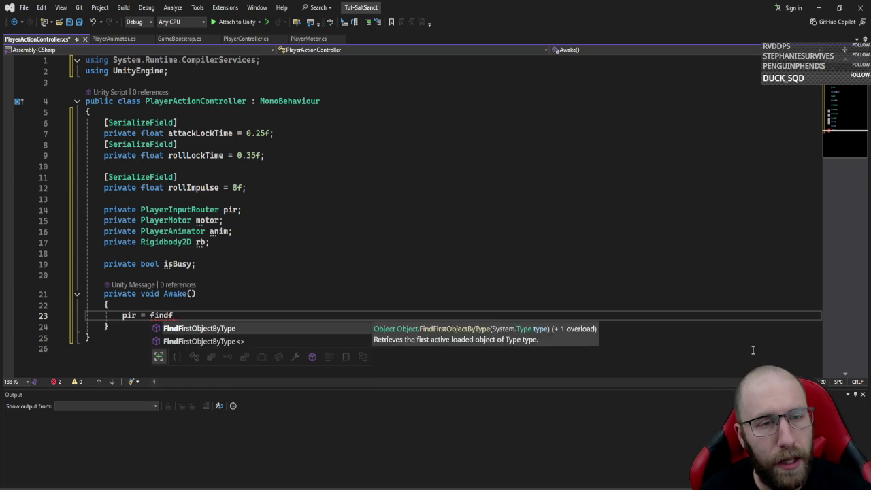
key(Down)
key(Tab)
text(playin)
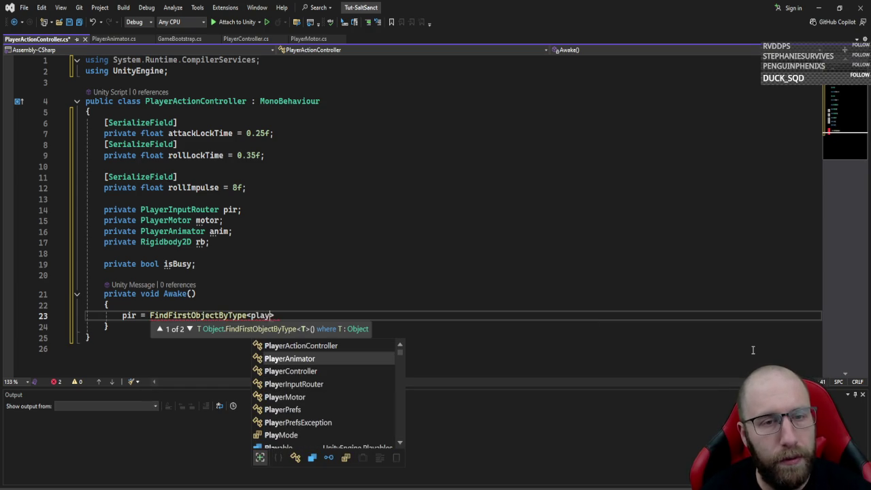
key(Tab)
text(>)
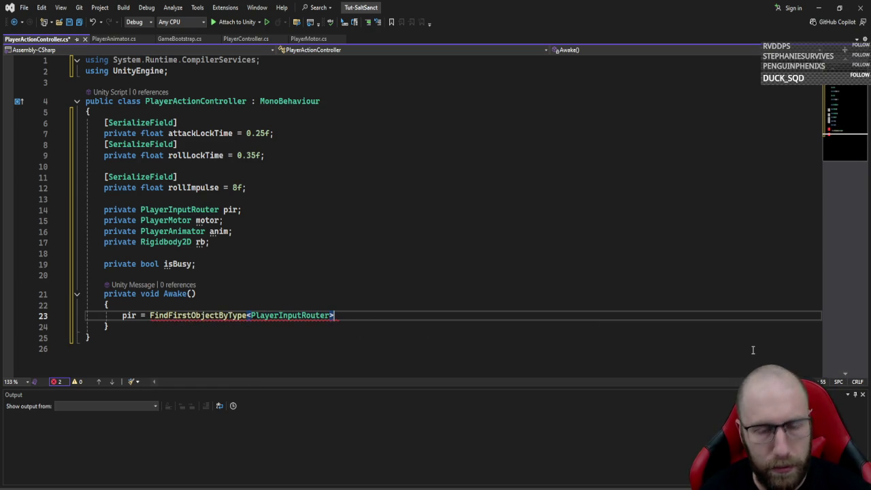
text(();)
key(Return)
- In Awake, assign motor = GetComponent<PlayerMotor>()
text(pl)
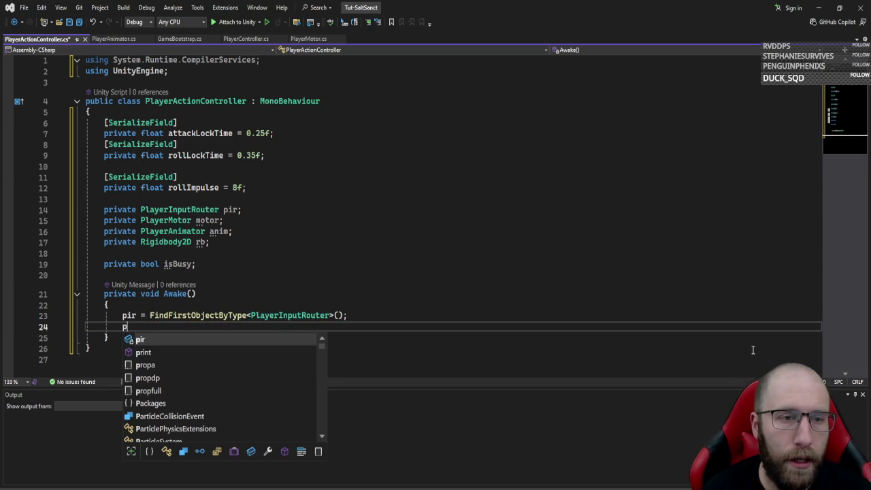
key(BackSpace)
key(BackSpace)
text(mo)
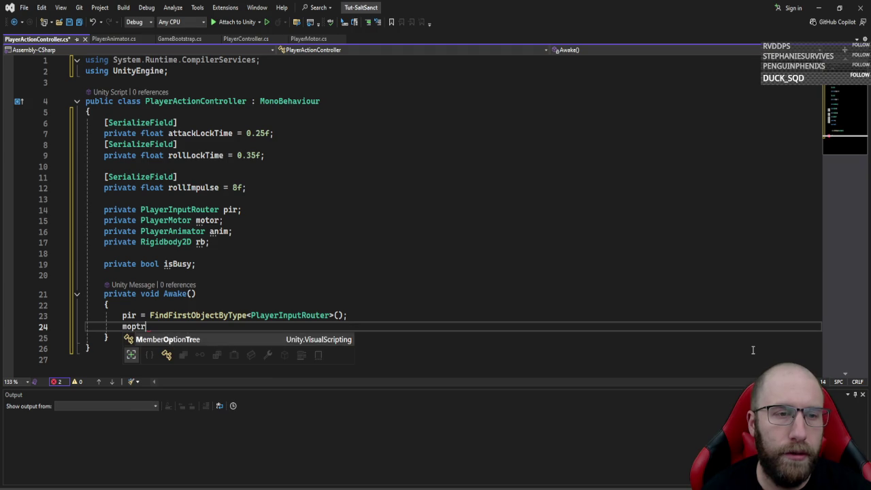
key(Tab)
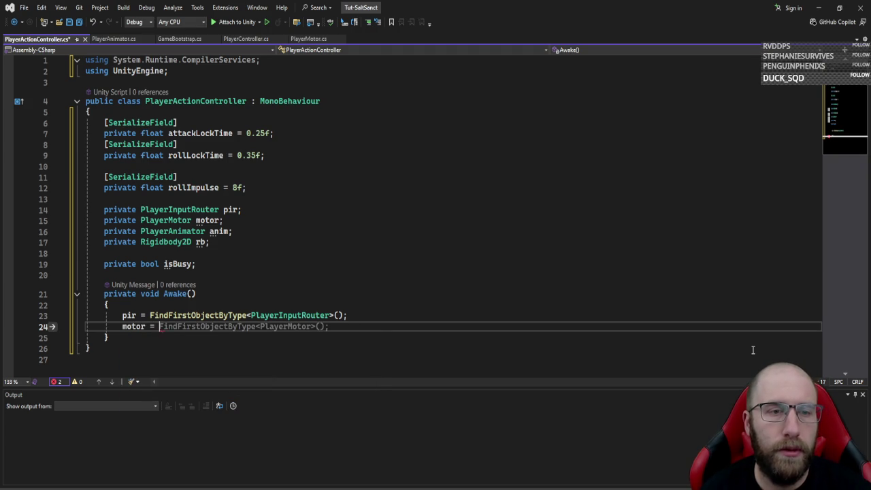
text(getc)
key(Tab)
text(<moto)
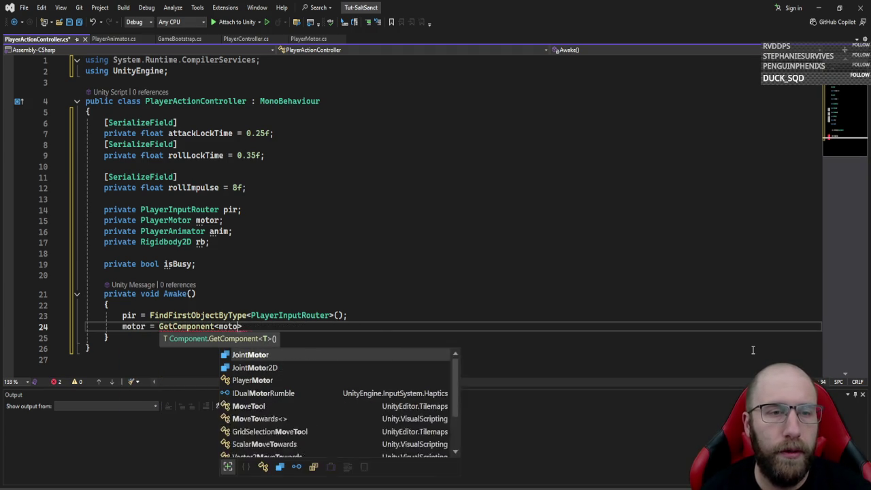
key(Down)
key(Down)
key(Tab)
text(();)
key(Return)
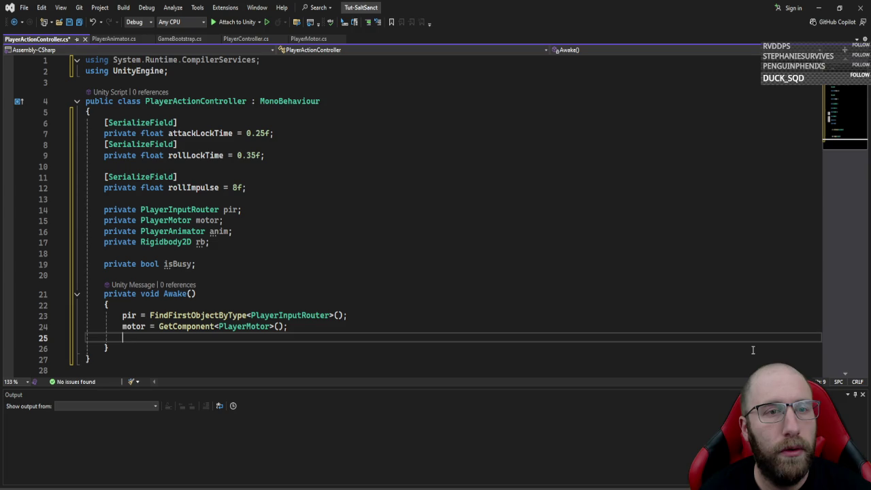
- Assign anim = GetComponent<PlayerAnimator>() and rb = GetComponent<Rigidbody2D>() in Awake
text(anim)
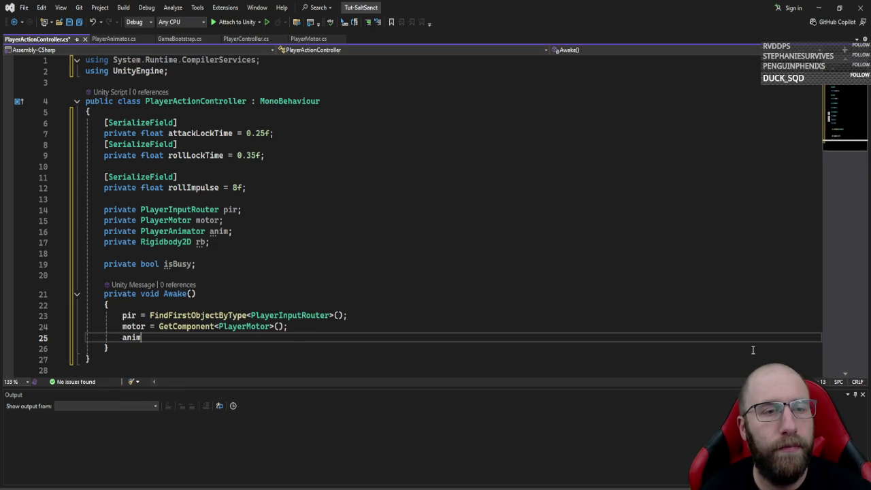
text(getcom<)
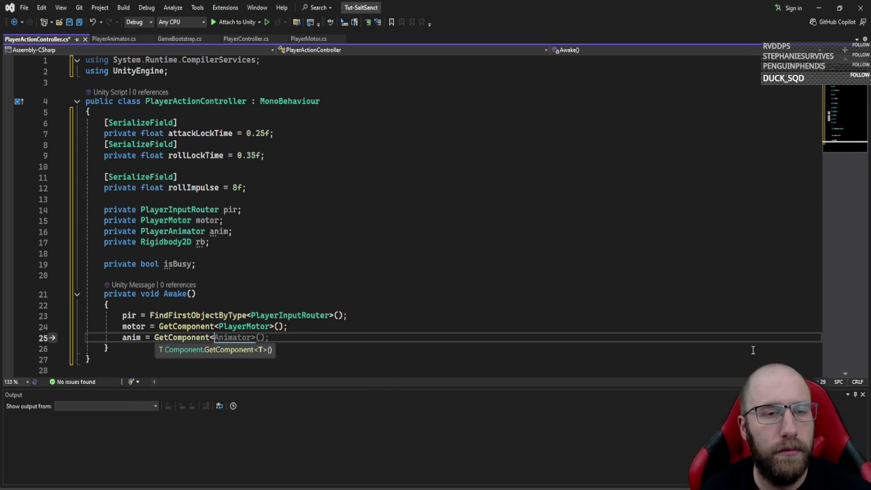
text(pla>)
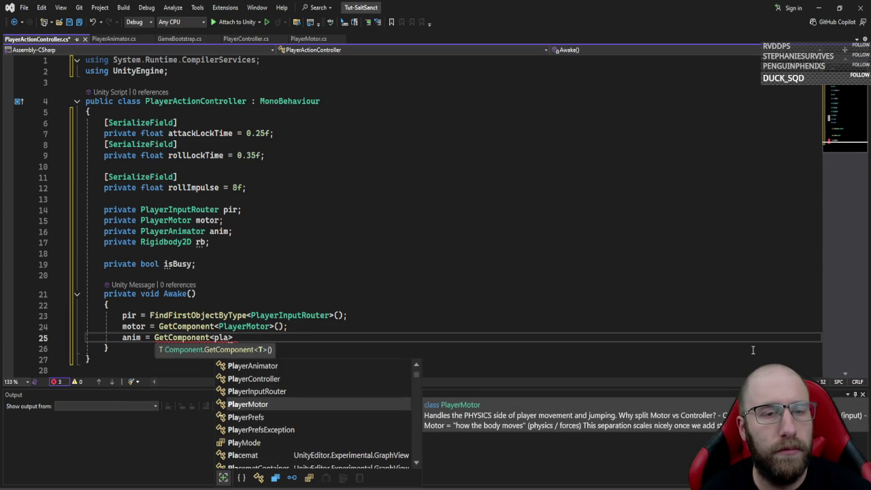
key(Up)
key(Up)
key(Up)
text(>)
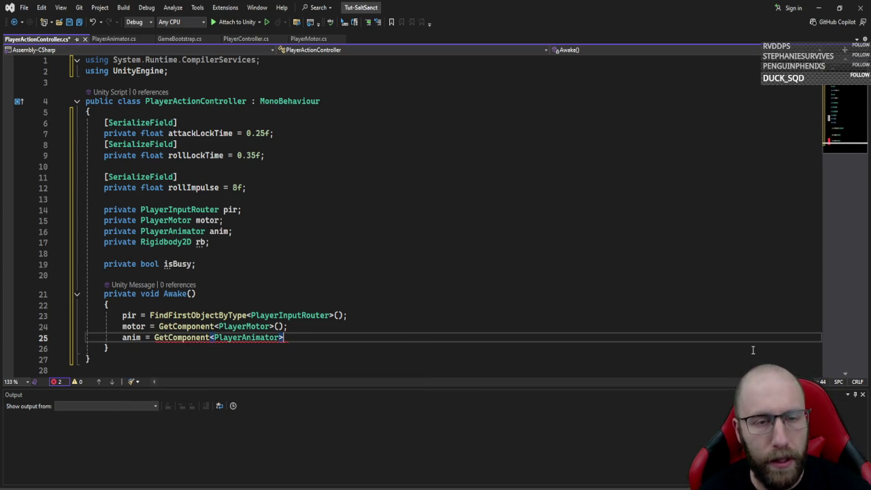
text(();)
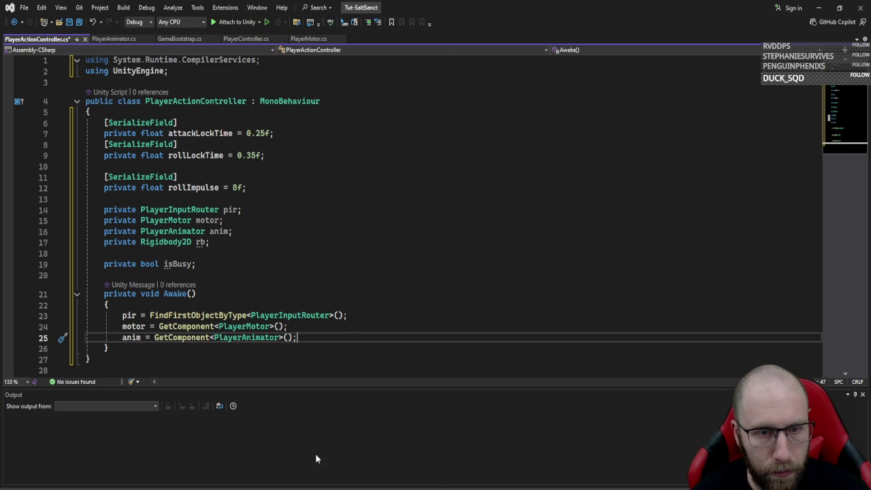
key(alt+Tab)
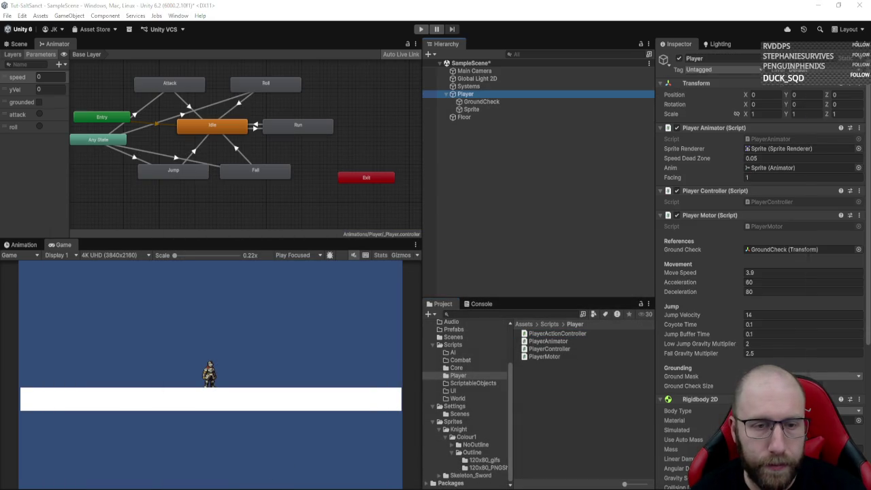
key(alt+Tab)
key(Return)
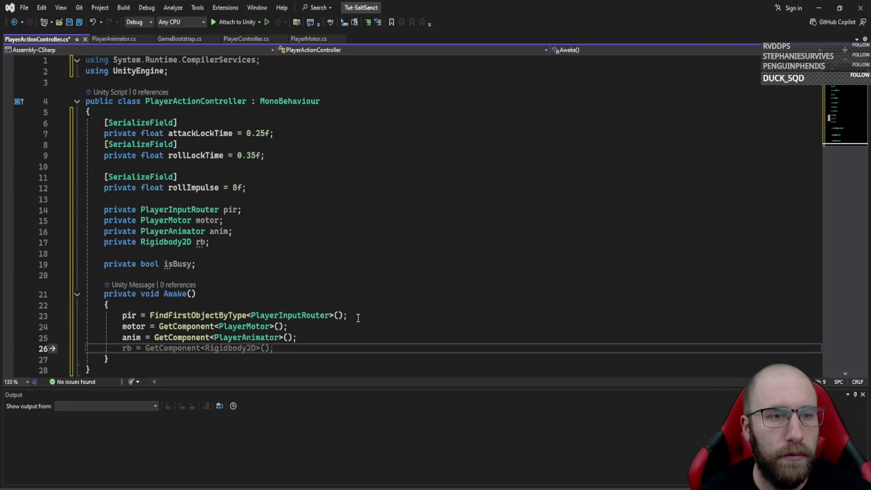
text(privat)
key(BackSpace)
key(BackSpace)
key(BackSpace)
text(rb)
key(Tab)
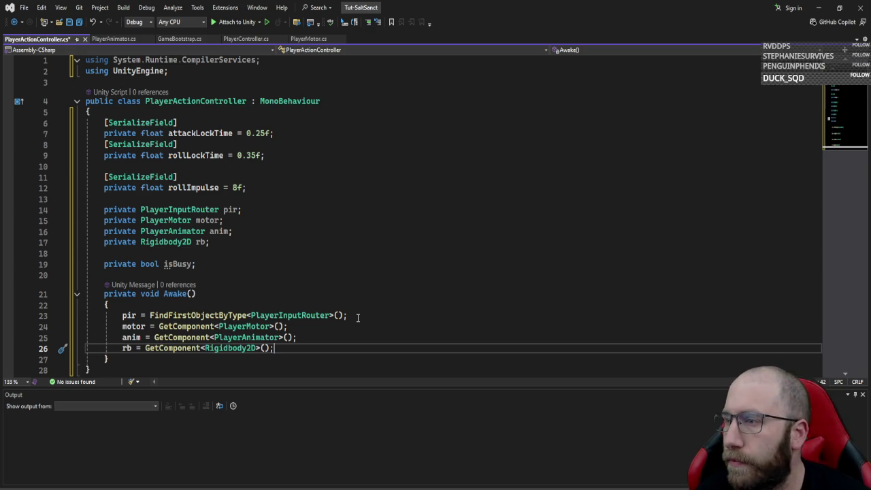
key(Down)
key(Return)
key(Return)
- Add an Update method that returns early when pir or anim is null or isBusy is true
text(private v)
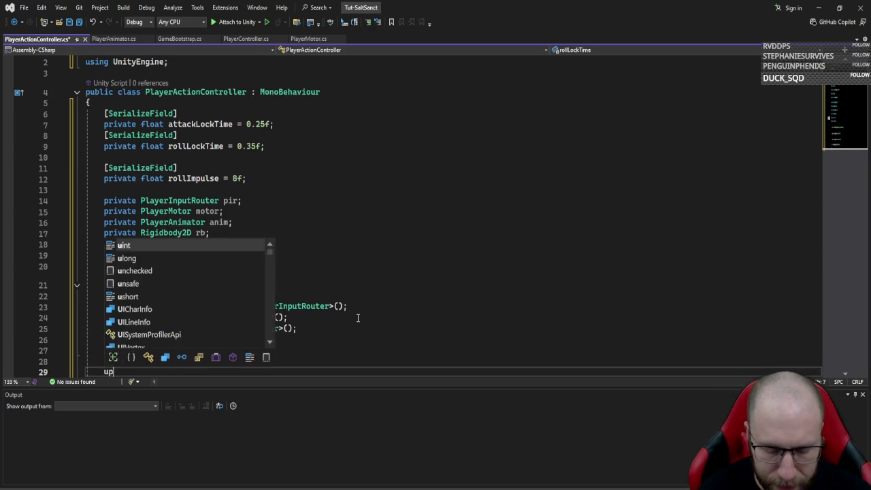
key(Tab)
scroll(391, 236, down, 1)
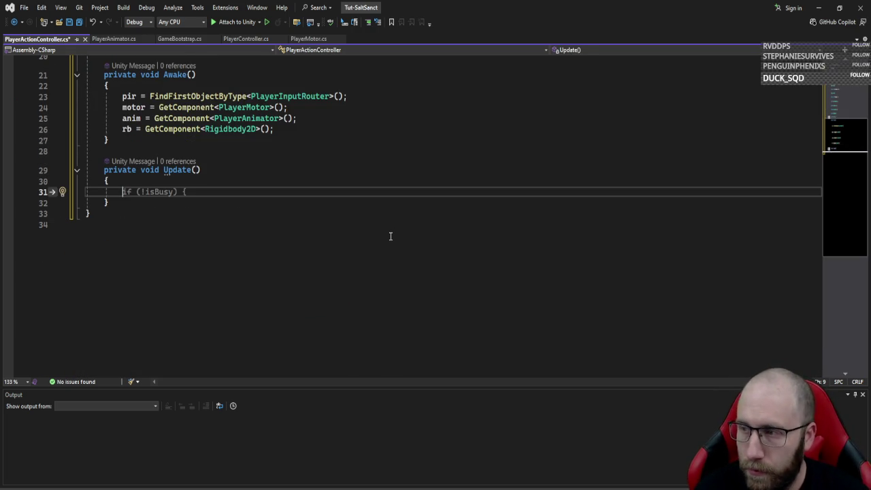
text(if(pir ==)
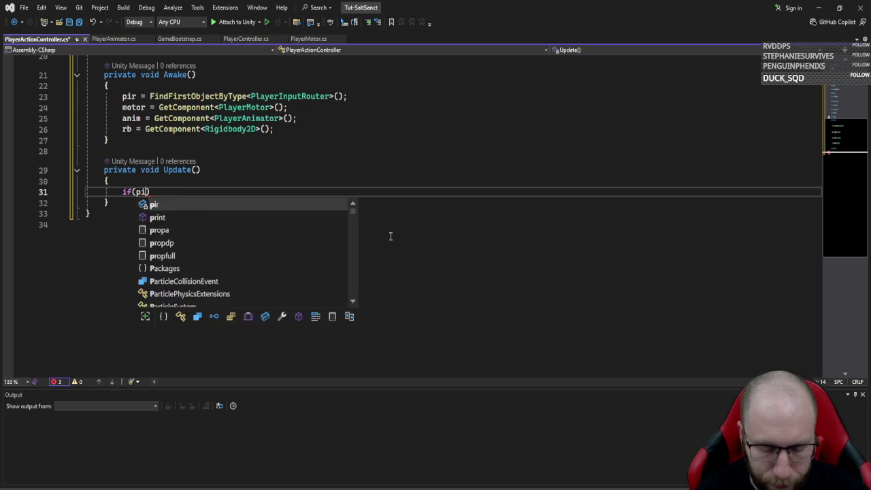
text( null || )
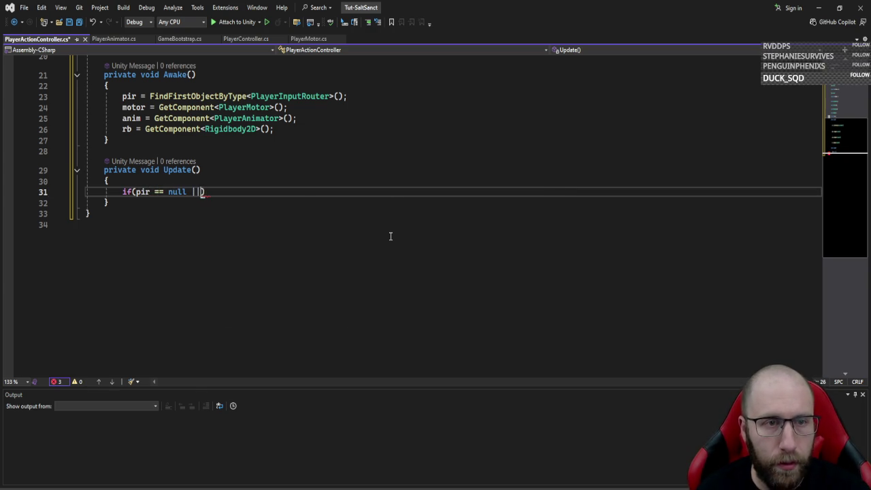
text(anim == )
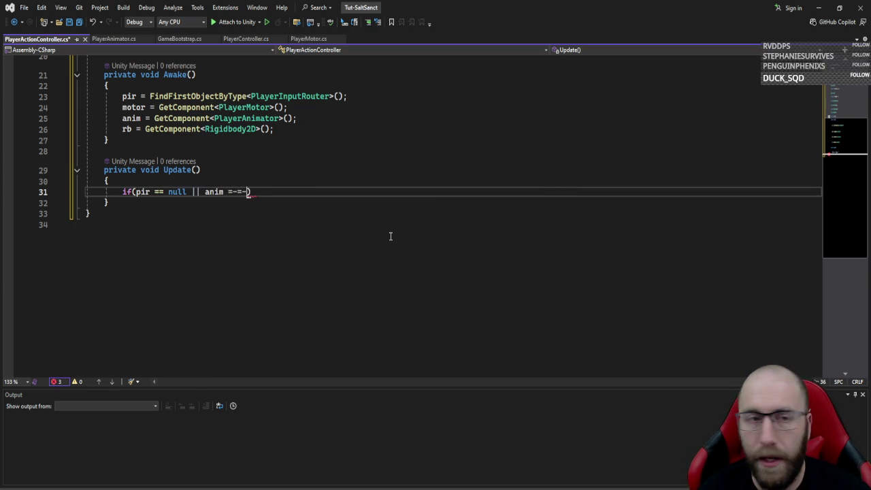
text( null)
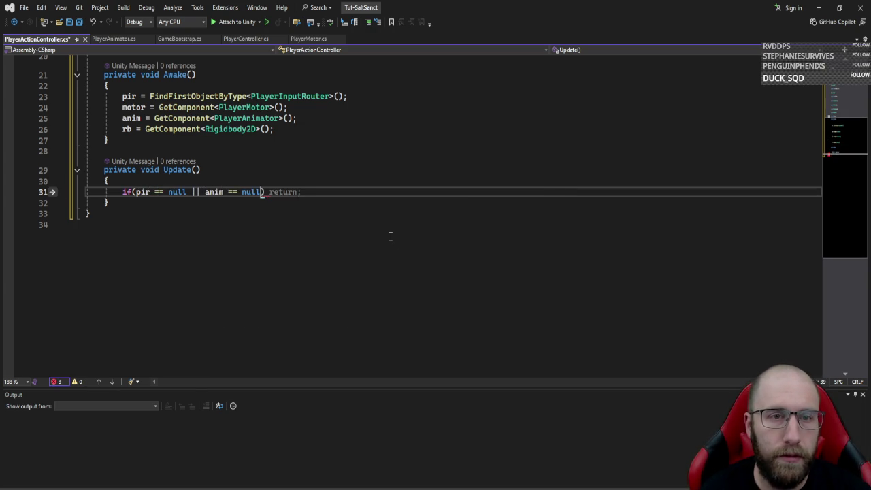
key(Tab)
key(Return)
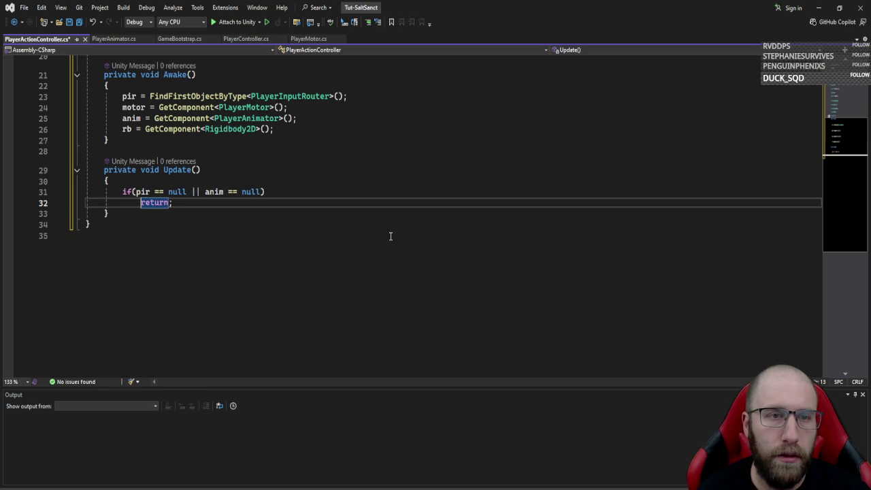
key(Return)
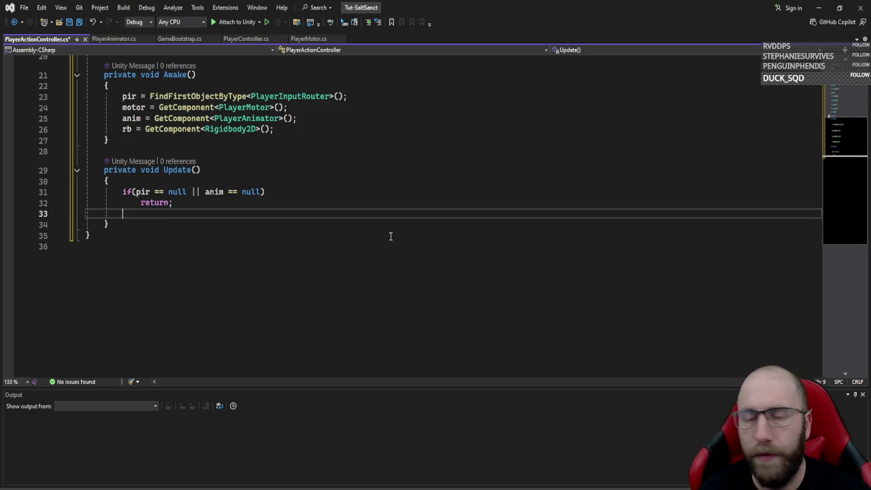
text(if(isBusy)
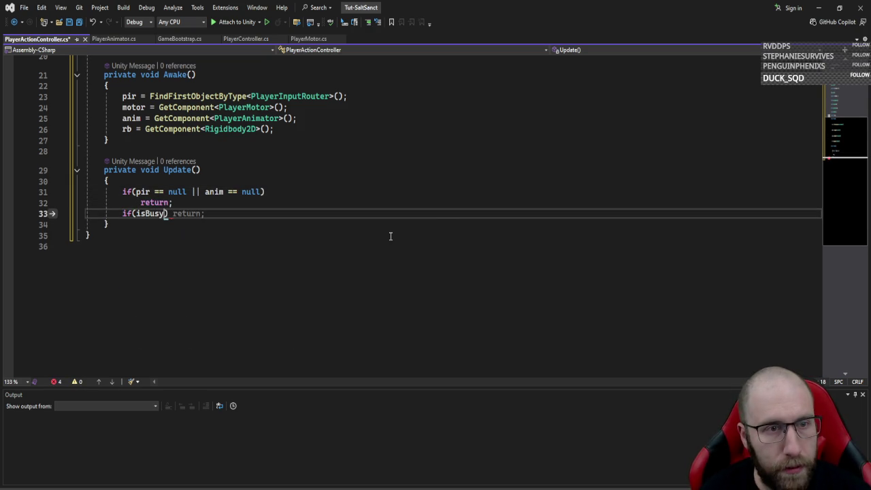
text())
key(Return)
text(retrun;)
key(Return)
key(Return)
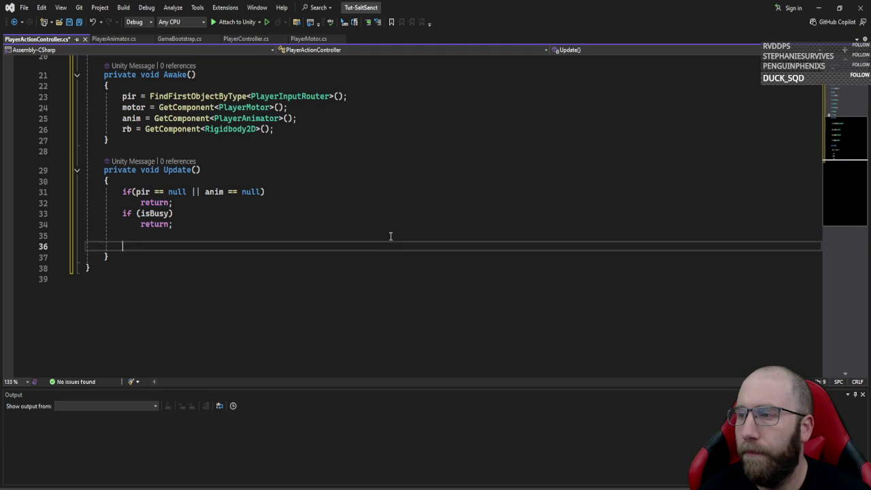
- Start the Attack coroutine with StartCoroutine(Attack()) when pir.attackPressed is true
text(if(pir.at)
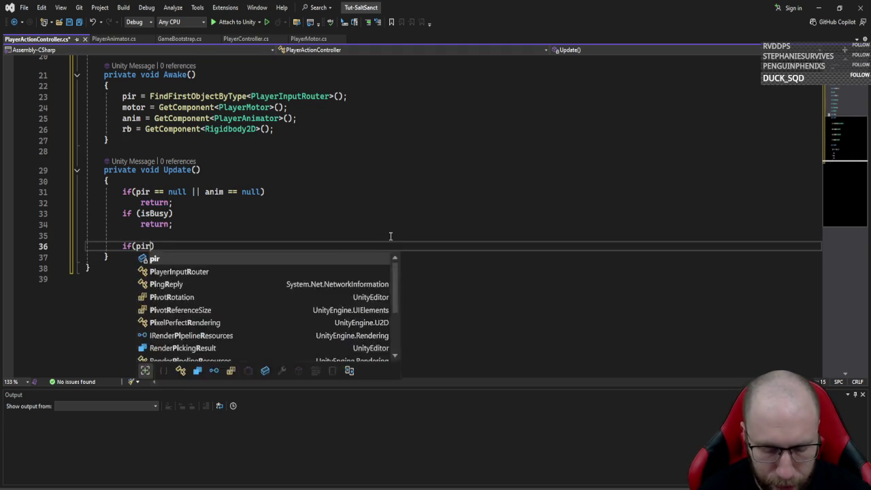
key(Tab)
text())
key(Return)
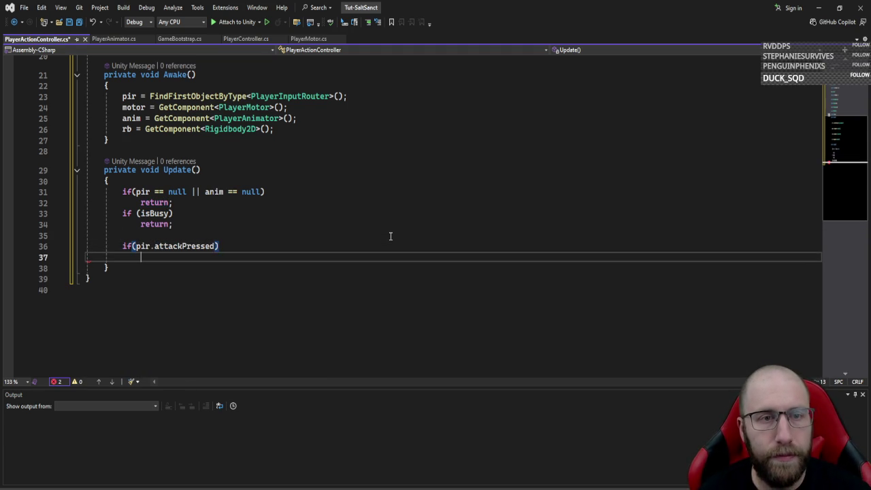
text(StartCo)
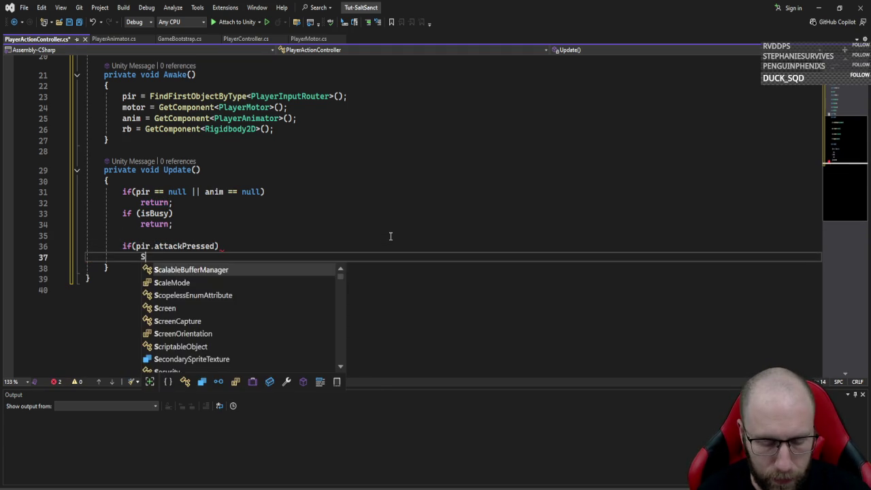
key(Tab)
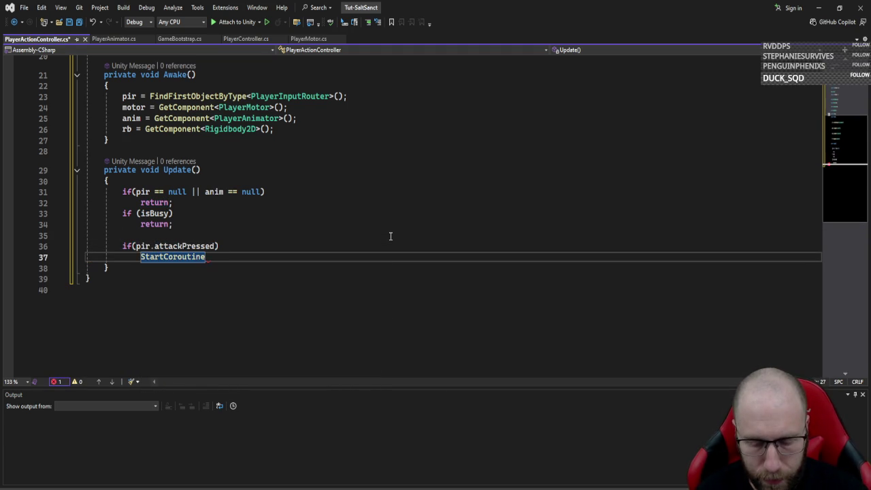
text((ASttack)
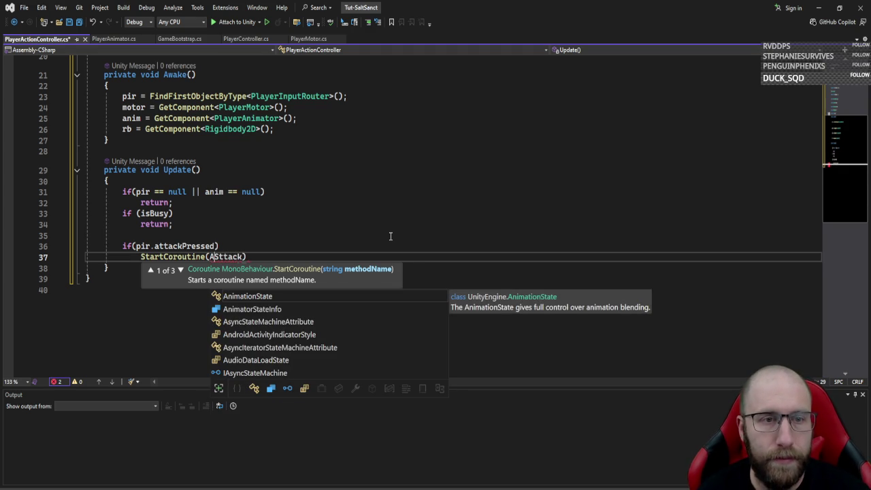
key(ctrl+BackSpace)
text(attack)
key(Tab)
text(()))
key(Left)
key(Left)
key(Left)
key(ctrl+shift+Left)
key(BackSpace)
text(Attack()))
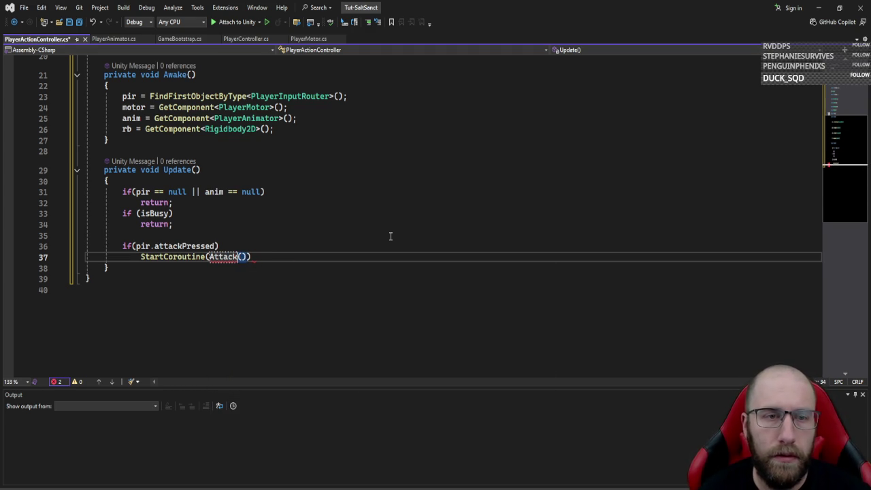
text(;)
key(Return)
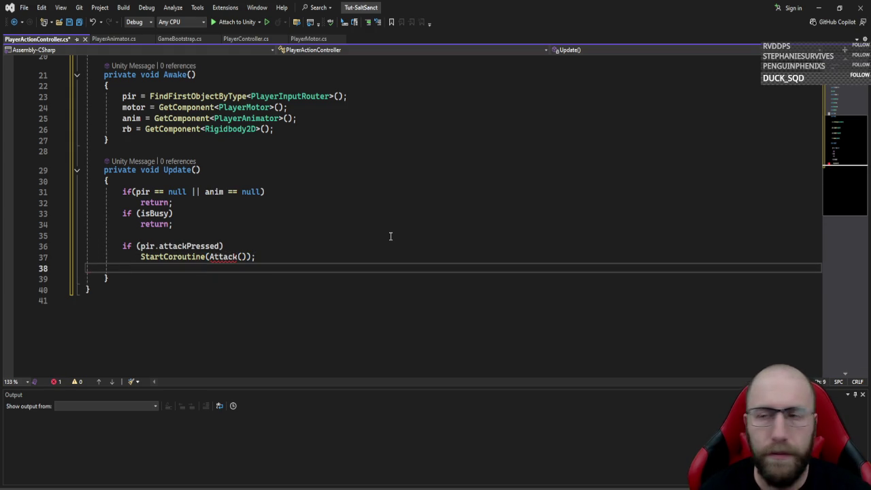
key(Return)
- Start the Roll coroutine with StartCoroutine(Roll()) when pir.dodgePressed is true
text(if(pi)
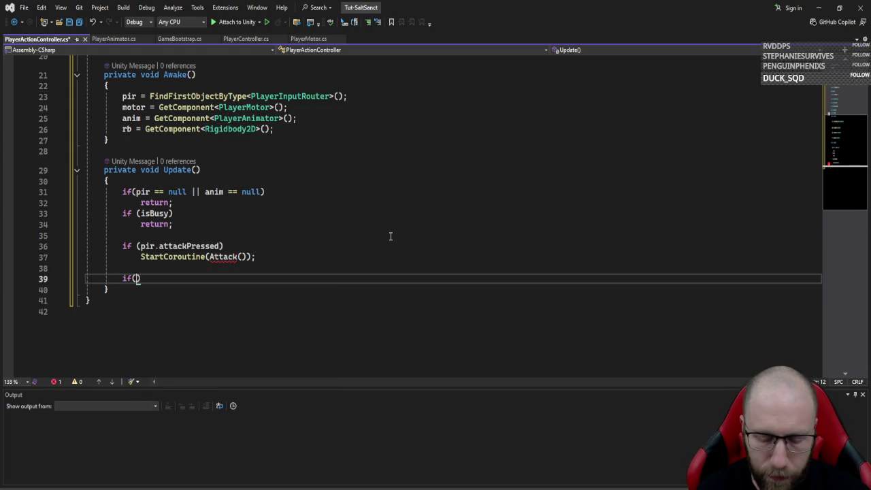
text(r.roll)
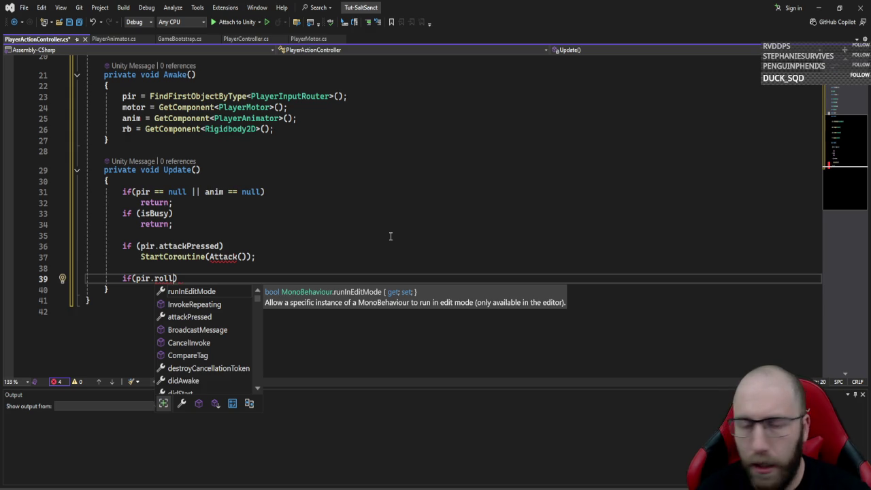
key(BackSpace)
key(BackSpace)
key(BackSpace)
text(dodg)
key(Tab)
key(End)
key(Return)
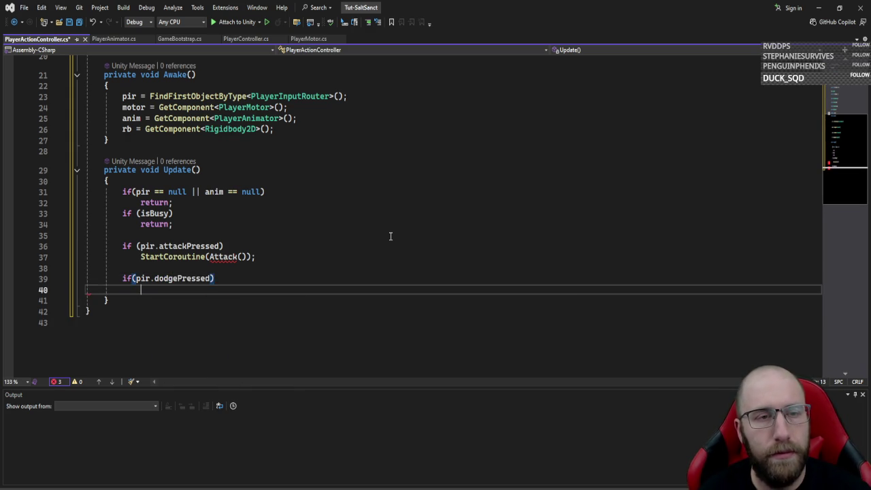
text(start)
key(Tab)
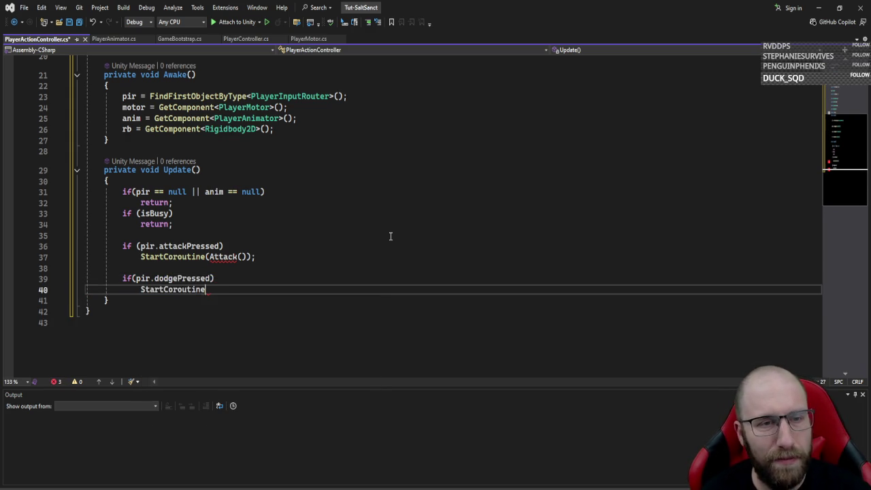
text((Roll)
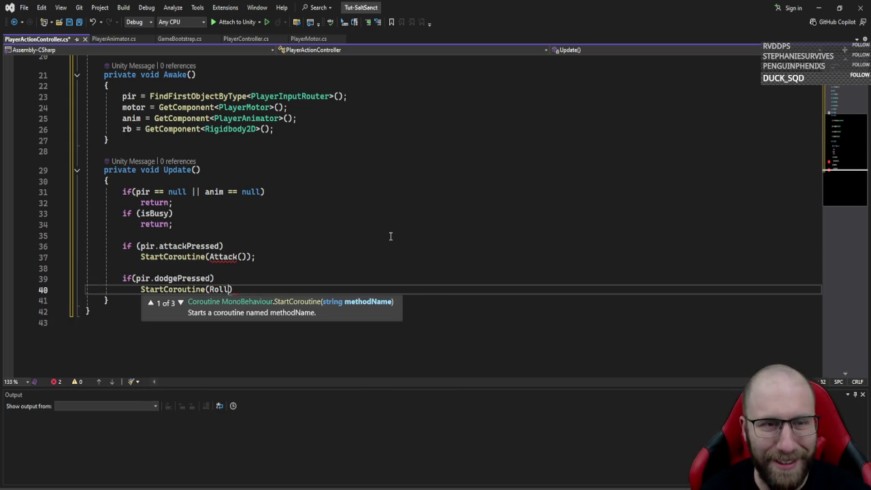
text(());)
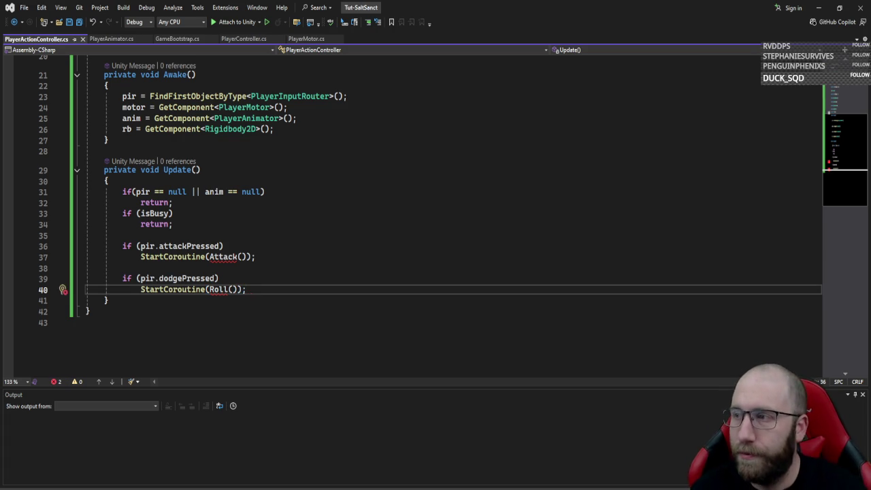
click(263, 300)
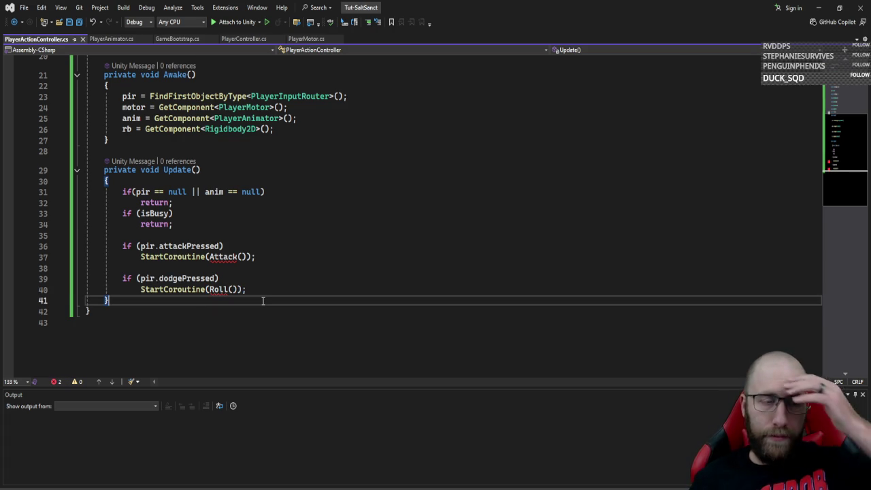
- Declare a private IEnumerator Attack() coroutine that first sets isBusy = true
key(Return)
key(Return)
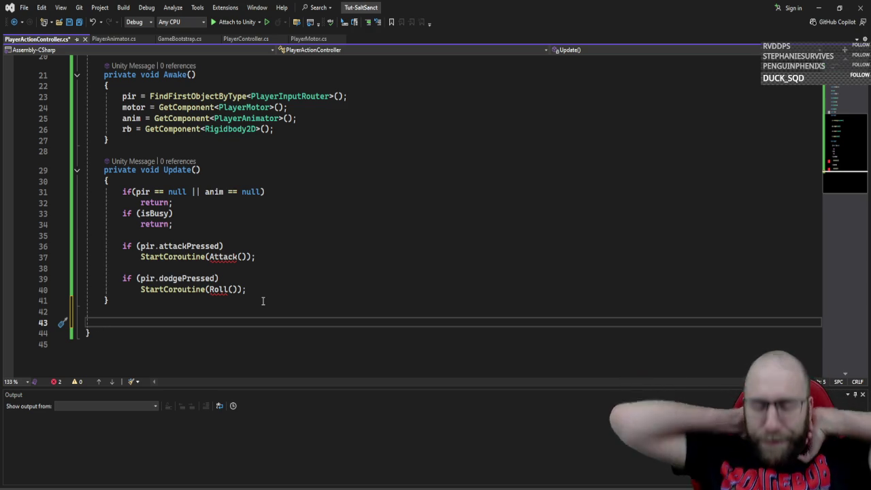
text(private ienumer)
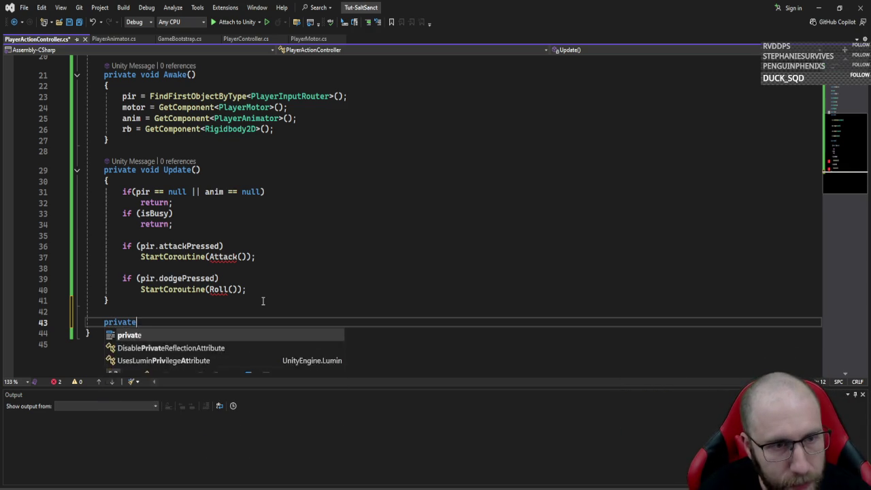
key(Down)
key(Down)
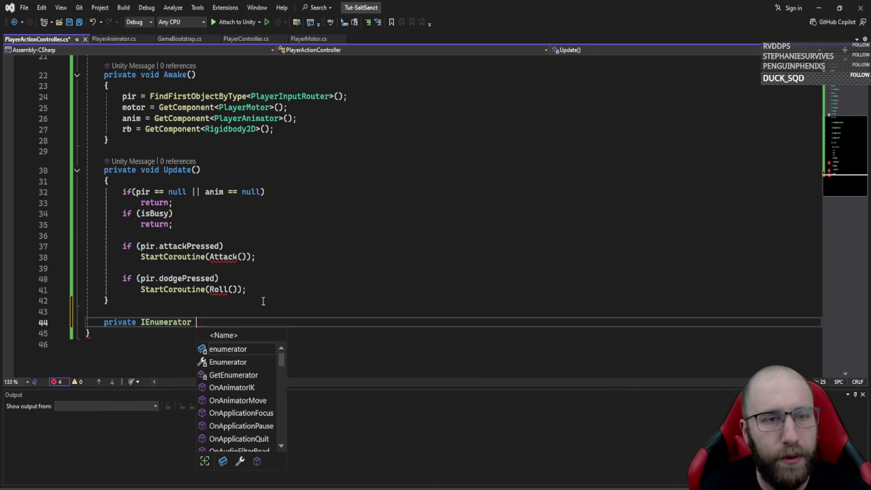
text(R)
key(BackSpace)
text(Atta)
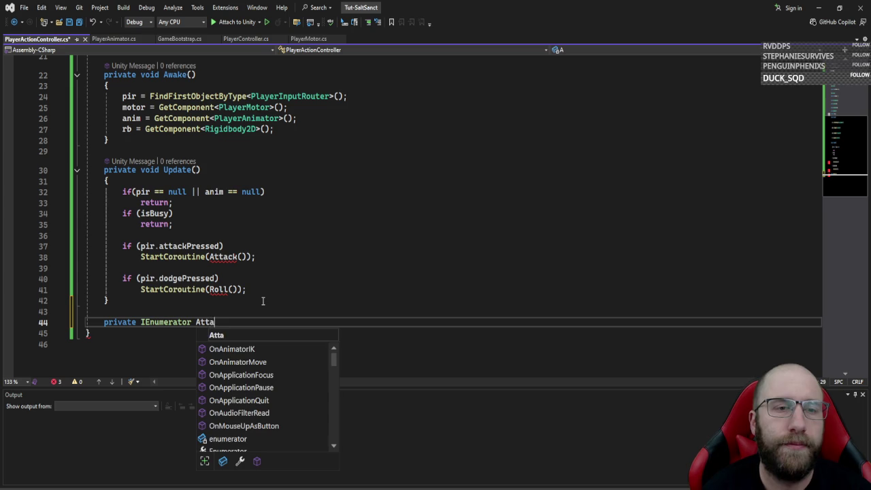
text(ck())
key(Return)
text({)
key(Return)
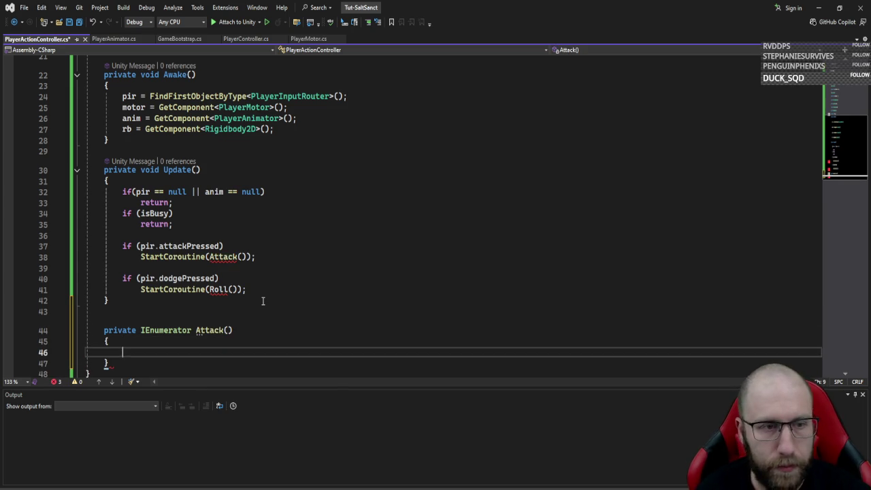
text(is)
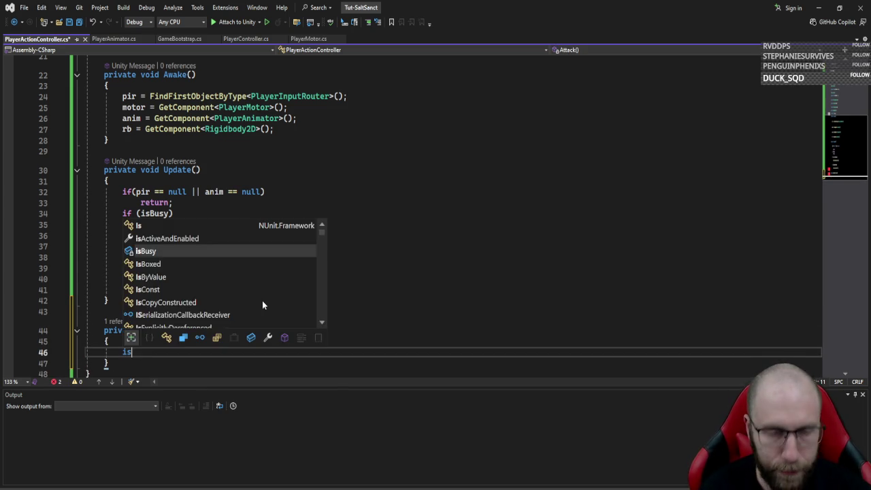
text(Busy = true;)
key(Return)
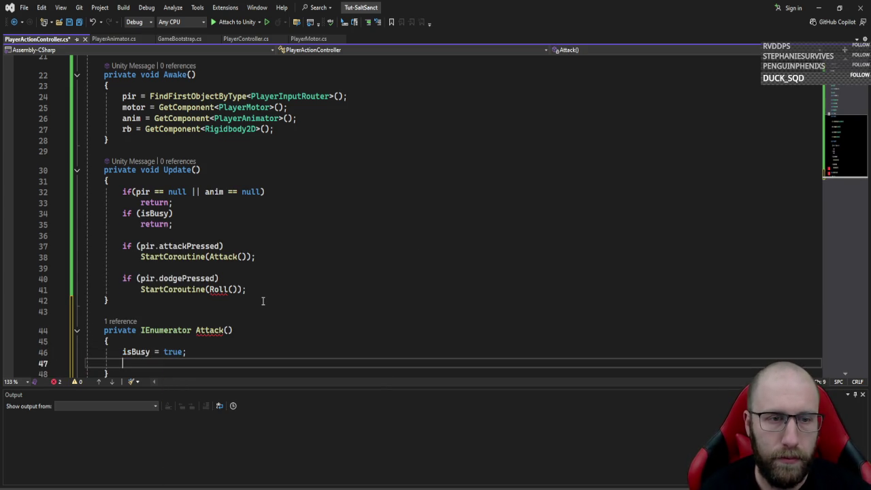
key(Return)
- Lock facing, stop movement with motor.SetMove(0), play the attack, and wait attackLockTime seconds
scroll(263, 301, down, 4)
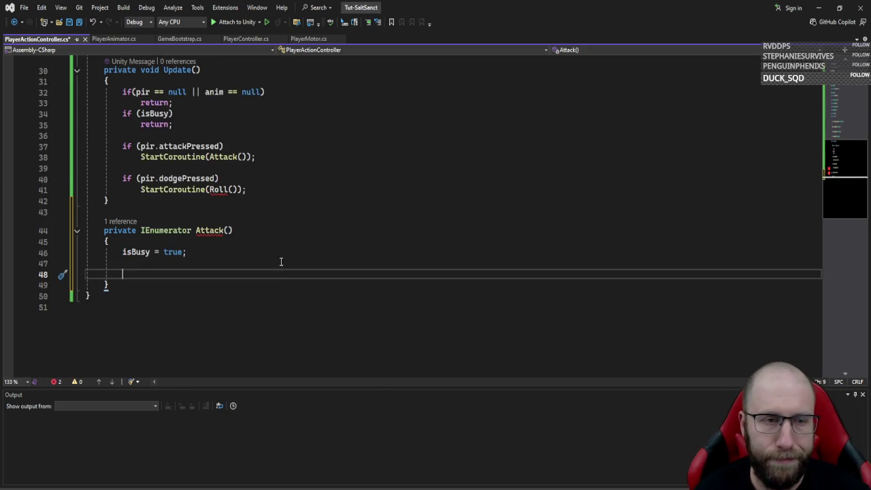
scroll(278, 260, up, 1)
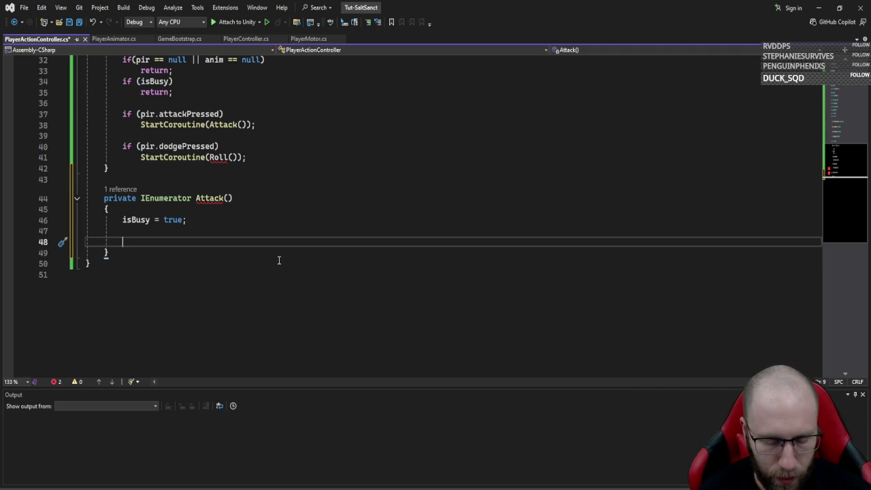
text(anim.)
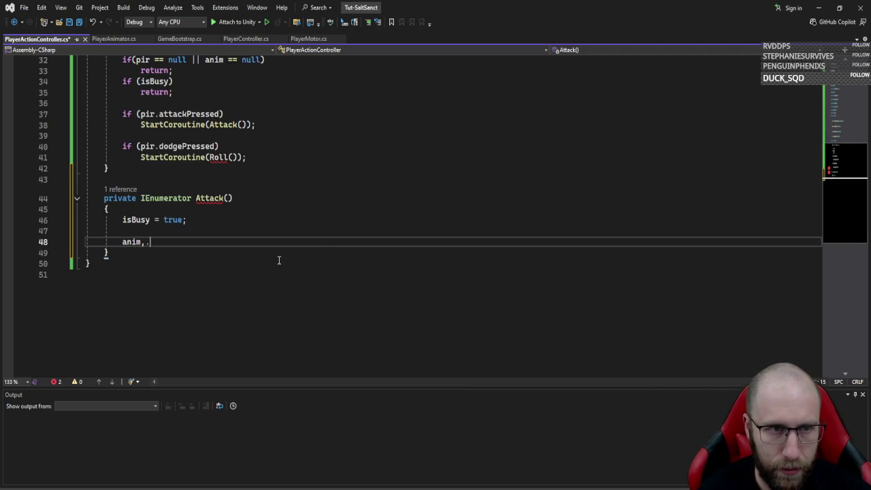
text(LockFacing = true;)
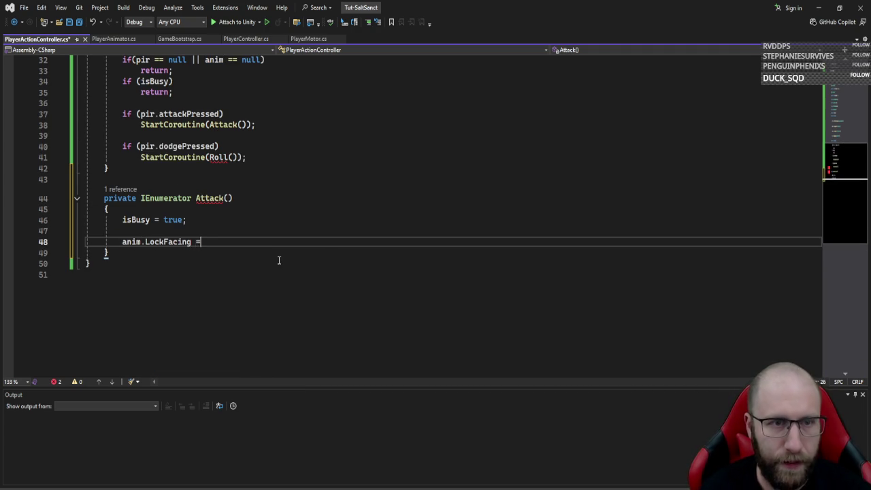
key(Return)
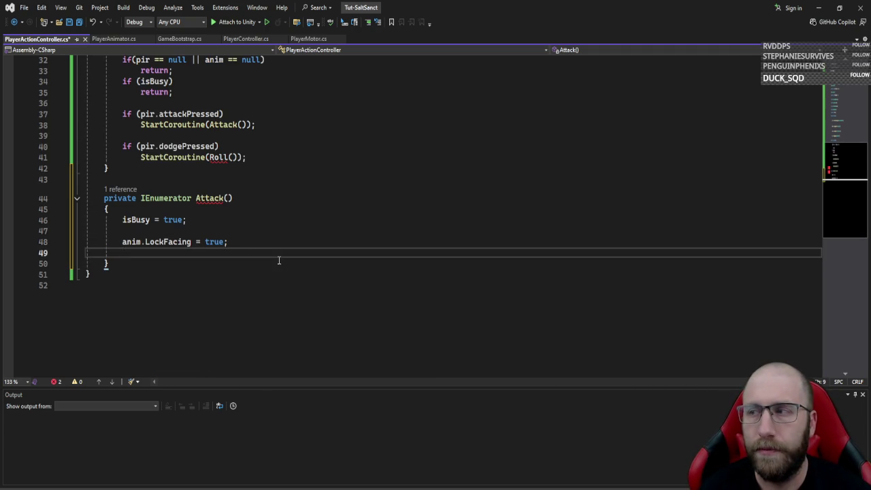
text(motor.SetMove)
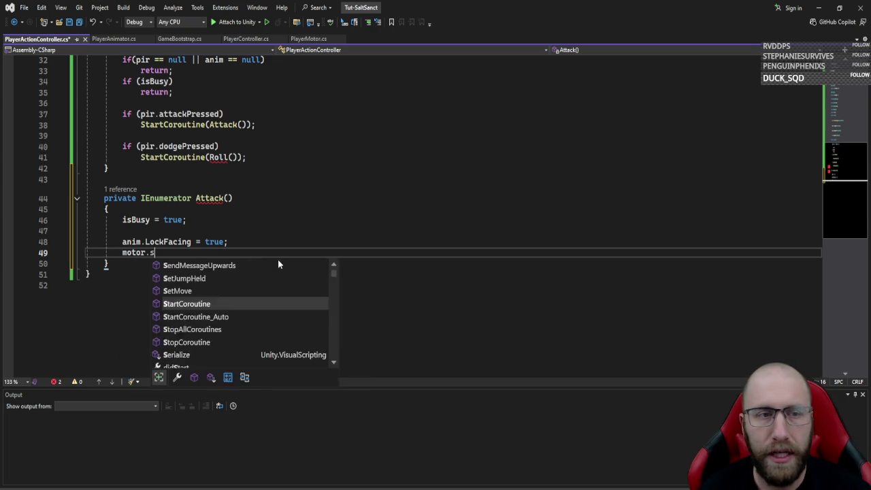
text((0);)
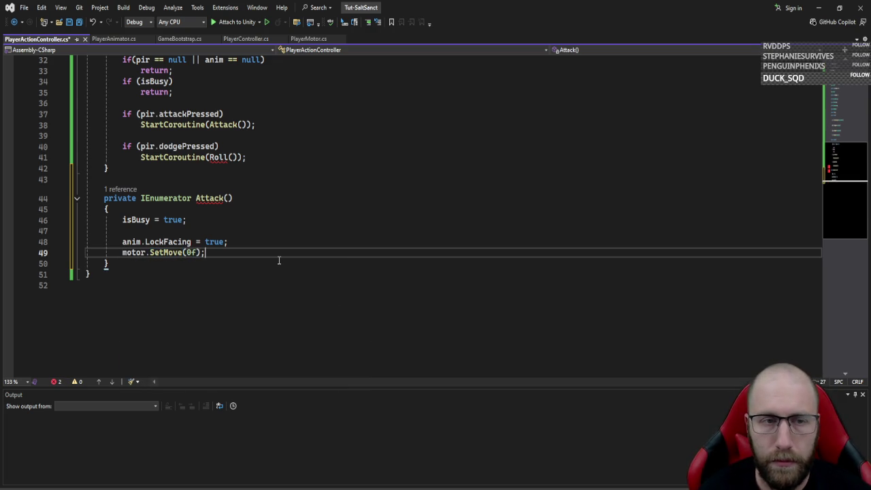
key(Return)
key(Return)
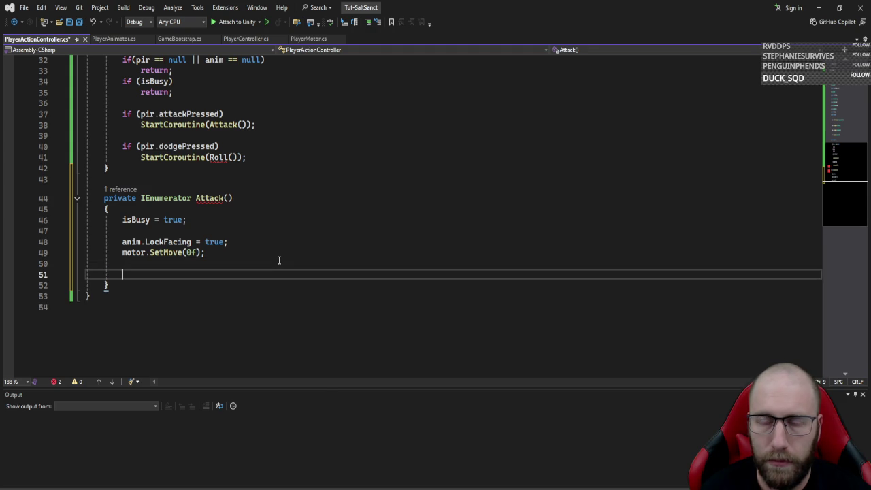
text(anim.)
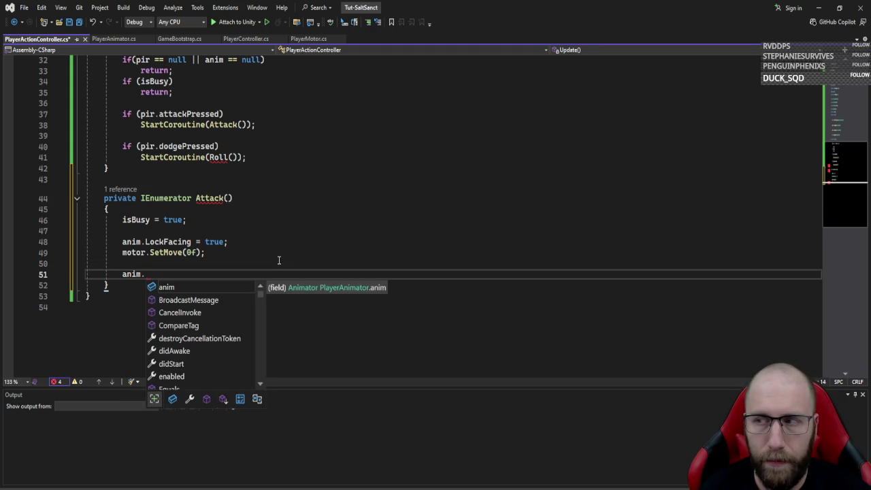
text(pla();)
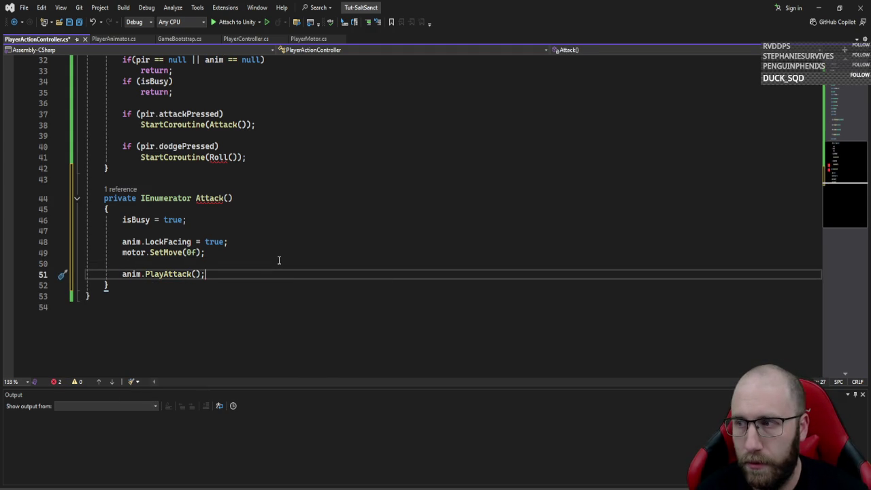
key(Return)
key(Return)
text(yield return )
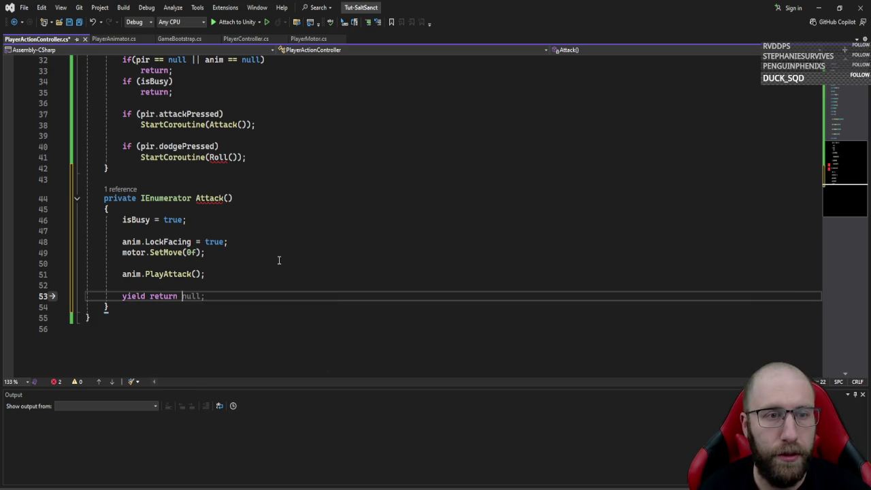
text(new waitfors)
key(Tab)
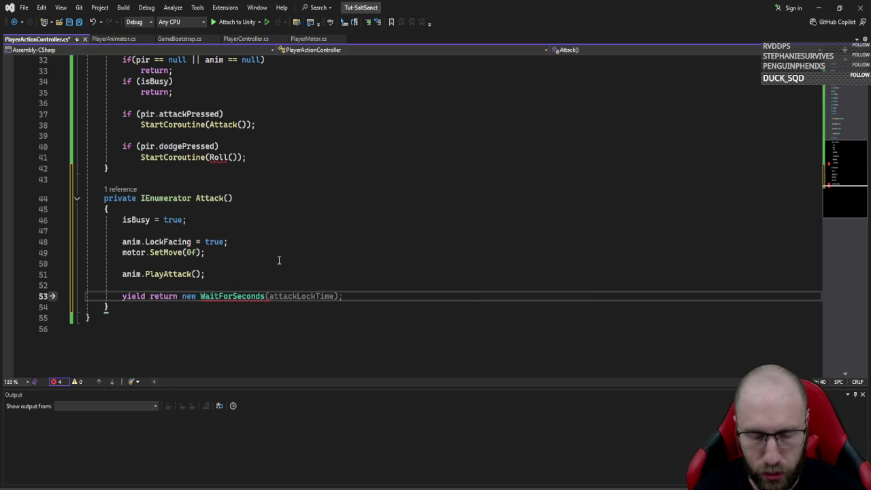
key(Tab)
key(Return)
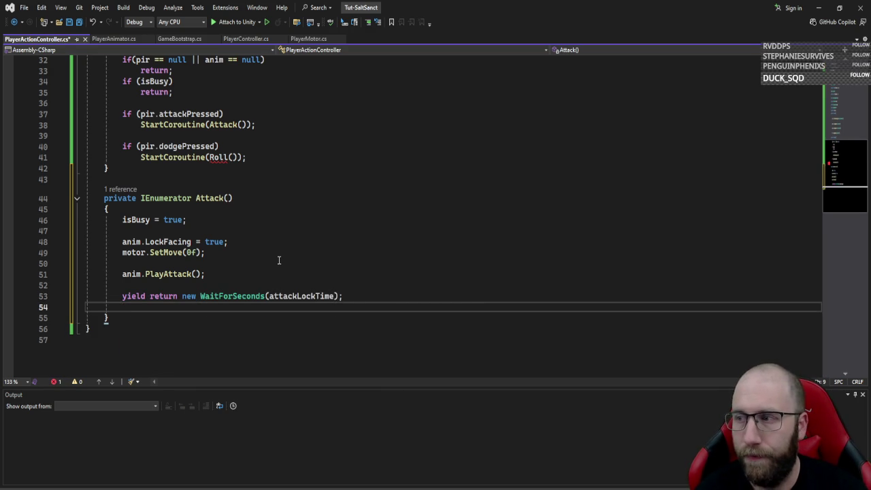
- Finish Attack by resetting anim.LockFacing and isBusy to false
key(Return)
text(visuals)
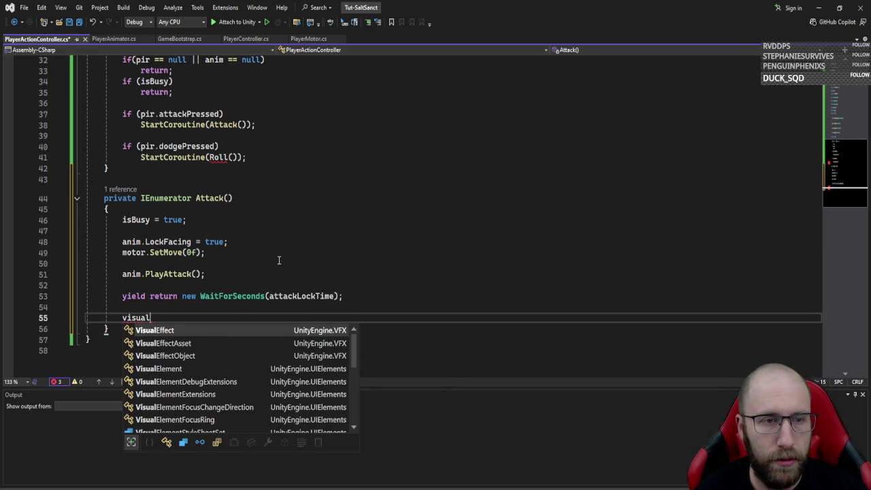
key(BackSpace)
key(BackSpace)
key(BackSpace)
text(anim.)
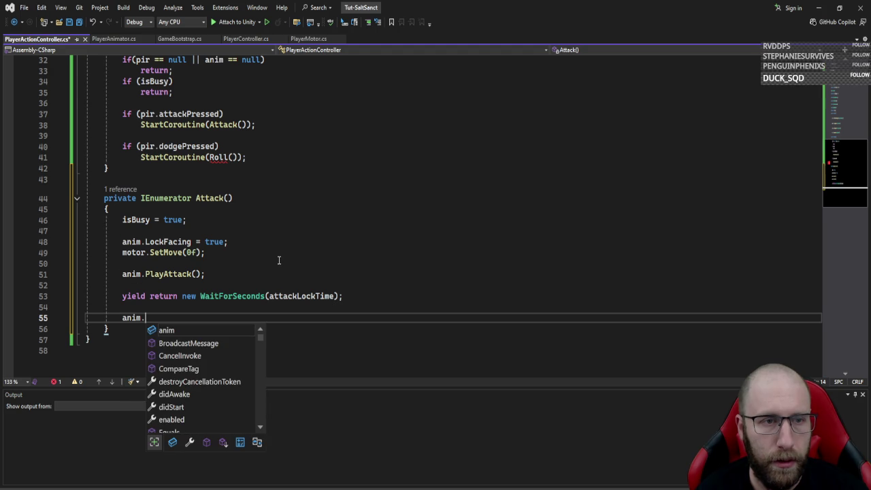
text(loc)
key(Tab)
text(= fals)
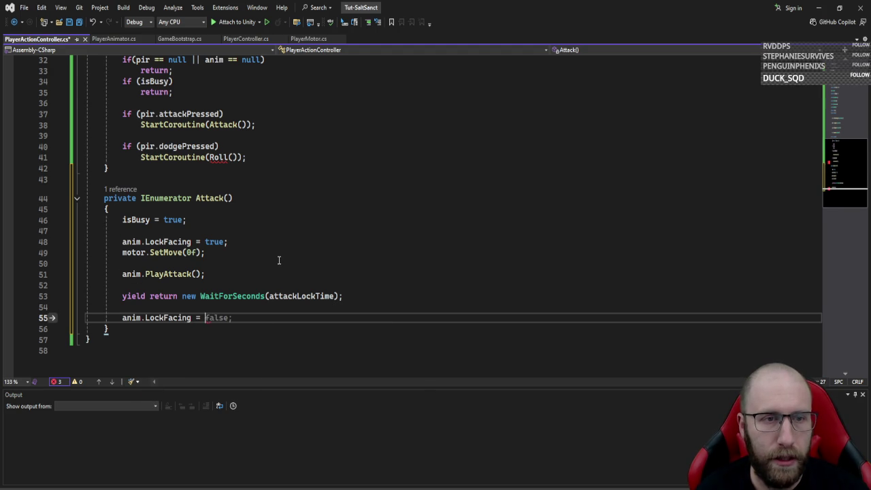
key(Tab)
key(Return)
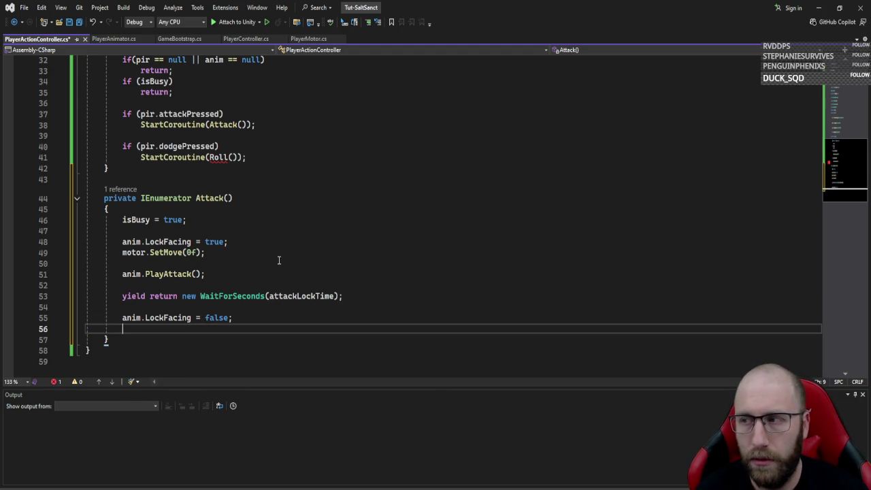
text(isb)
key(Tab)
text(= fal)
key(Tab)
text(;)
drag(122, 232, 460, 315)
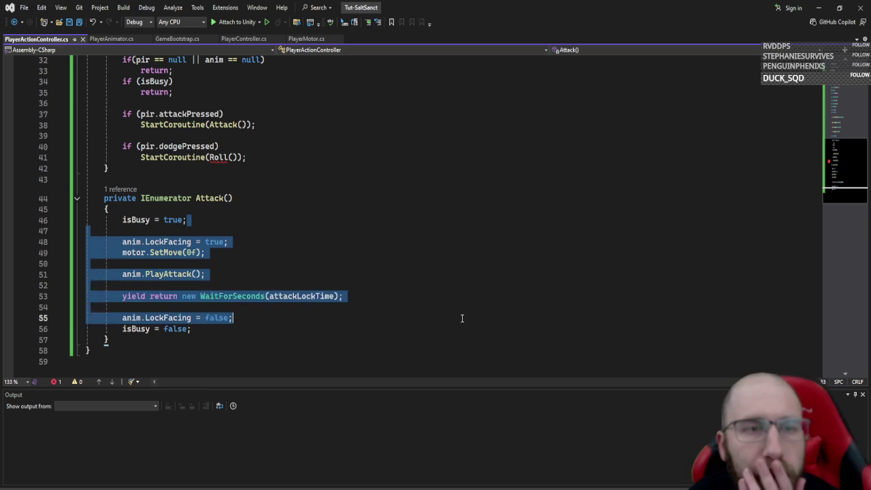
click(460, 316)
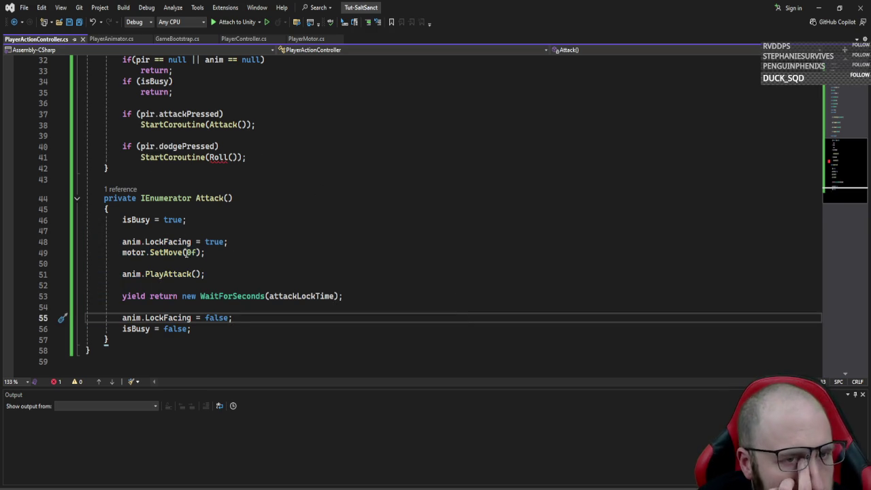
mouse_move(87, 198)
mouse_down()
mouse_move(96, 338)
mouse_move(203, 339)
mouse_up()
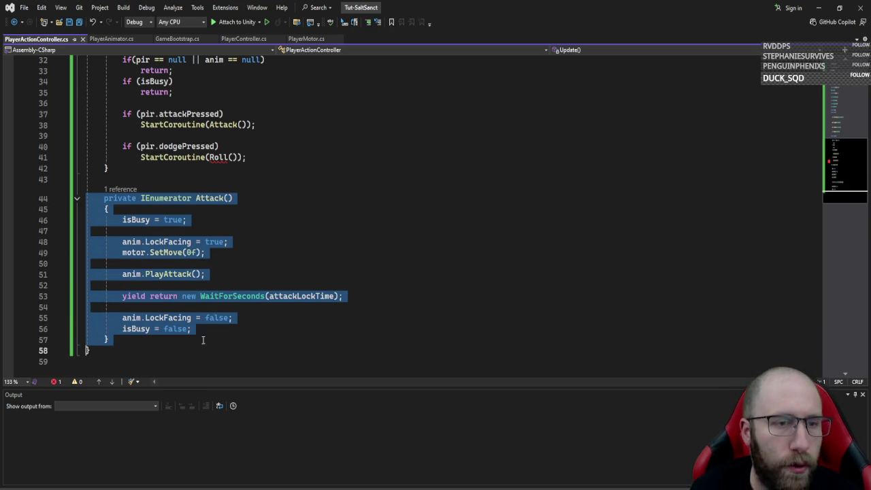
- Duplicate the Attack coroutine as Roll, calling PlayRoll instead of PlayAttack
key(ctrl+d)
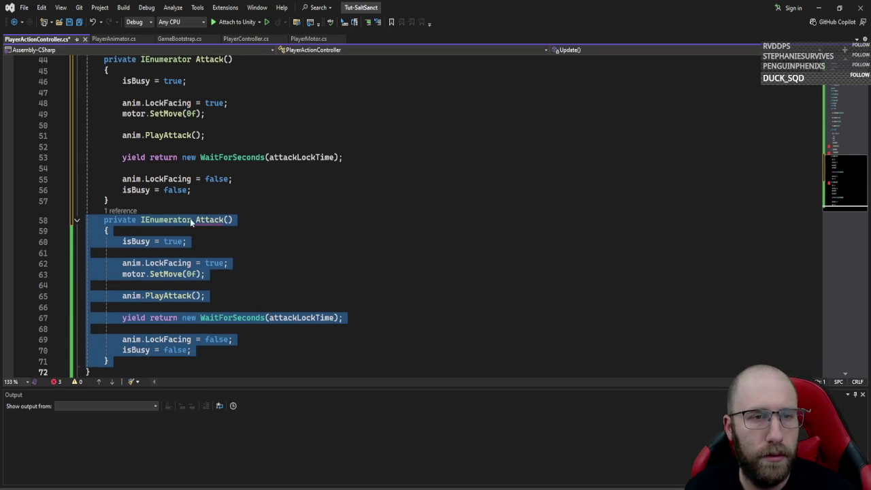
click(202, 220)
text(Roll)
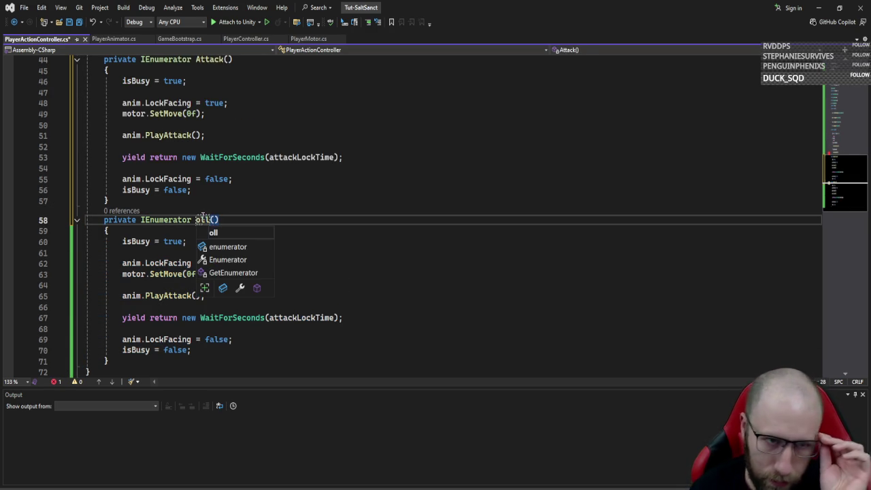
key(Escape)
key(Down)
key(Down)
key(Down)
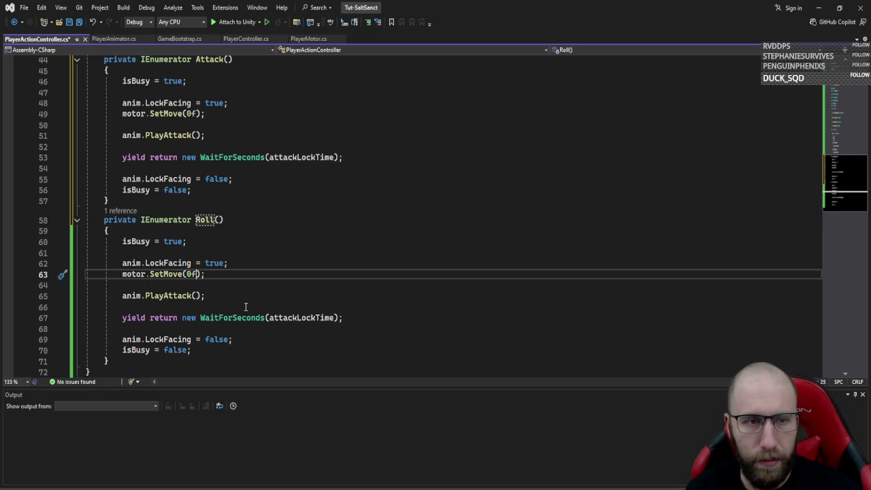
double_click(176, 296)
text(PlayRoll)
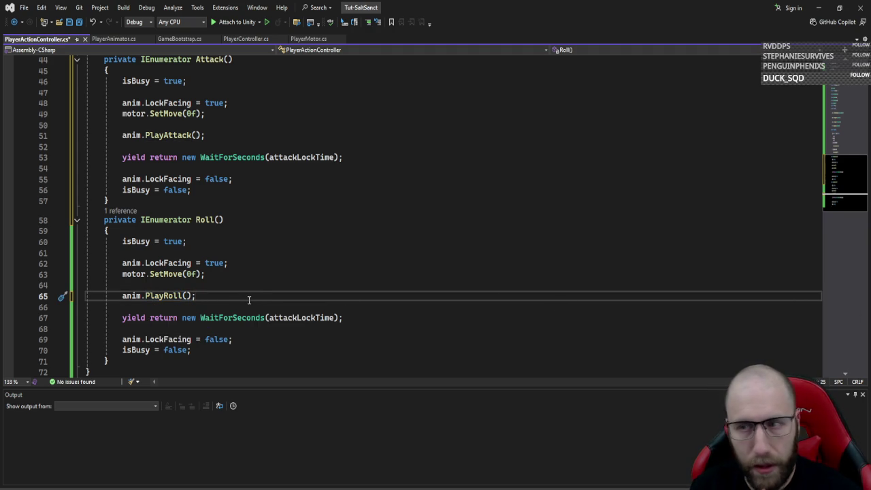
- Add int dir = anim.FacingSign and rb.AddForce(new Vector2(dir * rollImpulse, 0f), ForceMode2D.Impulse)
key(Return)
key(Return)
text(int )
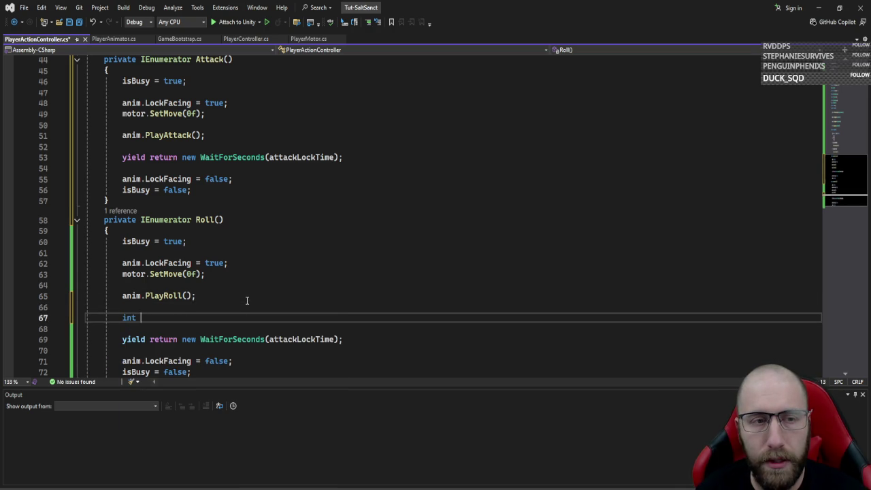
text(dir = )
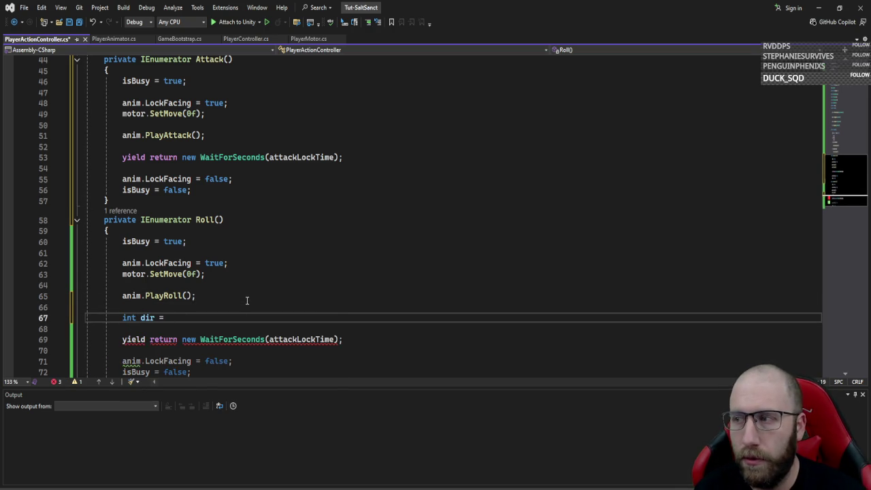
text(an)
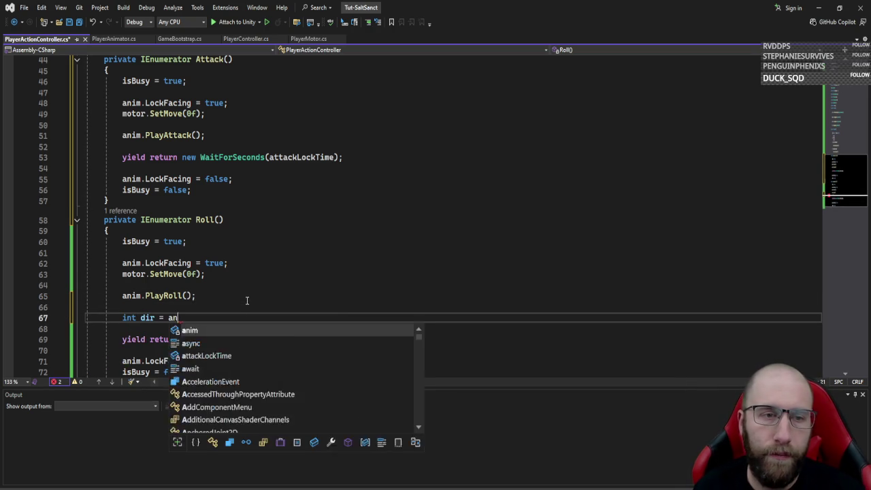
text(im.F)
key(Tab)
text(;)
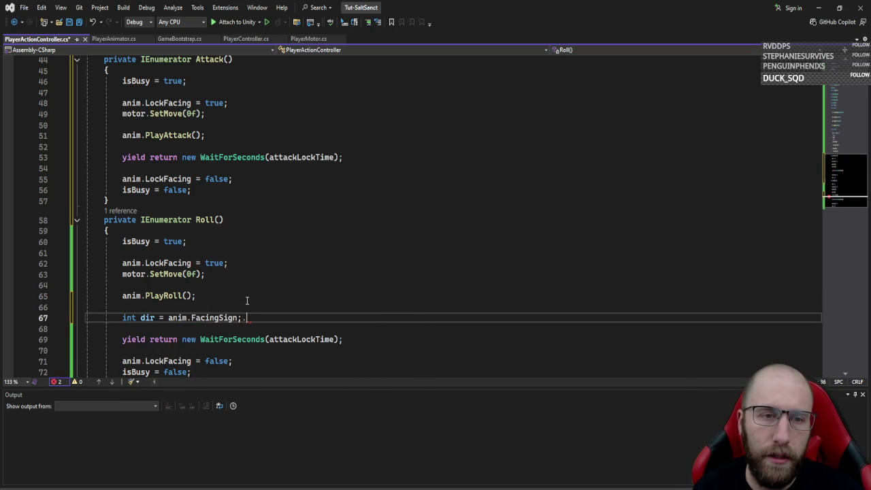
key(Return)
text(rb.addf)
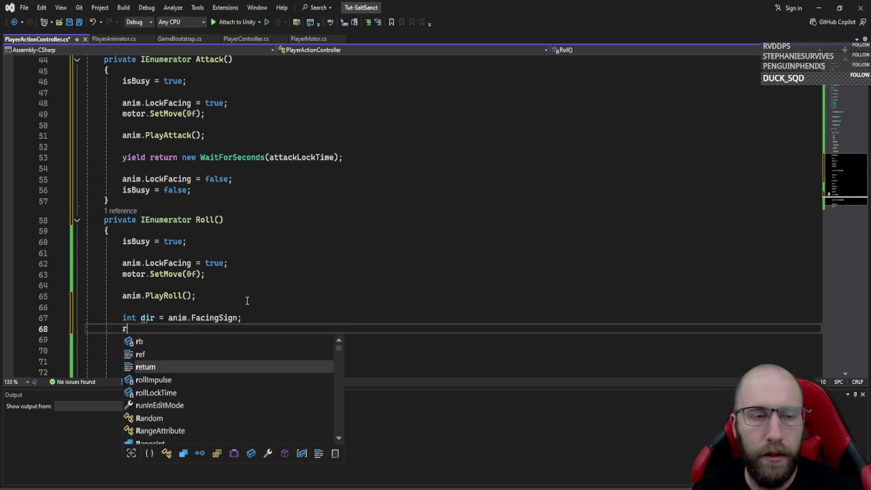
key(Tab)
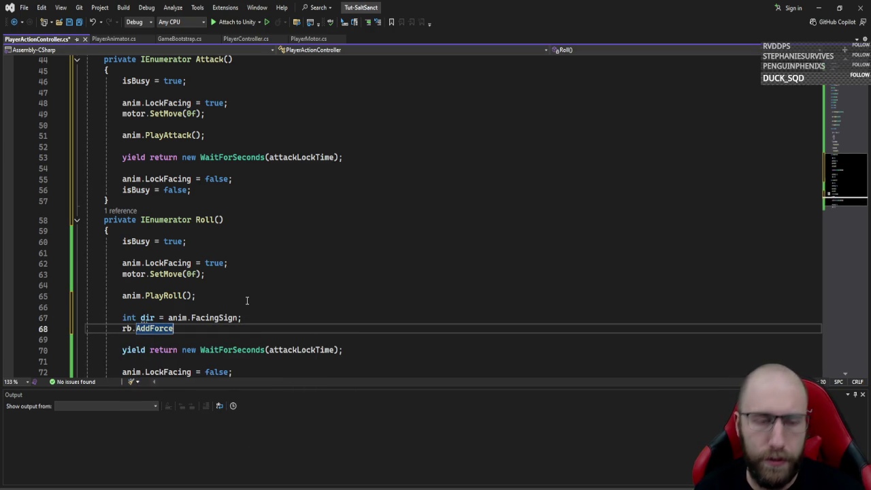
text(()
text(new Vector2)
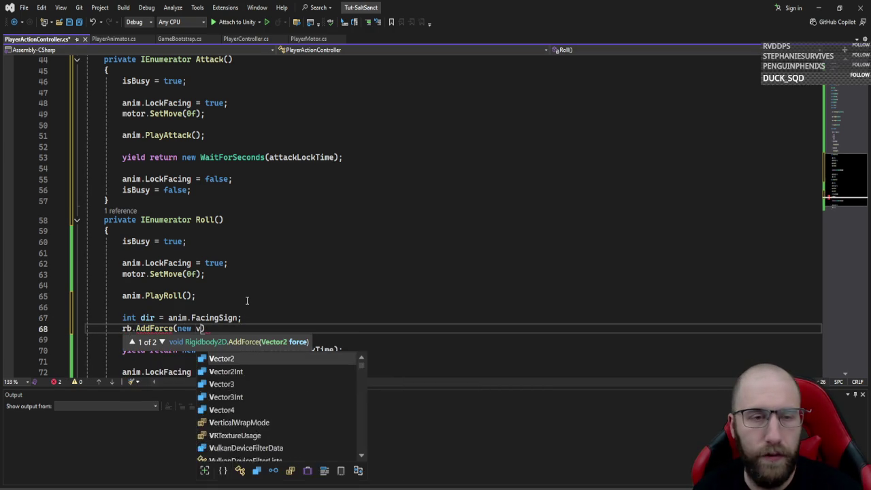
text(dir*rolli)
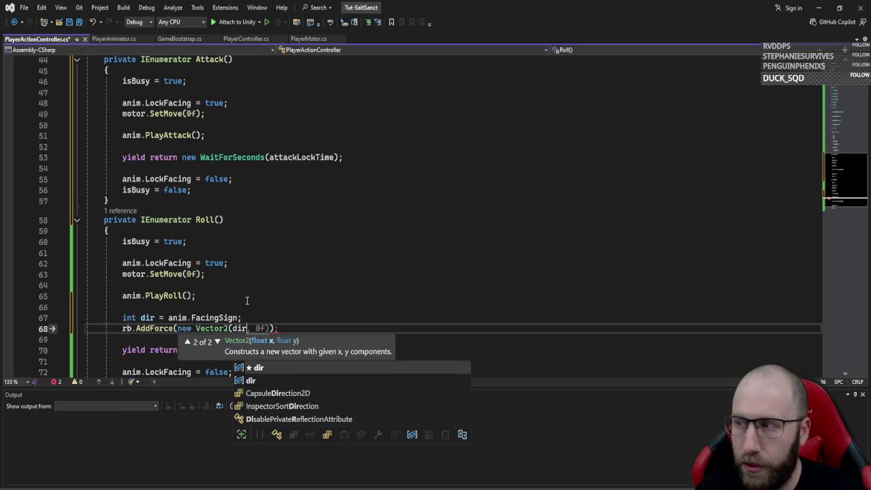
text(mpulse)
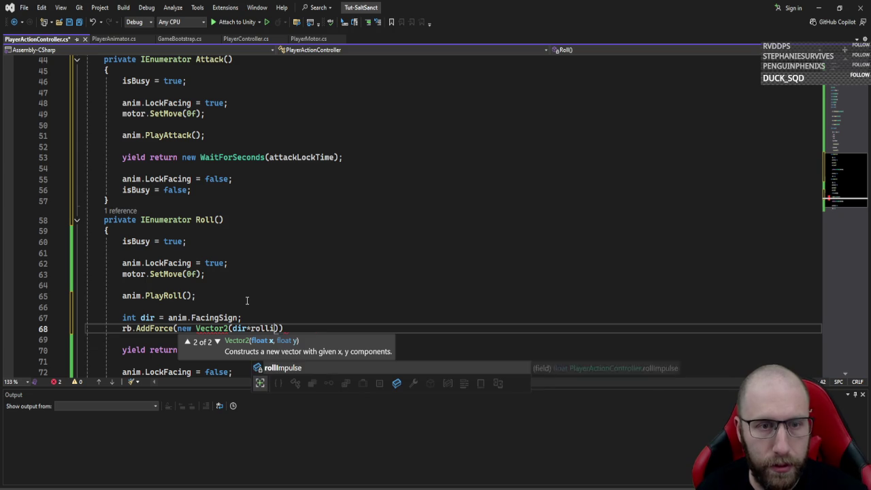
key(Tab)
text(,0f)
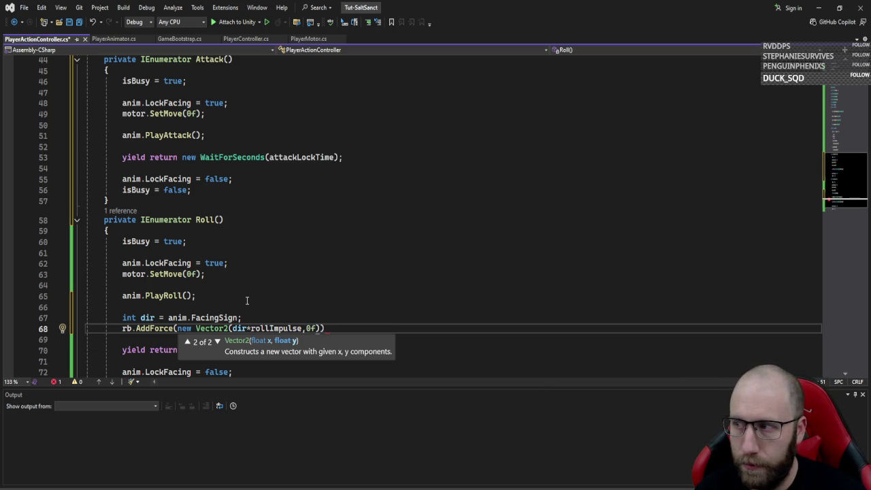
key(Right)
text(,)
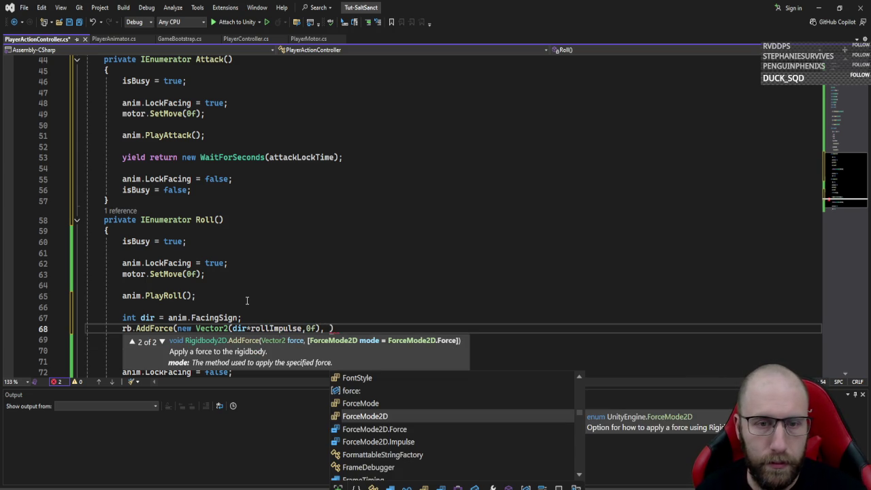
key(Down)
key(Down)
key(Tab)
text(;)
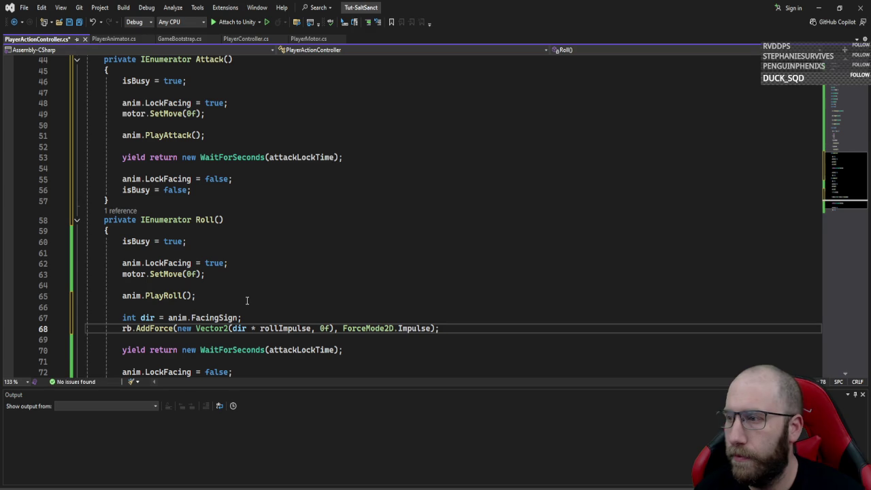
- Change the Roll wait from attackLockTime to rollLockTime
key(Down)
key(Down)
key(Left)
key(ctrl+shift+Left)
text(rol)
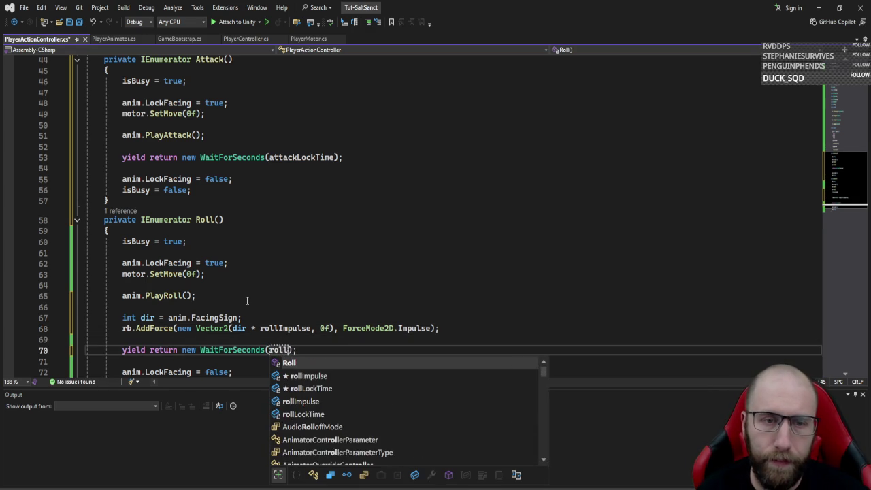
key(Down)
key(Tab)
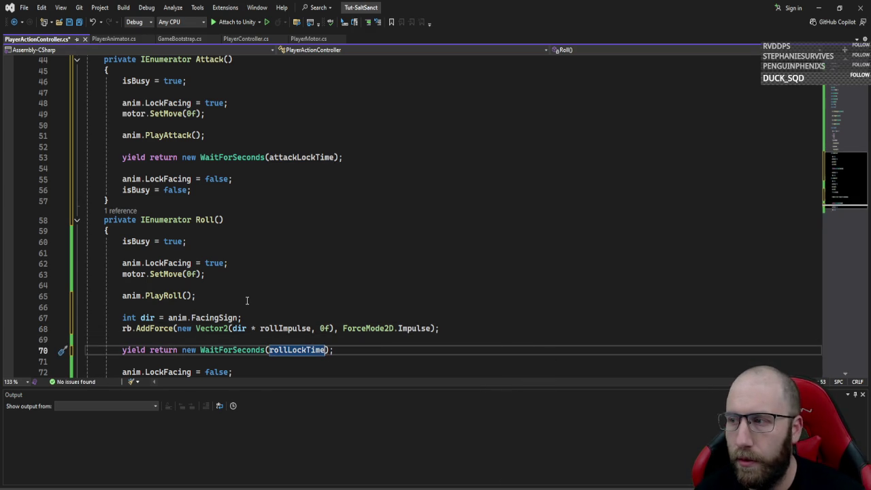
key(Down)
key(Down)
key(Down)
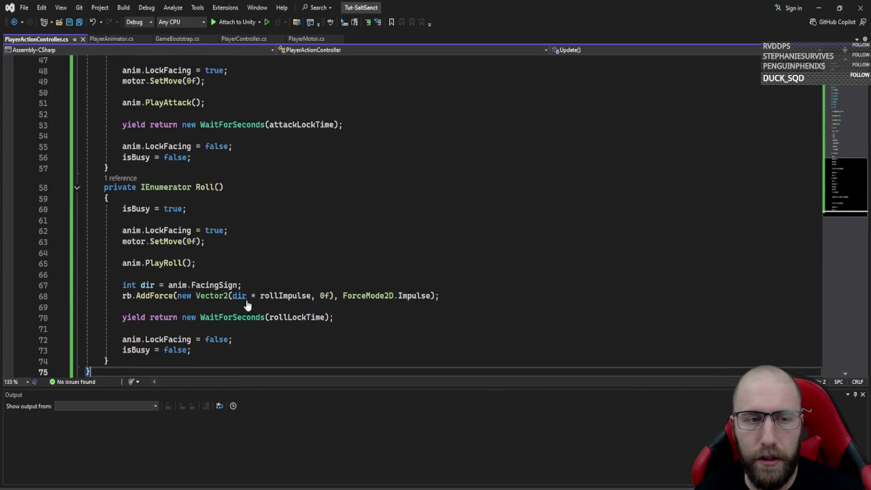
click(532, 293)
scroll(534, 285, up, 8)
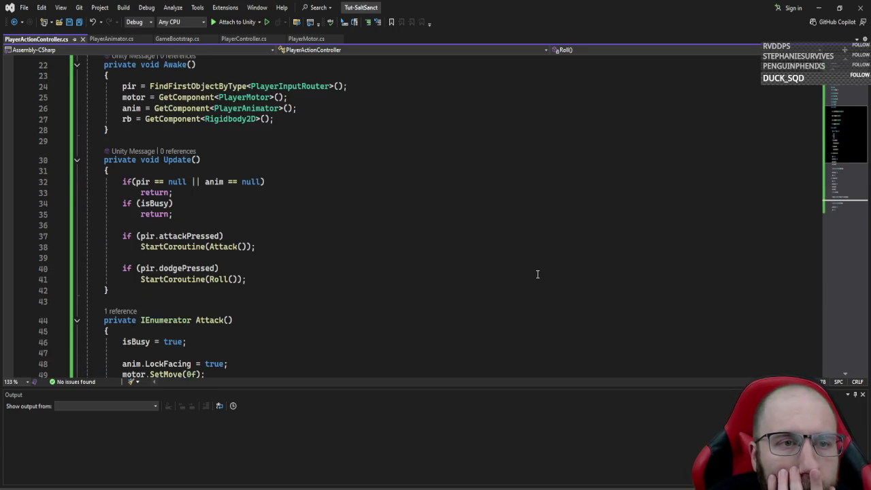
scroll(541, 265, up, 2)
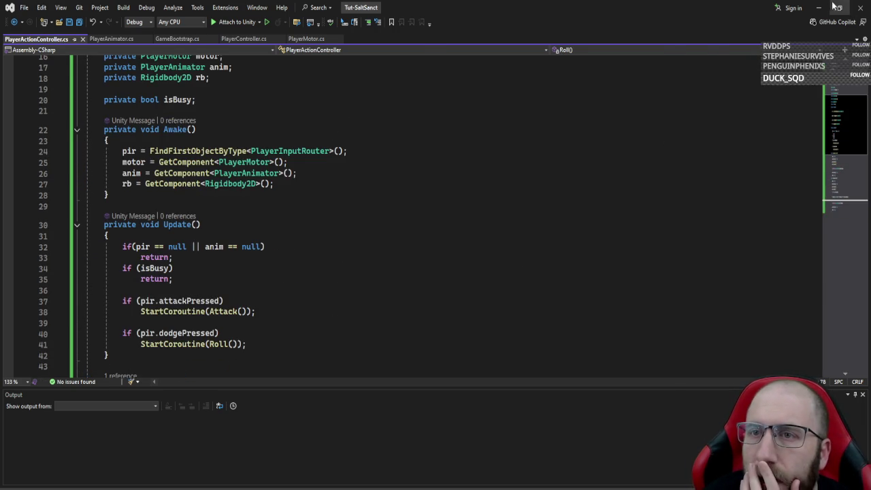
- Attach PlayerActionController.cs to the Player (attack lock 0.25, roll lock 0.35, roll impulse 8)
key(alt+Tab)
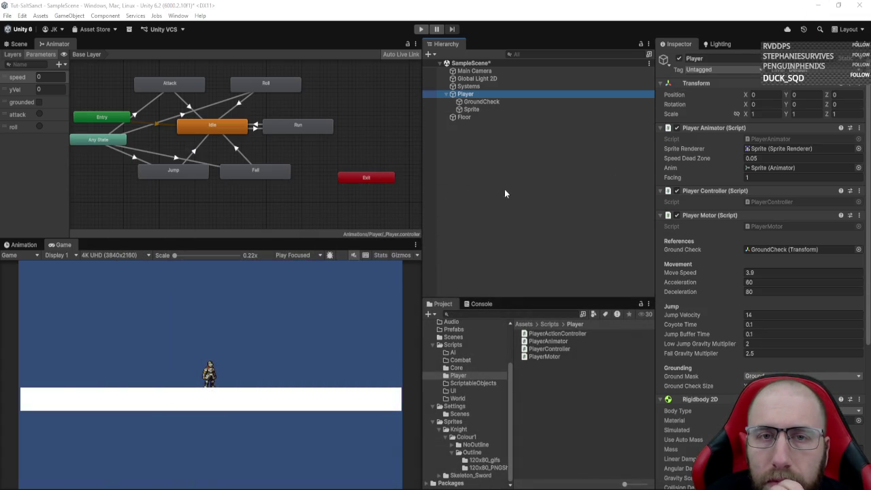
click(486, 78)
click(499, 95)
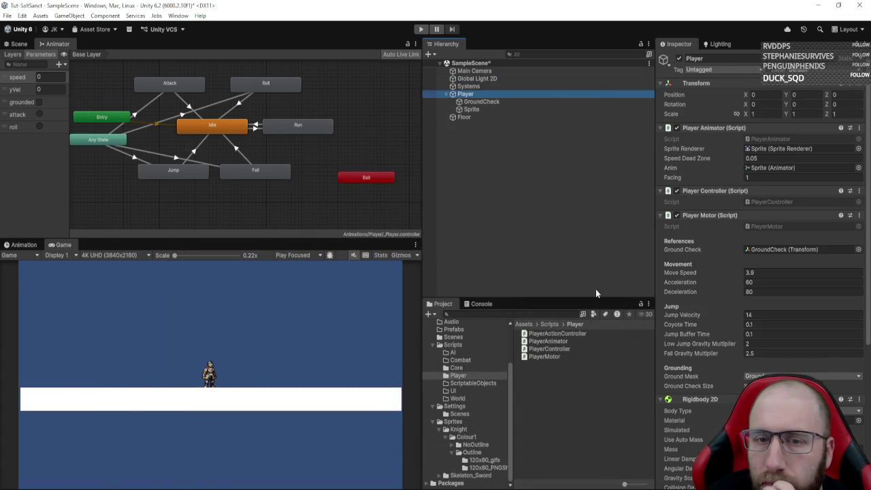
click(614, 320)
drag(697, 236, 706, 125)
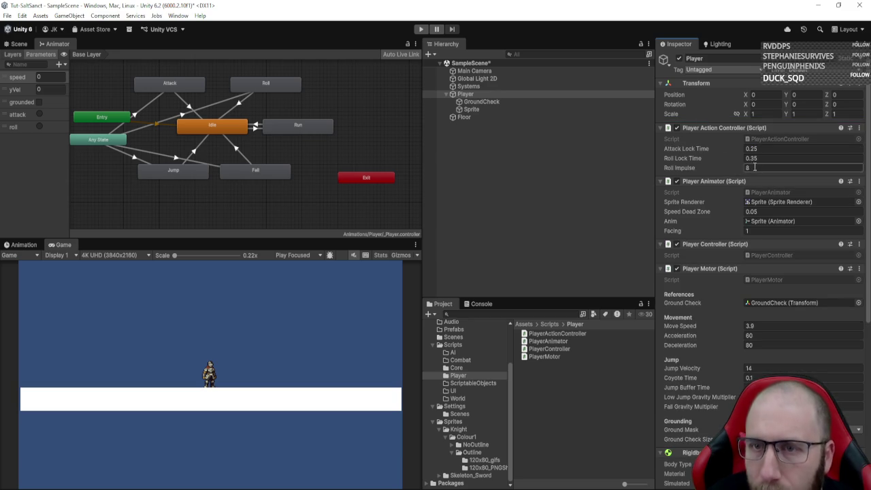
scroll(700, 381, down, 1)
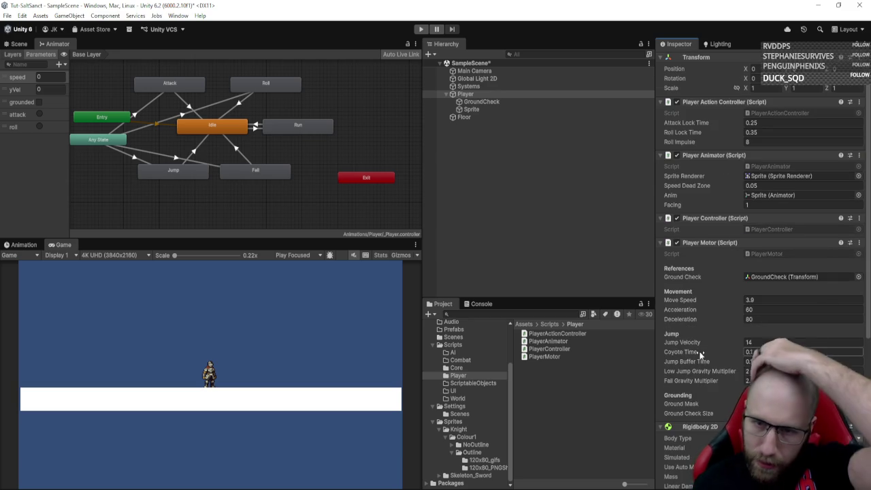
scroll(700, 353, up, 1)
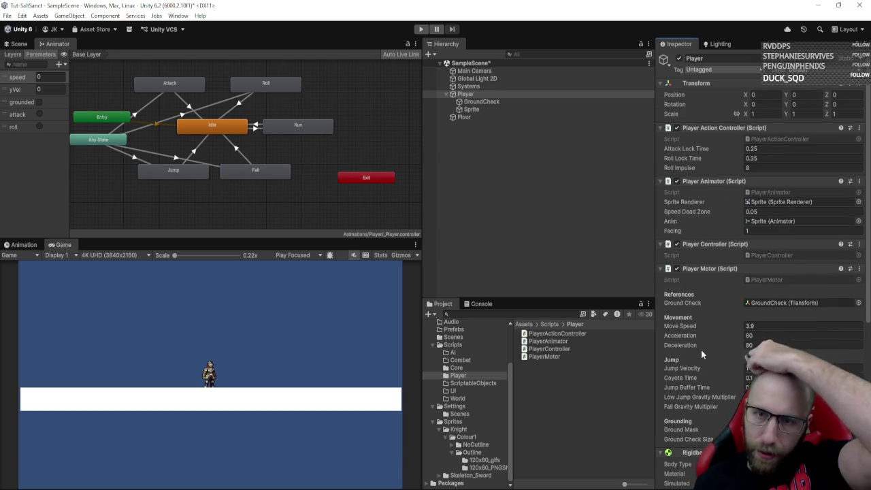
- In play mode, run the knight left and right, jump, and attack repeatedly to test
click(423, 29)
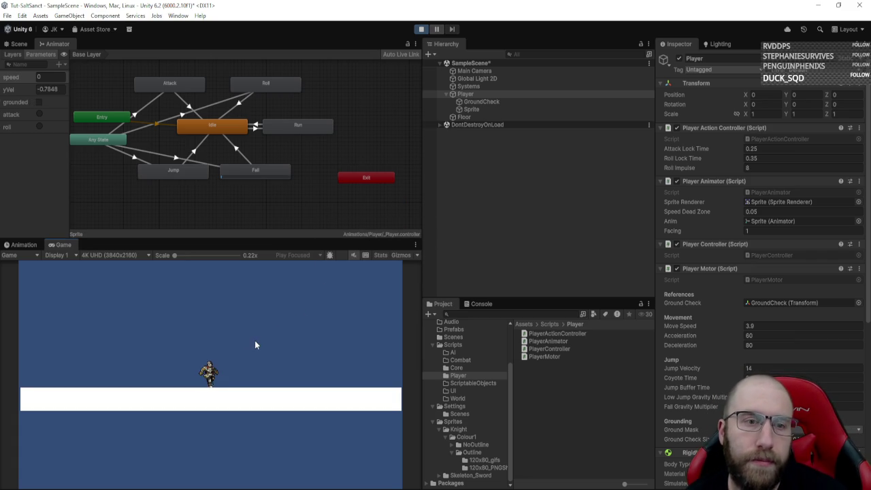
key(a)
key(d)
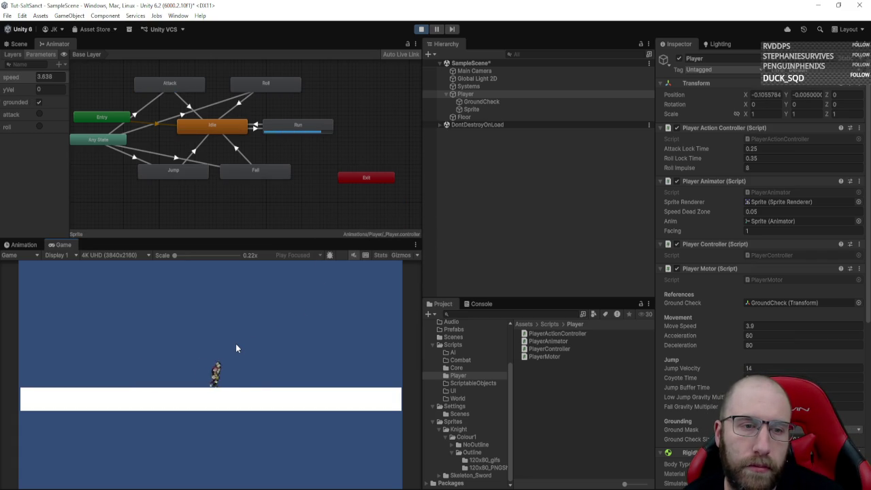
key(d)
click(235, 347)
key(a)
key(space)
click(236, 343)
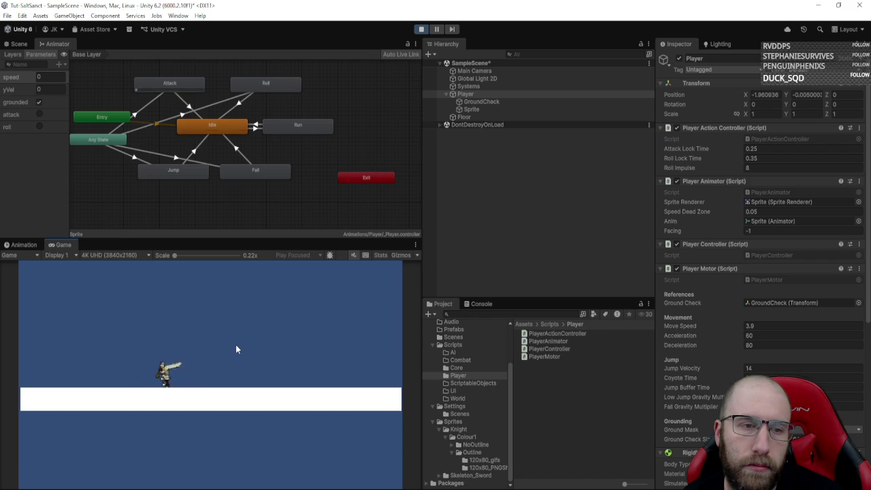
click(235, 349)
key(d)
click(235, 344)
click(235, 344)
key(a)
click(235, 344)
click(236, 345)
key(d)
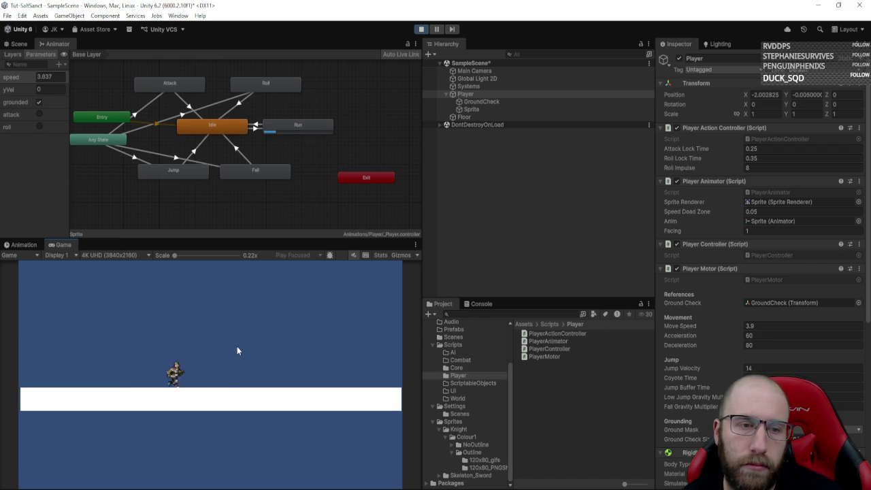
key(space)
click(237, 347)
click(238, 351)
click(231, 311)
click(184, 112)
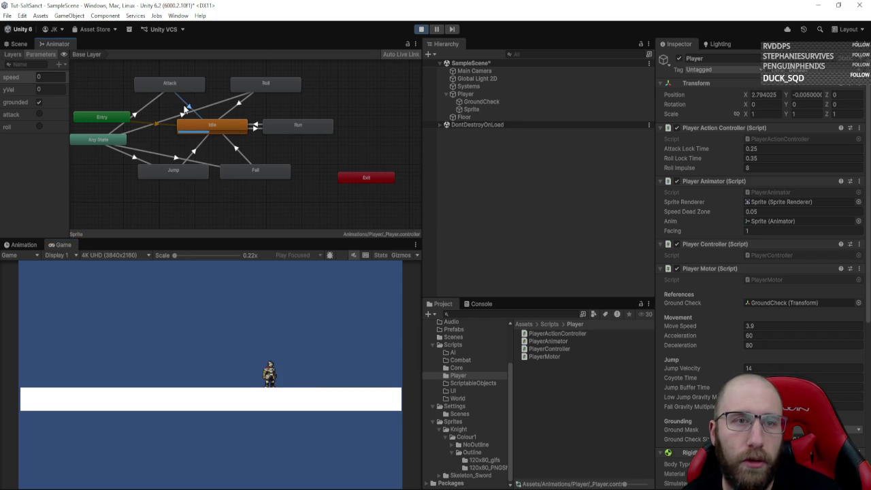
- Turn off Loop Time on both the Attack and Roll animation clips
click(659, 158)
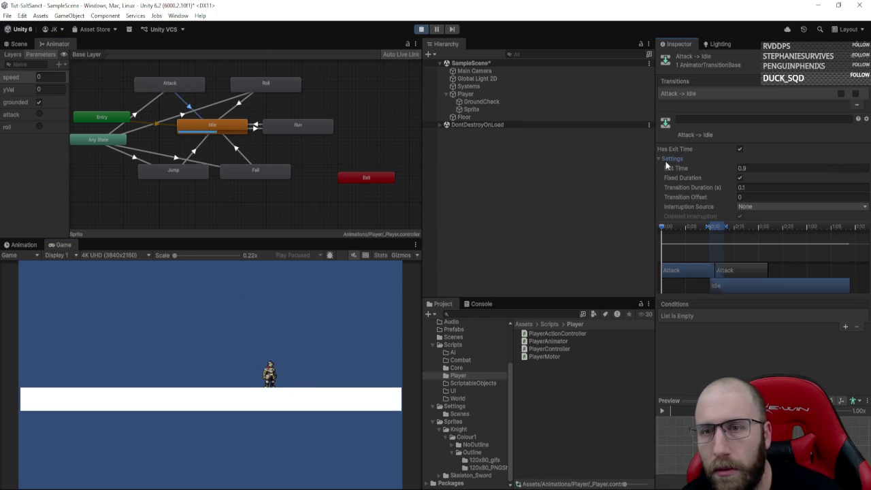
click(169, 82)
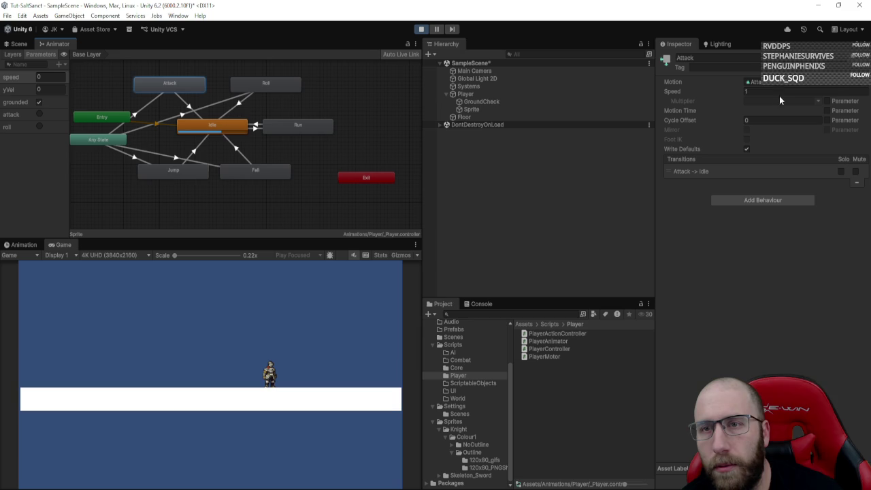
click(751, 82)
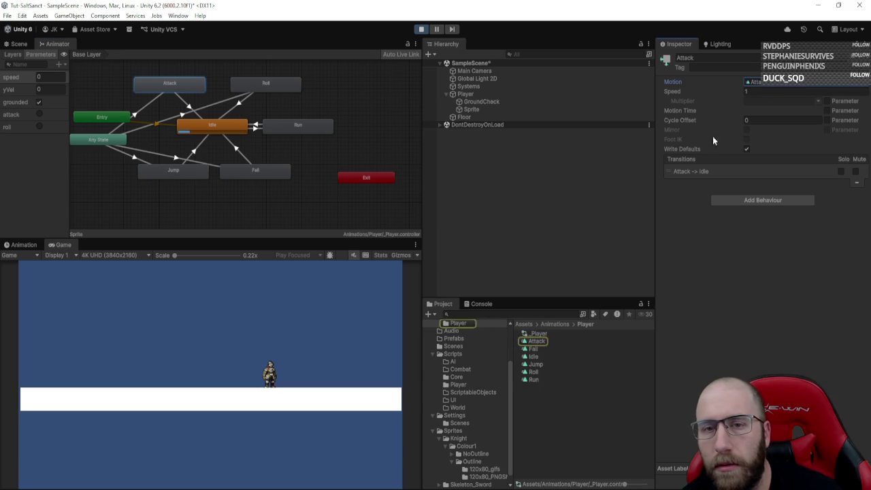
click(551, 340)
click(745, 89)
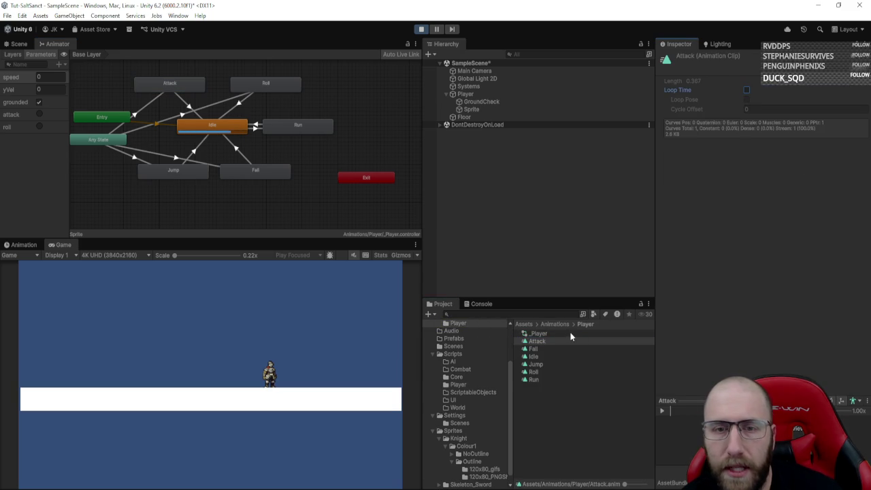
click(546, 371)
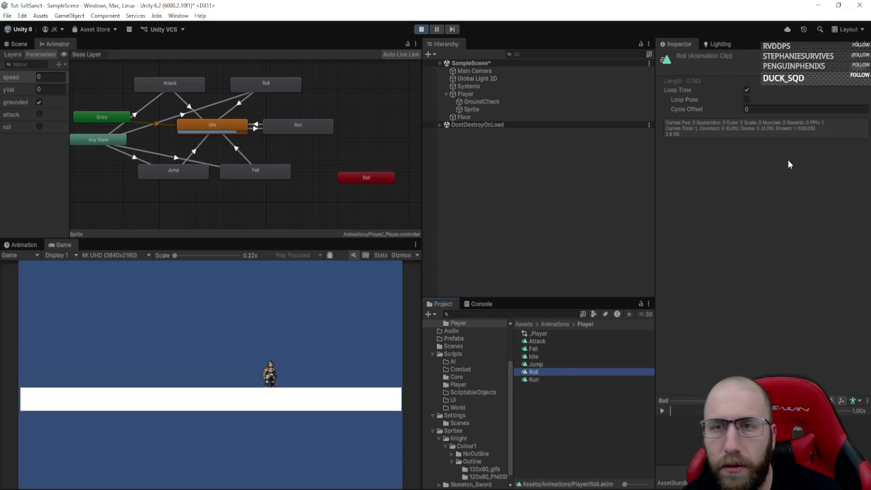
click(746, 89)
- Try rolling, running right and attacking with the knight in play mode
key(a)
key(shift)
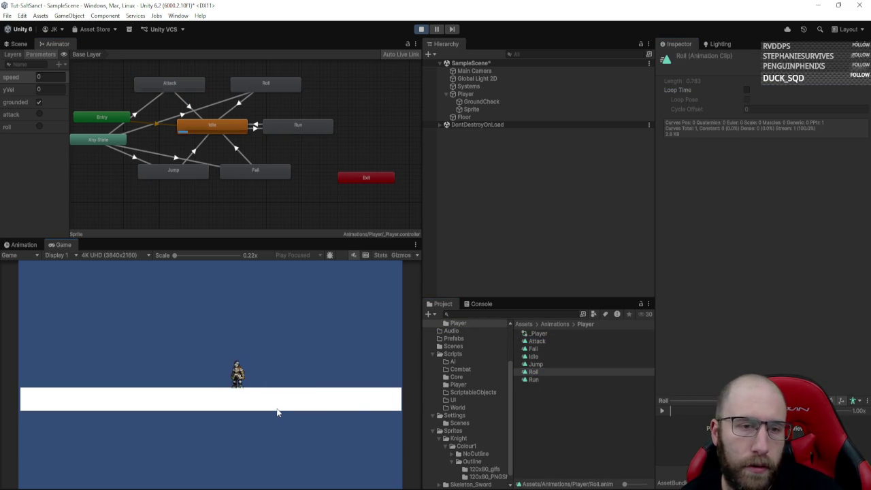
key(d)
click(277, 411)
- Run the knight left and right, attack and roll, then exit play mode
key(d)
click(277, 412)
key(a)
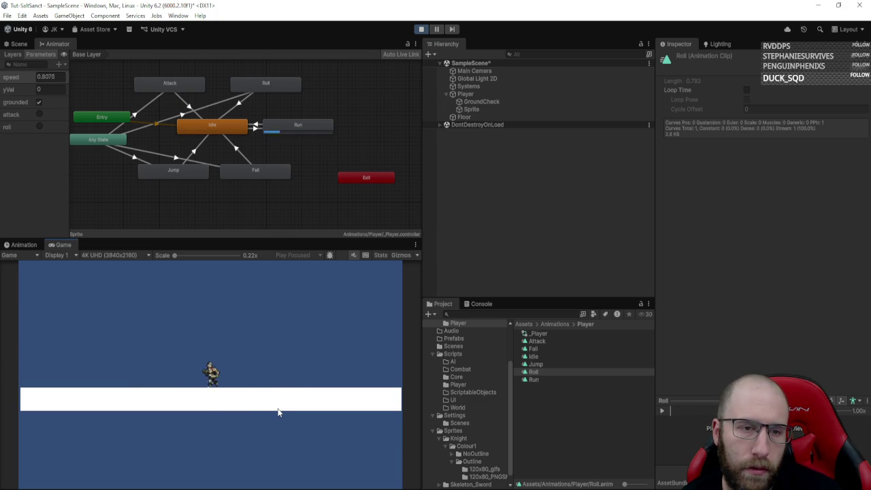
key(a)
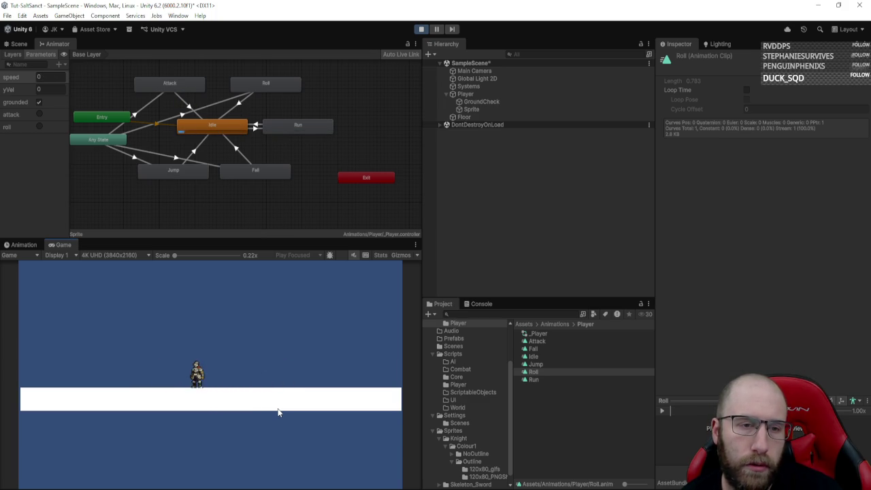
key(d)
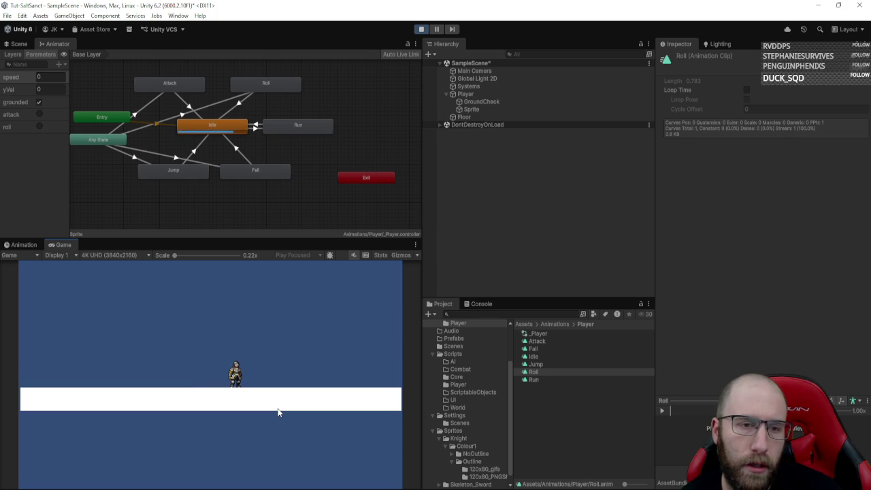
key(j)
key(d)
key(shift)
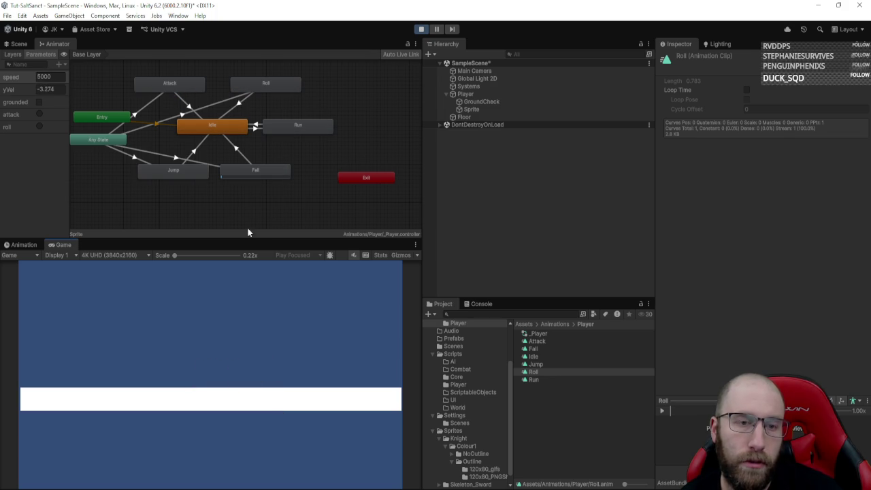
click(419, 30)
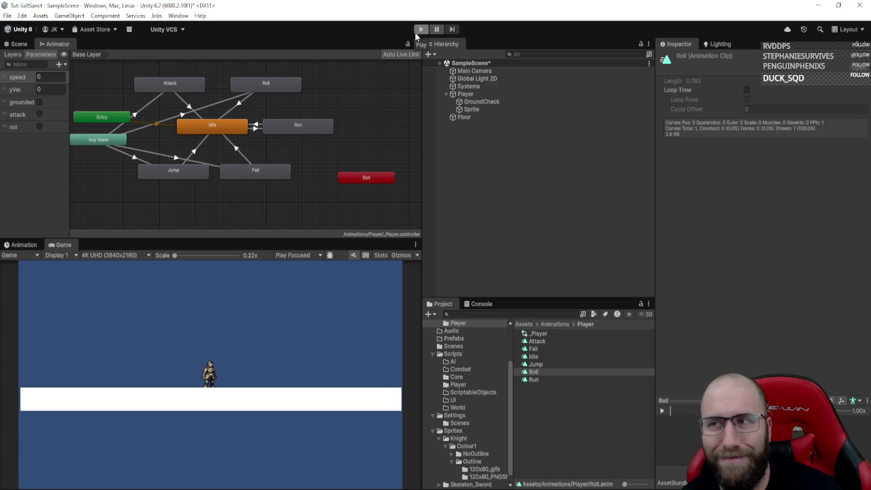
- Select the Player, bring up Roll Impulse, and enter play mode to test several rolls
click(470, 96)
click(706, 169)
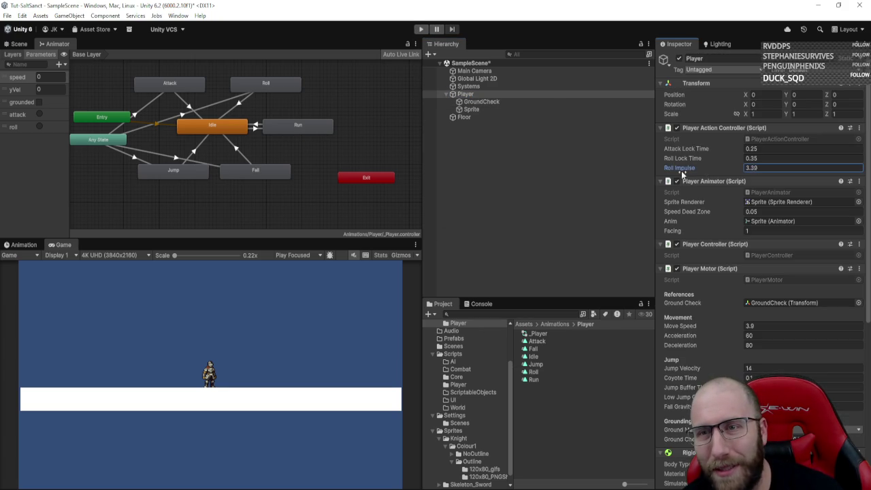
click(419, 30)
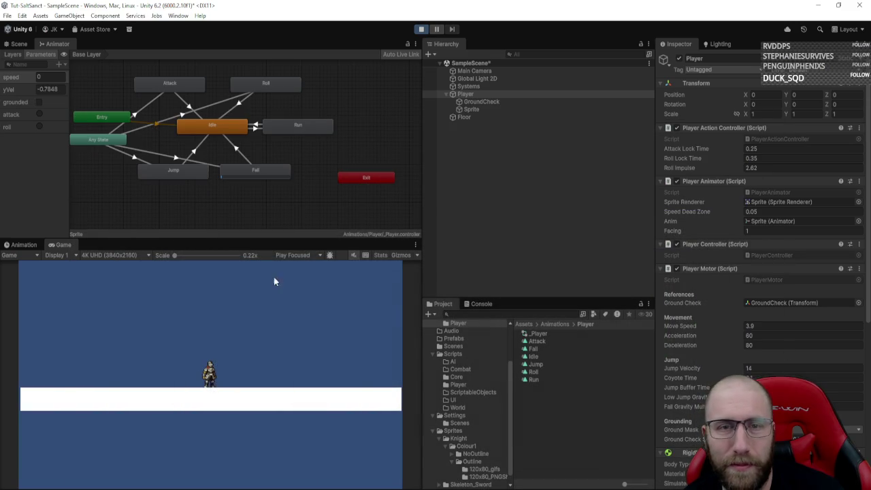
key(d)
key(shift)
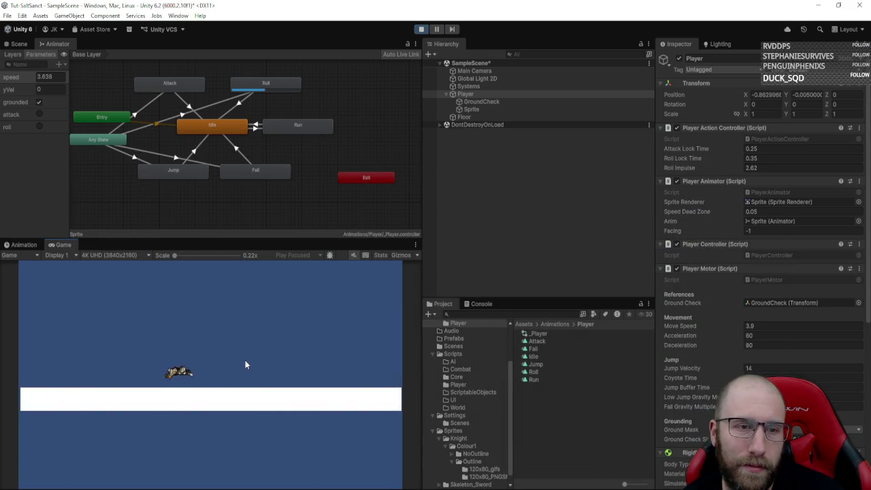
key(shift)
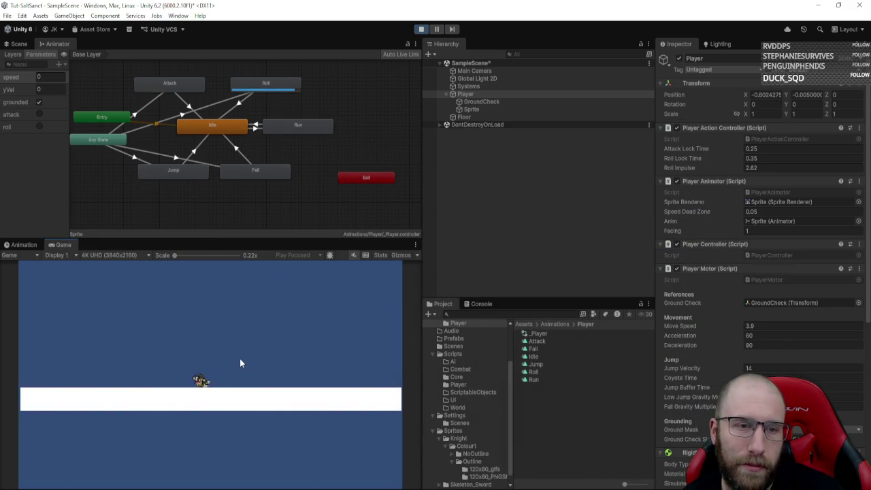
key(d)
key(shift)
key(a)
- Raise Roll Impulse to 5.94 during play and test repeated rolls
drag(697, 168, 705, 168)
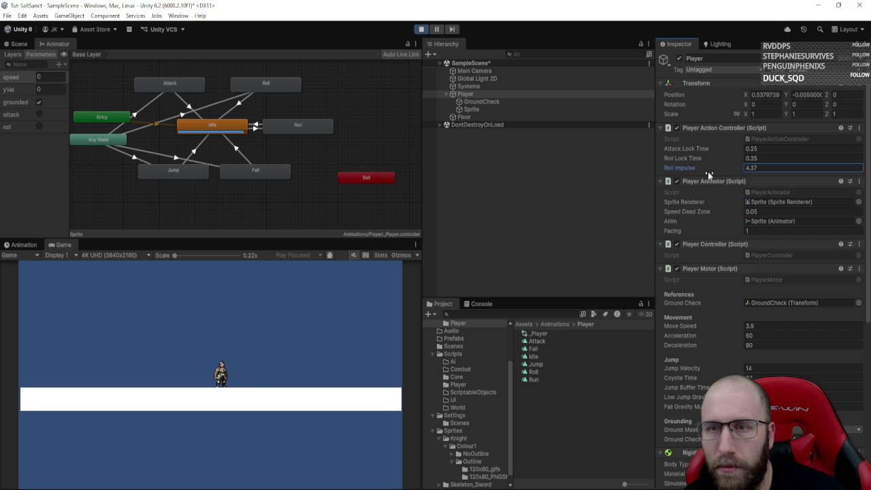
click(347, 326)
key(shift)
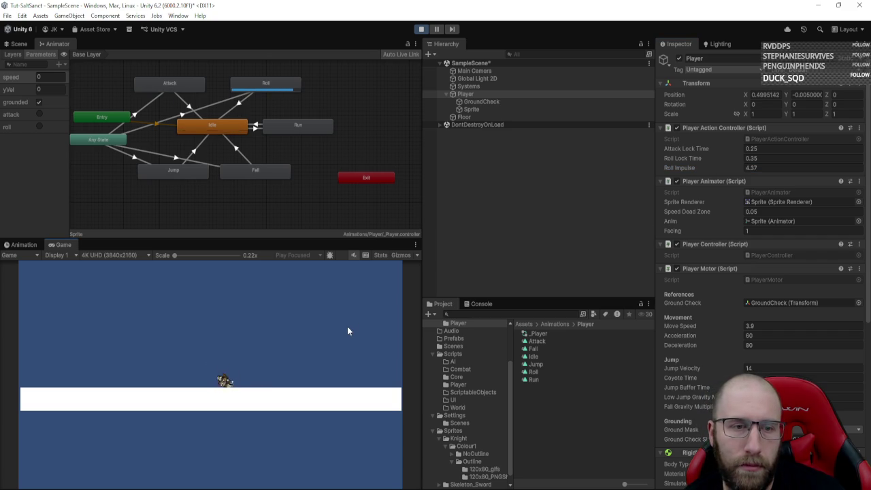
key(a)
key(d)
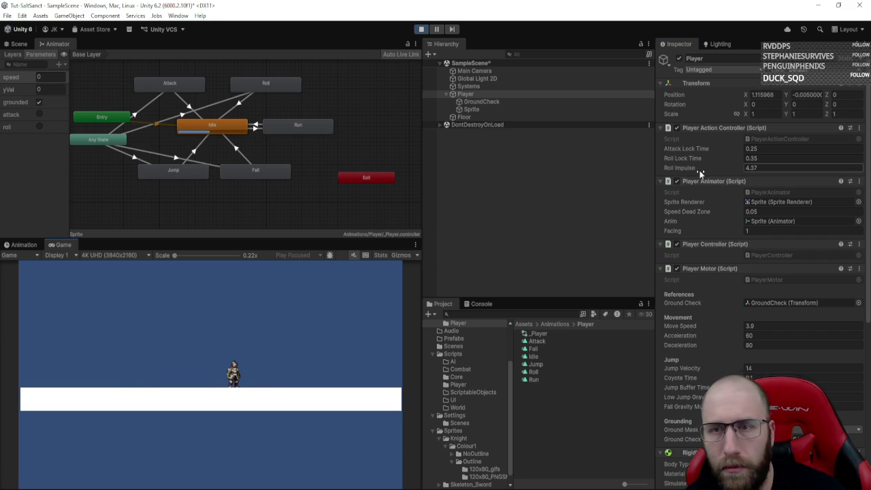
click(336, 323)
key(a)
key(shift)
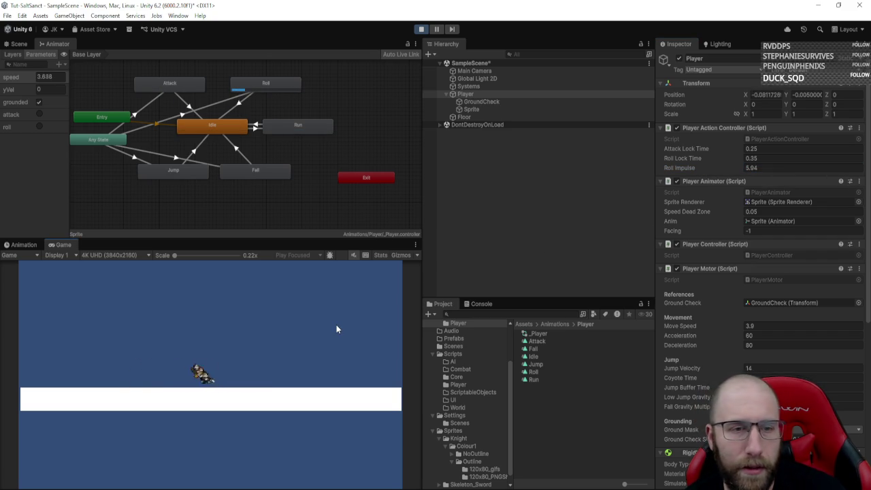
key(shift)
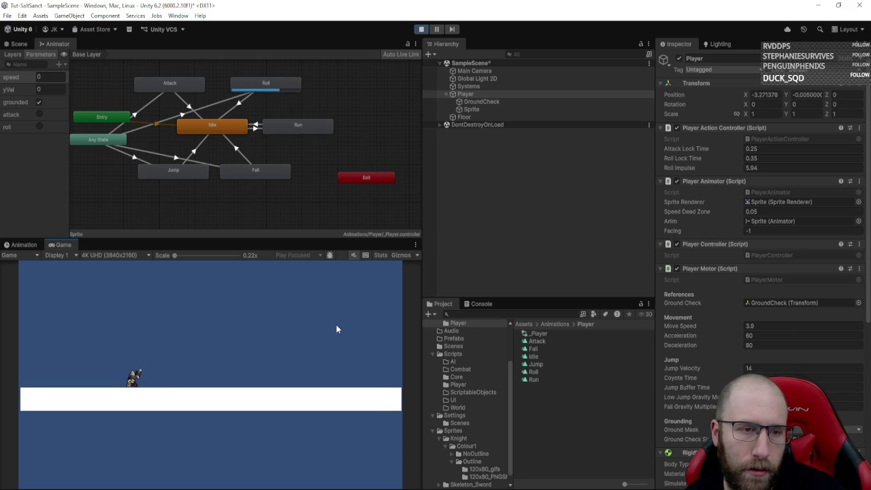
key(shift)
key(shift)
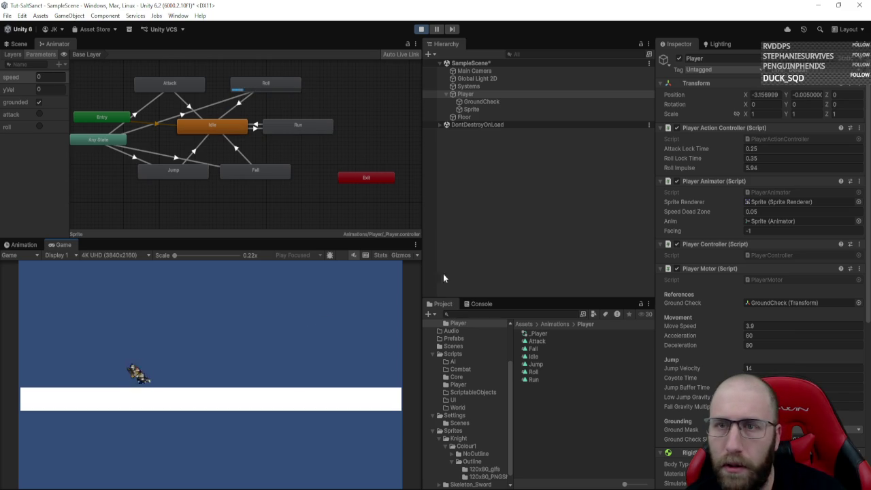
- Raise Roll Impulse to 8.06, test the stronger roll, then stop play mode
drag(707, 170, 724, 169)
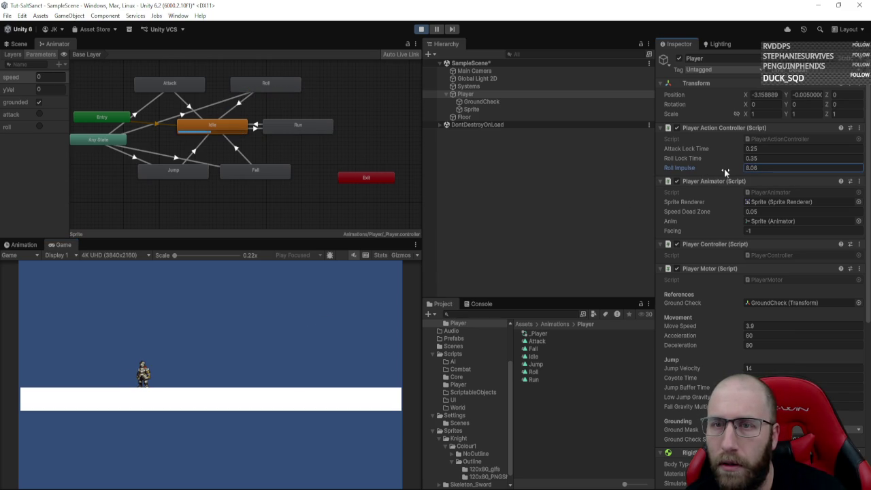
click(254, 332)
key(shift)
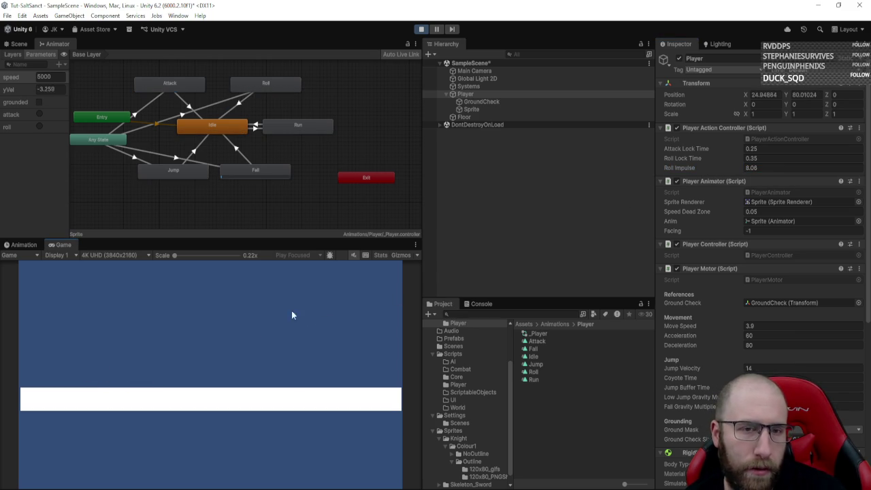
click(421, 30)
- Set Roll Impulse to 6.86 outside play mode and replay to test the roll
drag(704, 168, 722, 172)
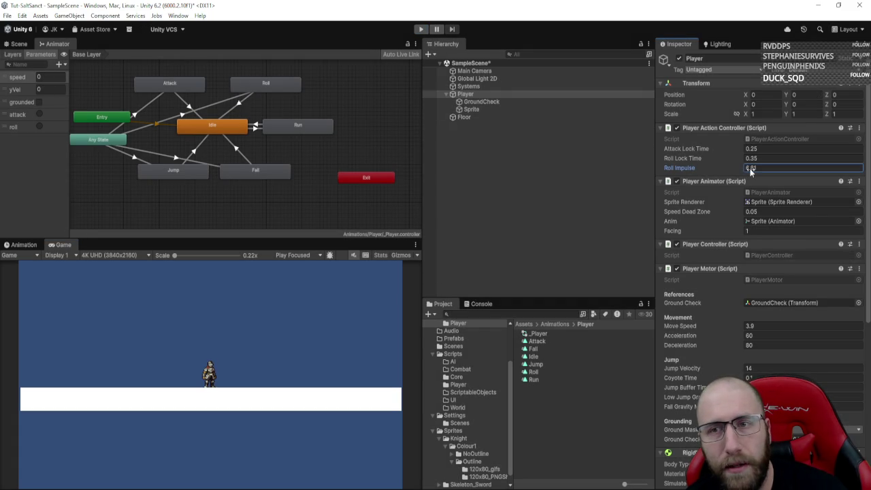
click(419, 30)
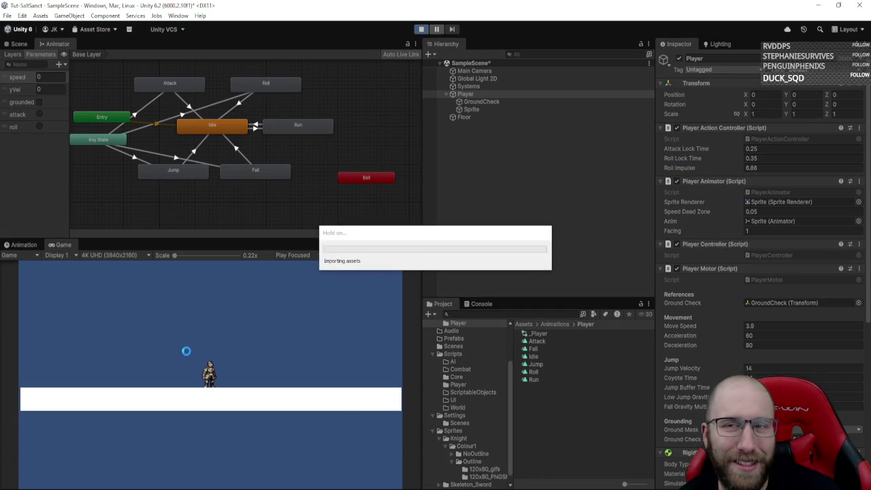
key(d)
key(shift)
- Live-tune Roll Impulse to 7.31, test rolls left and right, then stop play mode
key(shift)
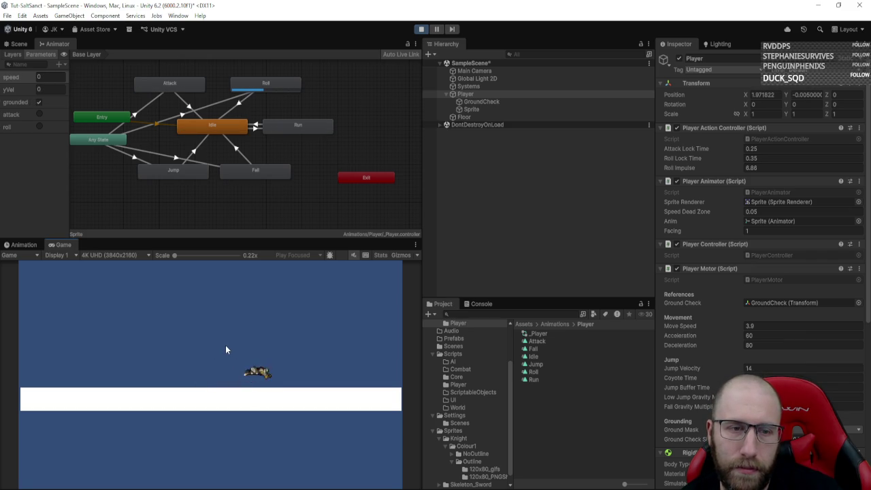
click(748, 168)
text(7.31)
click(288, 336)
key(a)
key(shift)
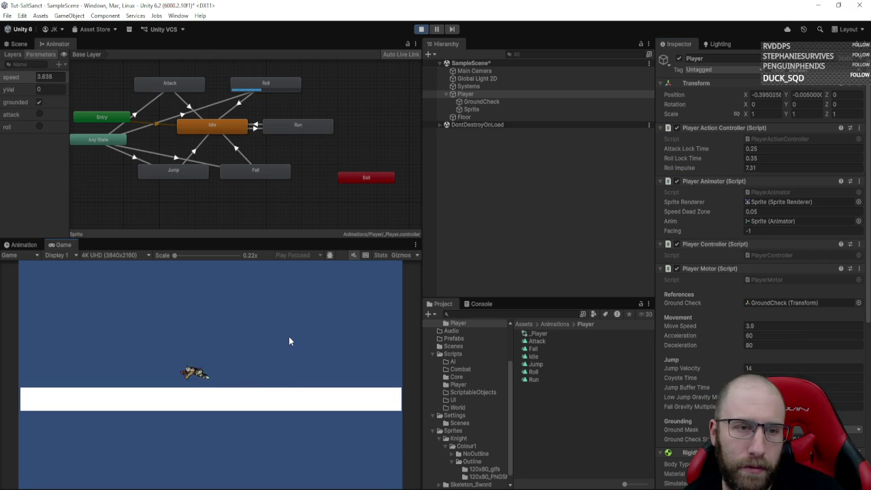
key(d)
key(shift)
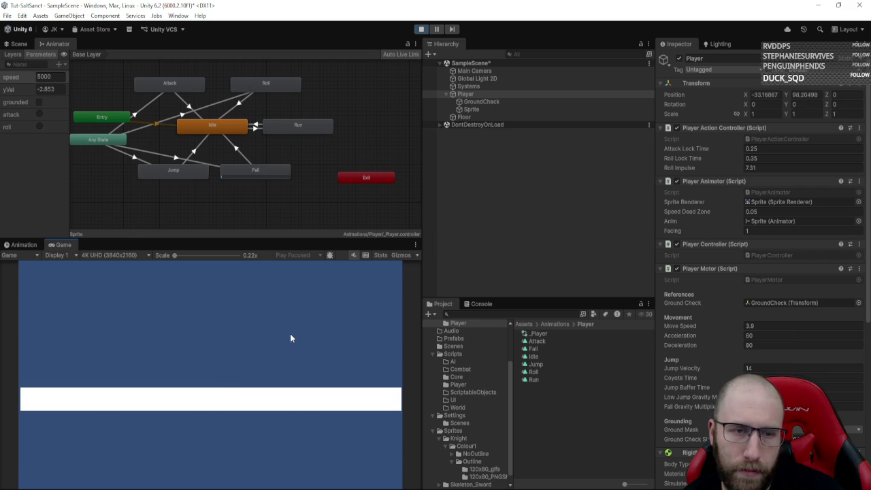
click(420, 29)
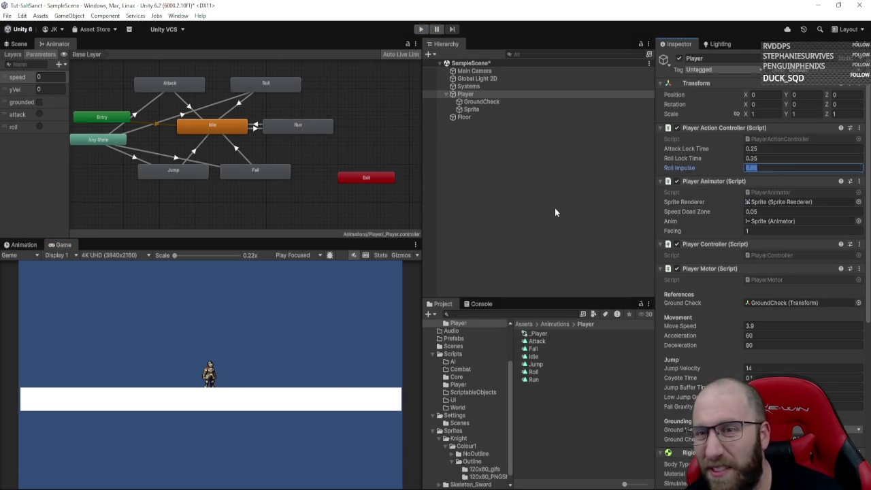
key(alt+Tab)
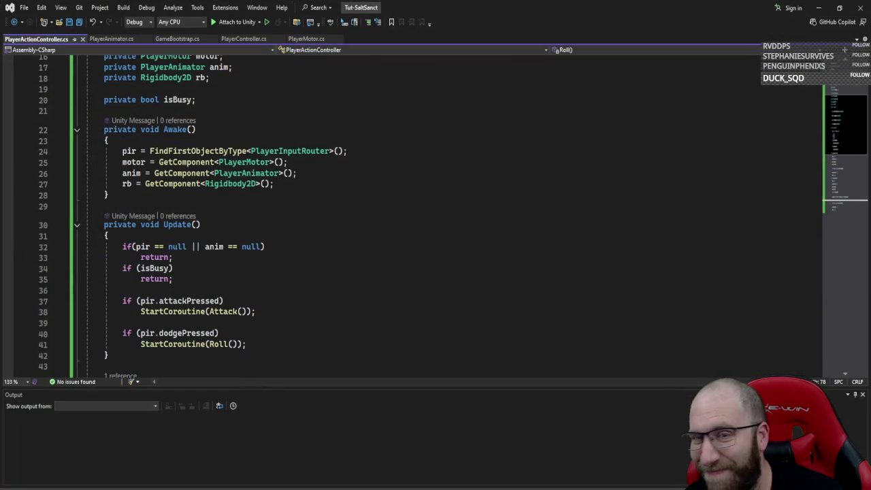
key(alt+Tab)
key(alt+Tab)
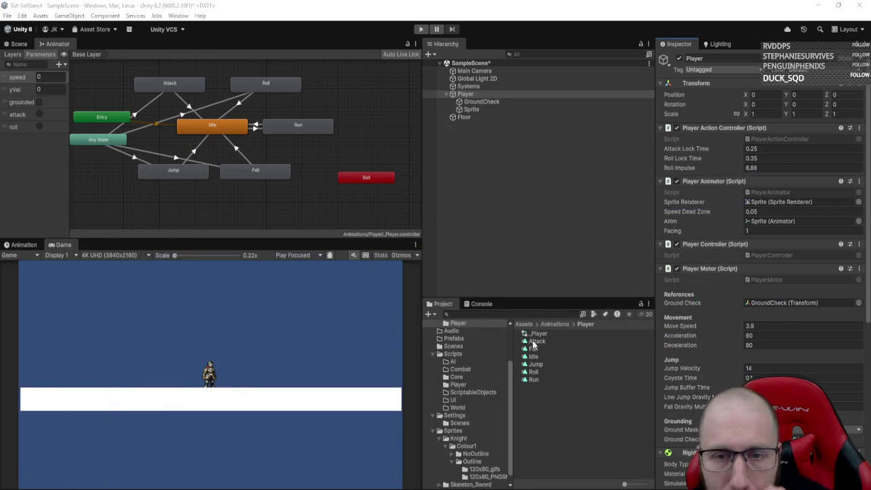
- Show the Player Sprite's Attack clip in the Animation timeline at its final frame, 22
click(535, 341)
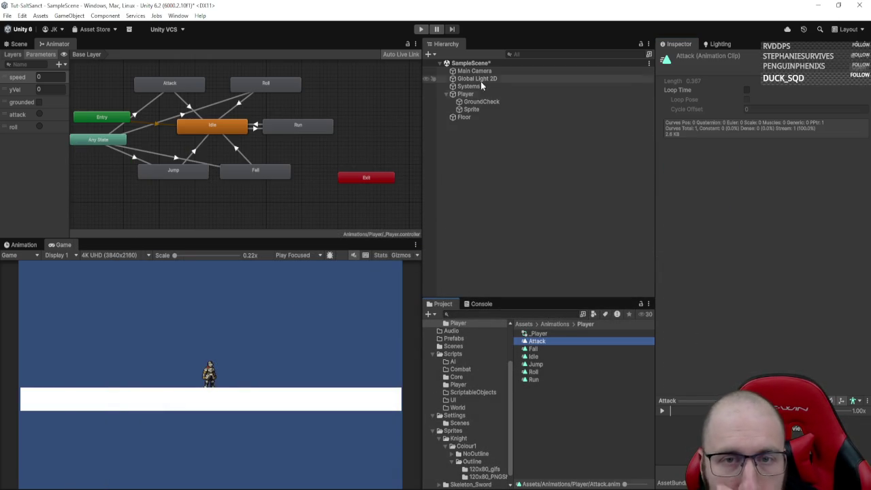
click(181, 85)
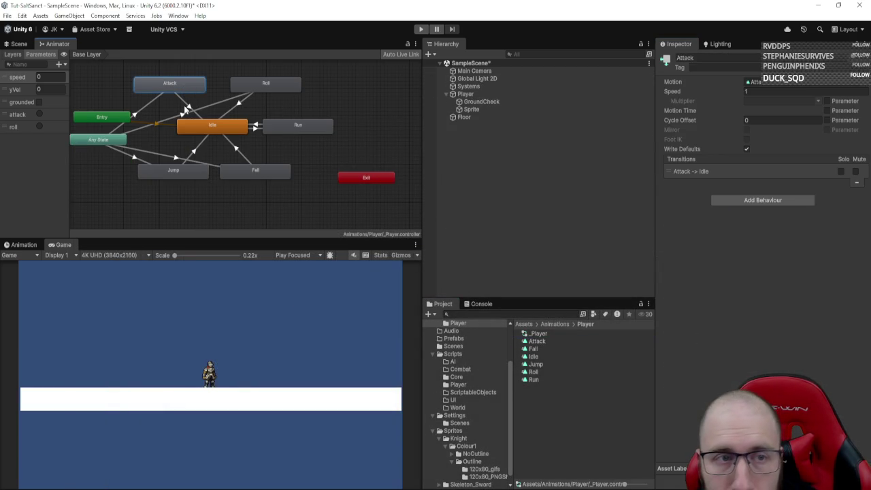
click(26, 245)
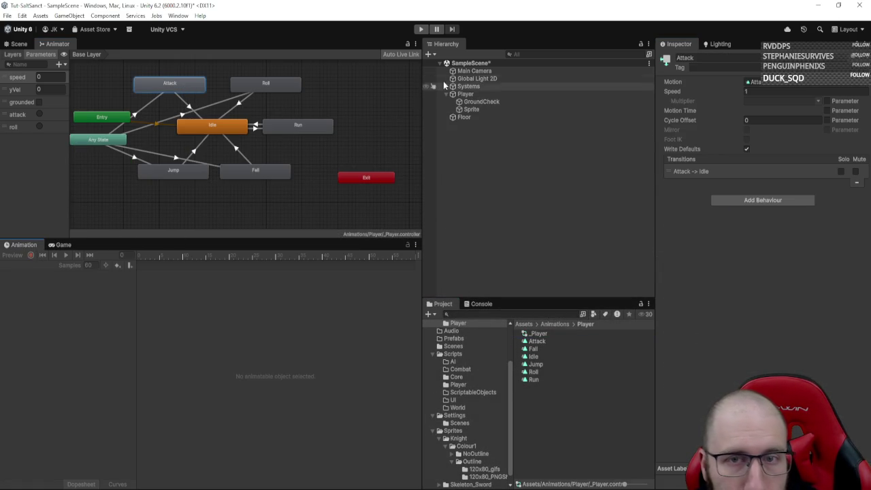
click(470, 109)
click(31, 265)
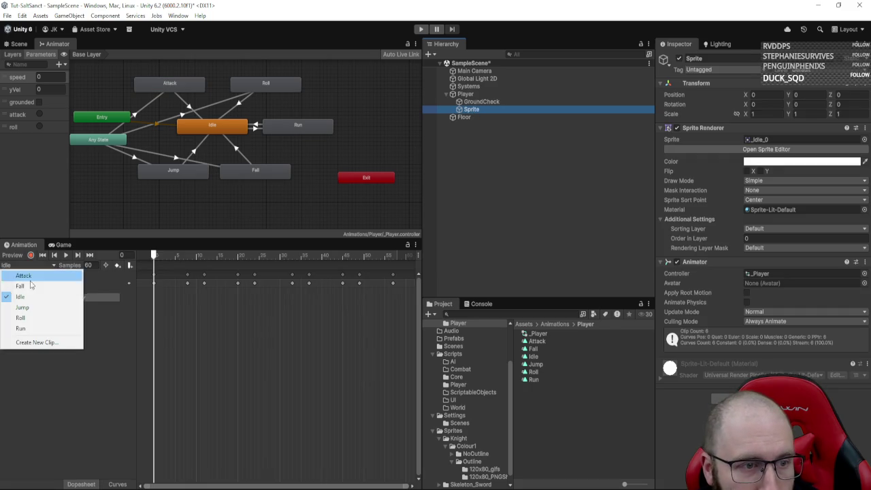
click(45, 274)
click(397, 255)
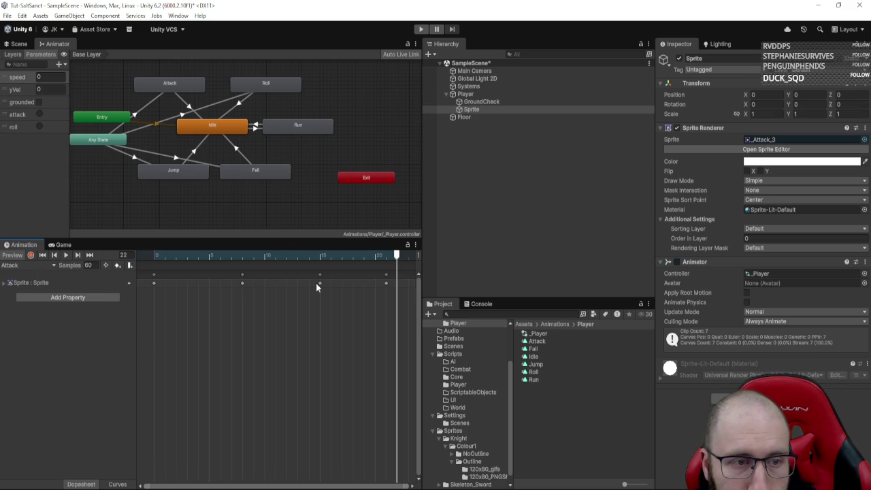
key(super)
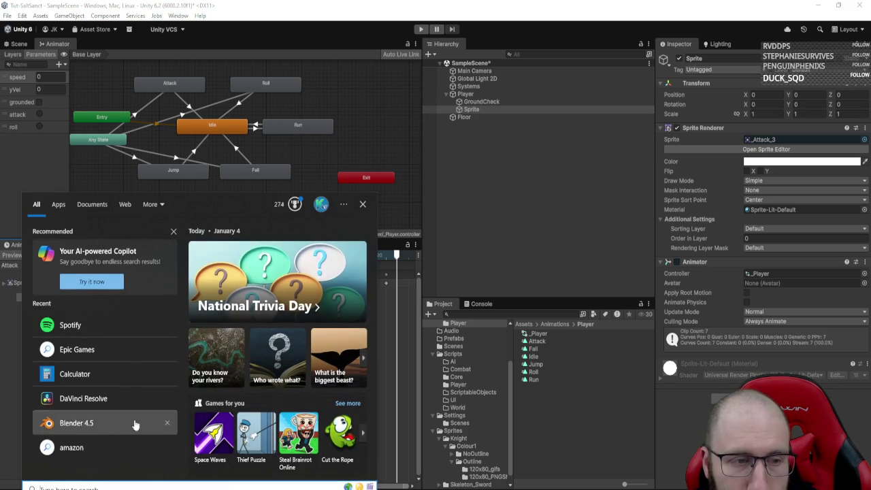
- Compute the Attack clip length 22 ÷ 60 ≈ 0.367 in Calculator
click(60, 385)
text(22 ÷ 60)
key(Return)
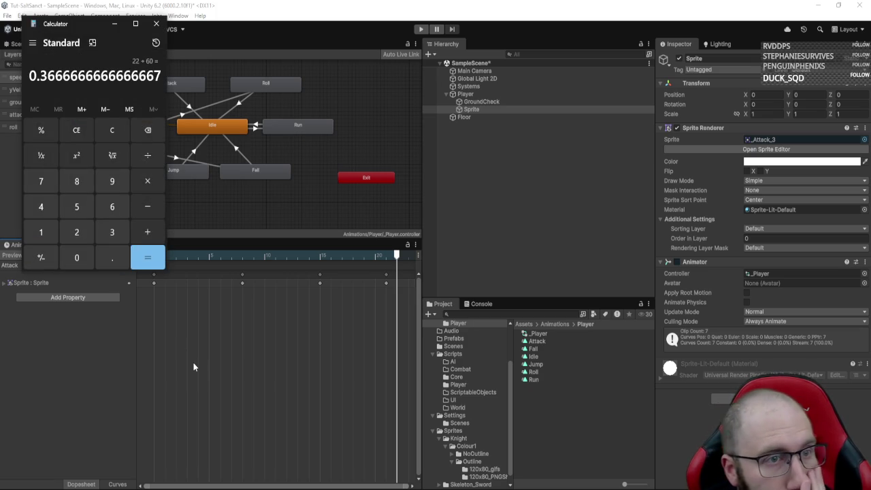
drag(366, 53, 720, 72)
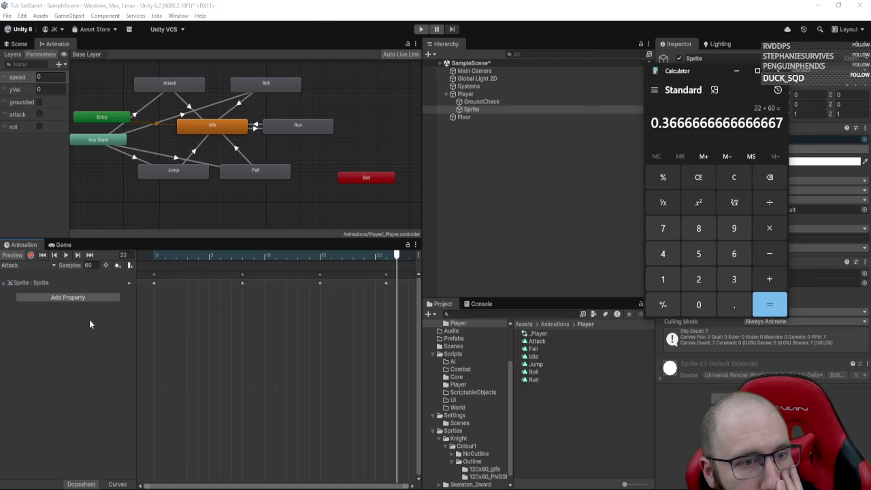
- Find the Roll clip's final frame 47, compute 47 ÷ 60 ≈ 0.783, then select Player
click(29, 265)
click(34, 317)
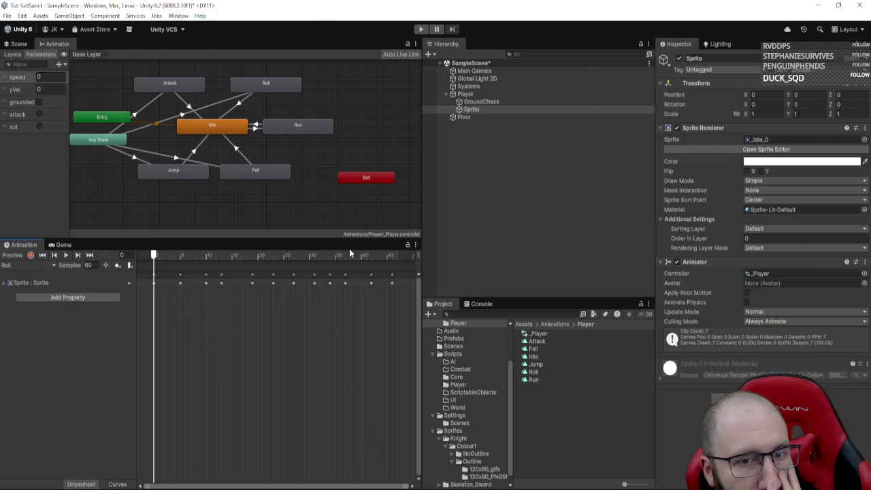
click(396, 257)
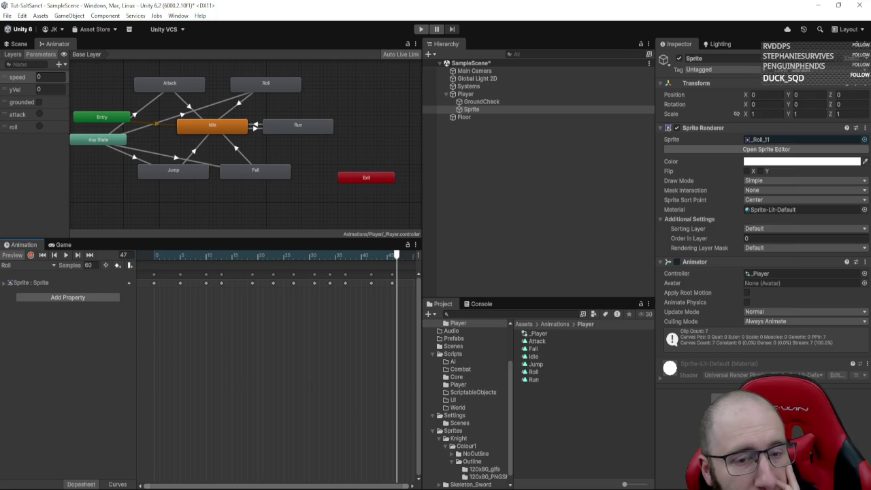
key(alt+Tab)
click(728, 178)
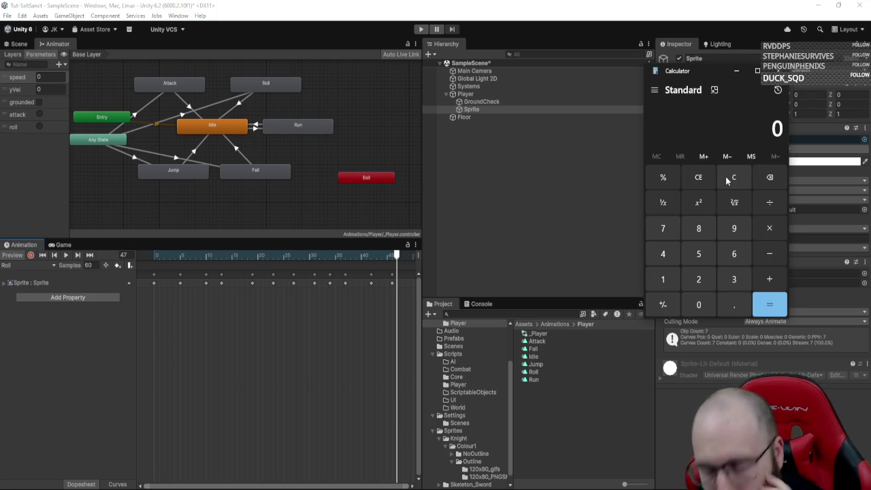
text(47/60)
key(Return)
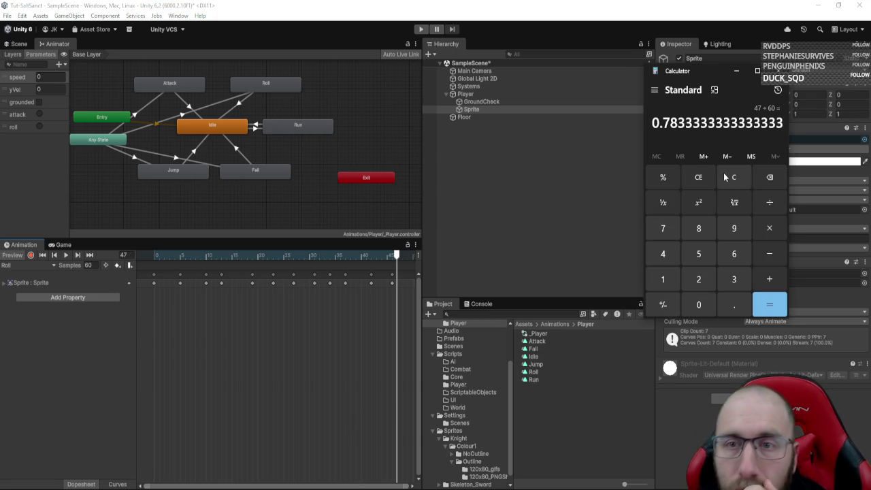
key(alt+Tab)
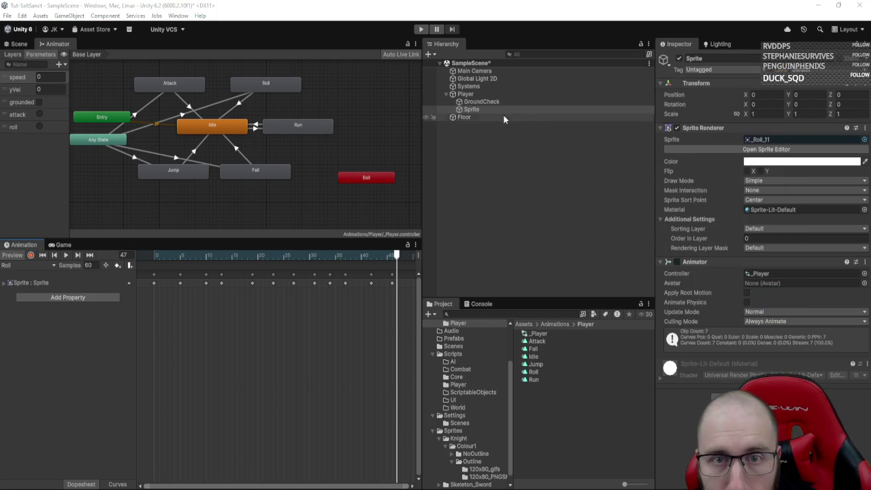
click(544, 94)
click(769, 148)
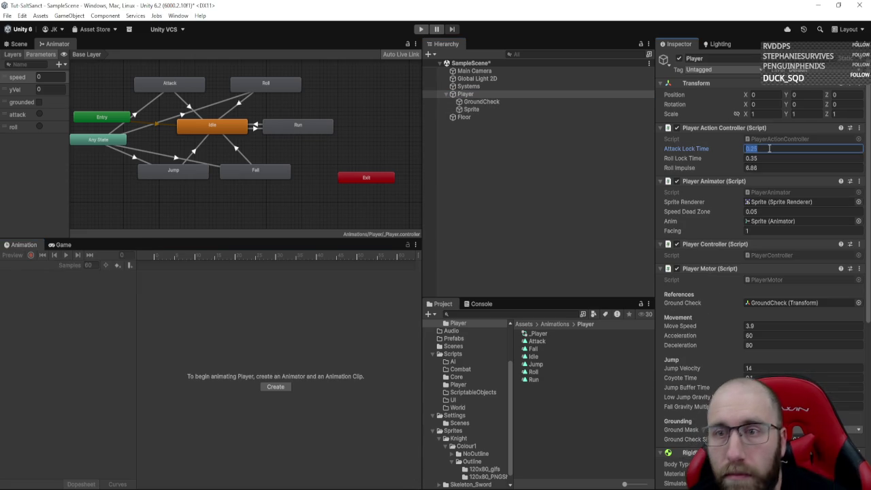
- Set Attack Lock Time to 0.38 and Roll Lock Time to 0.78, then enter play mode
text(8)
key(Tab)
text(0.78)
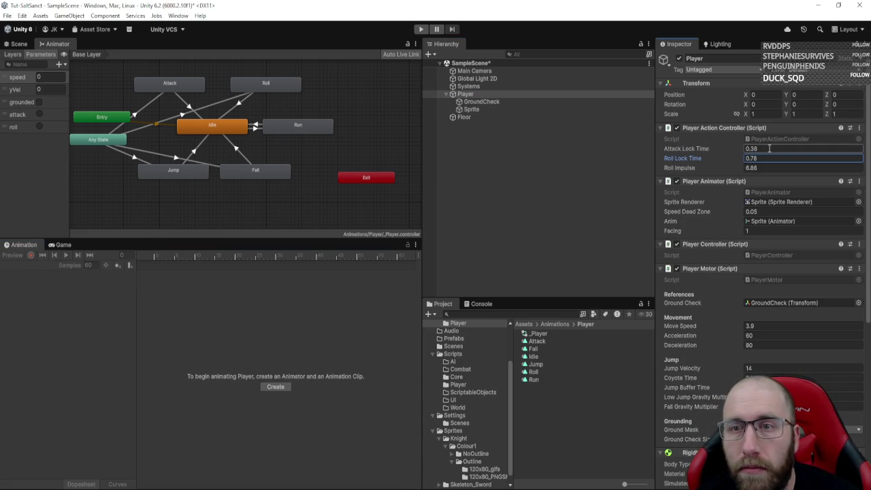
click(427, 30)
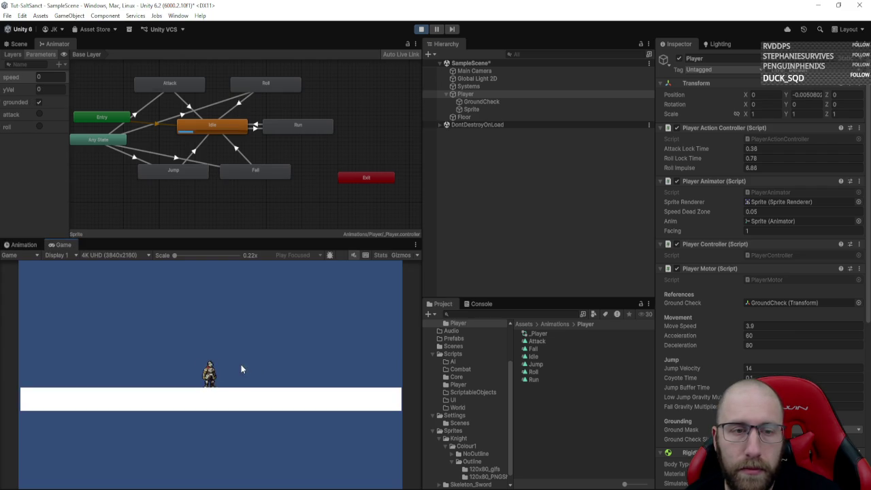
- Test running left and right, rolling and attacking with the new lock times
key(a)
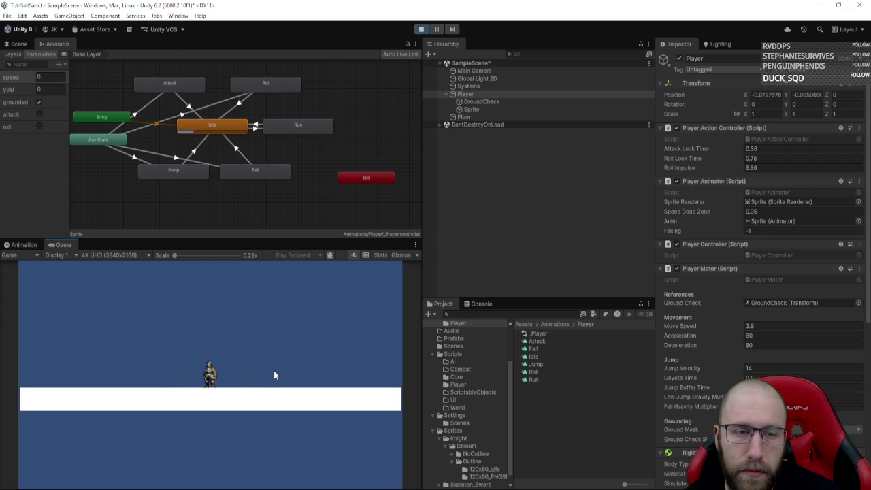
click(273, 370)
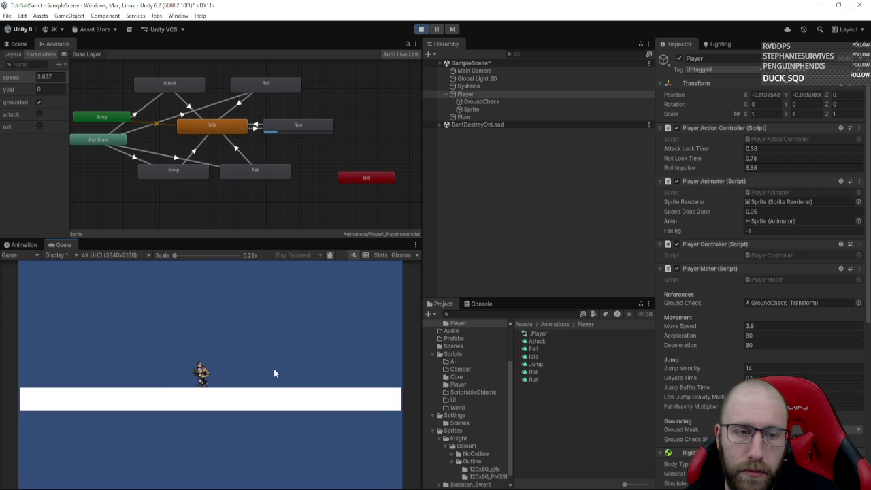
key(d)
key(shift)
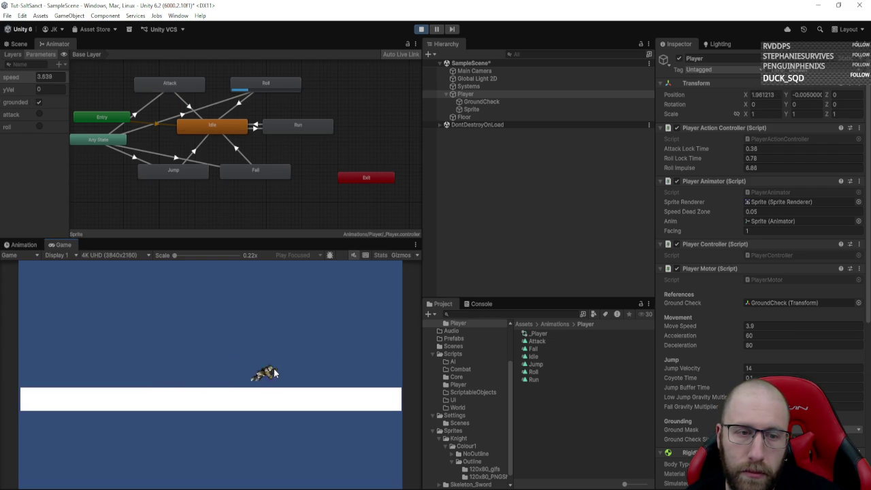
key(a)
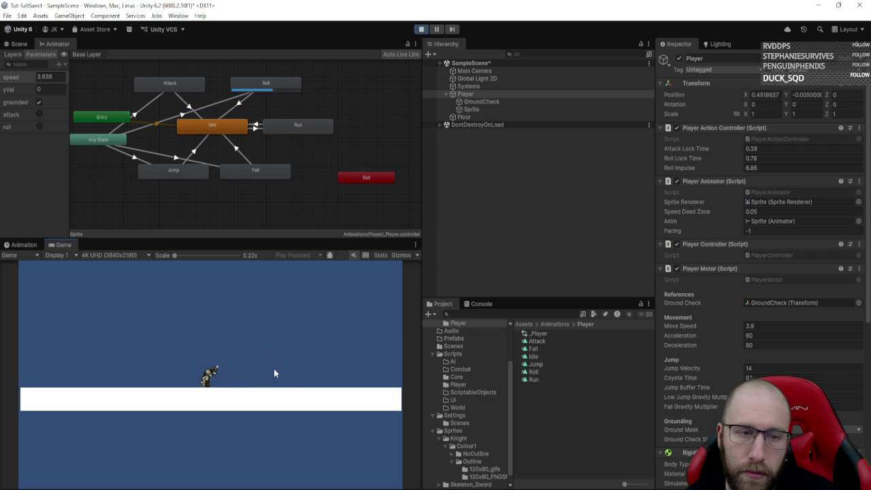
key(d)
key(shift)
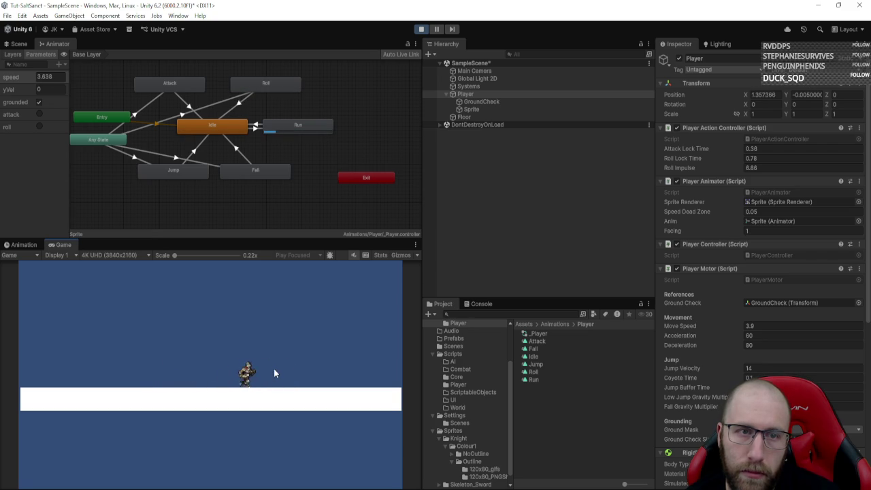
key(a)
key(a)
key(shift)
key(d)
key(shift)
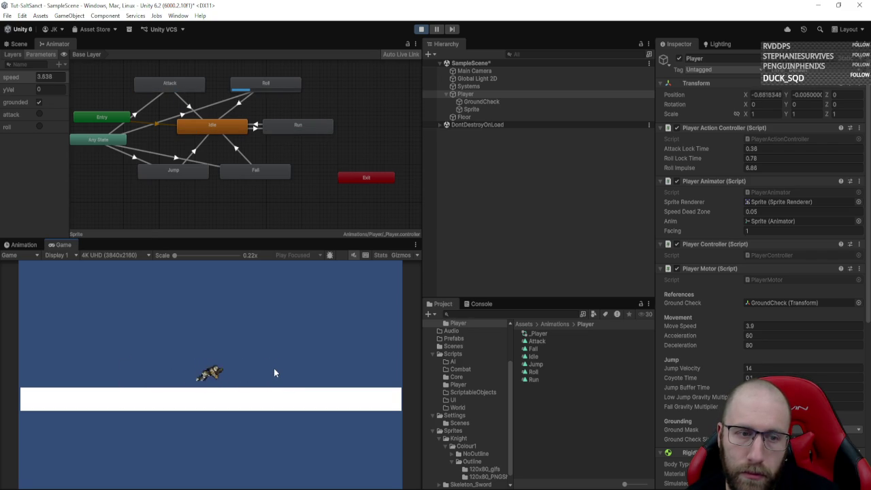
click(274, 373)
key(a)
- Chain jumps, rolls and slashes in both directions, then leave play mode with Ctrl+P
key(space)
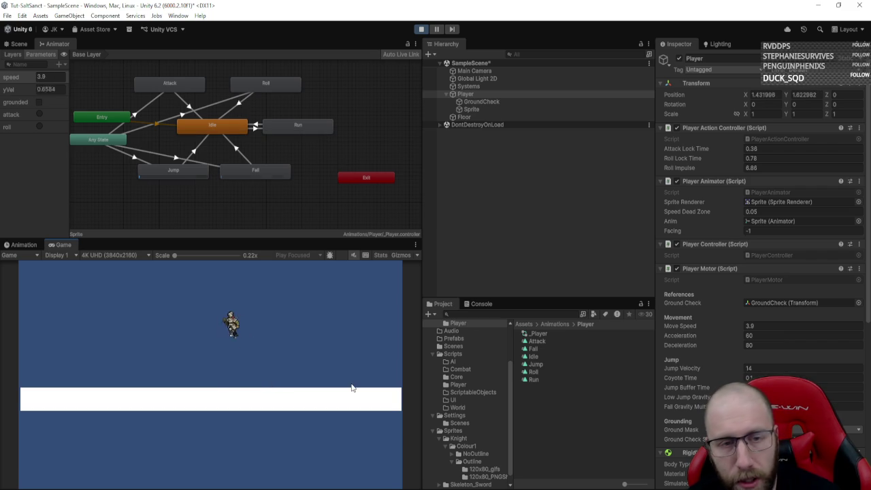
key(shift)
key(d)
key(space)
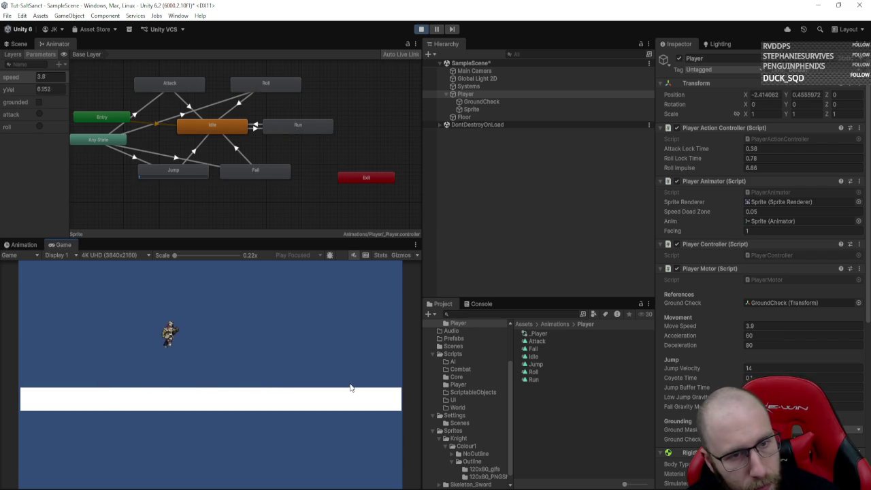
key(shift)
key(a)
key(space)
key(shift)
click(349, 387)
key(d)
key(shift)
click(349, 386)
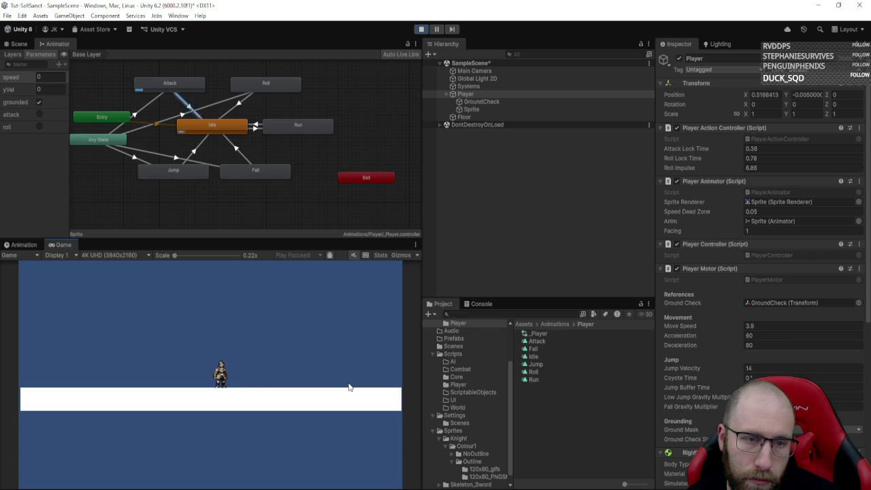
key(d)
click(349, 387)
key(a)
key(shift)
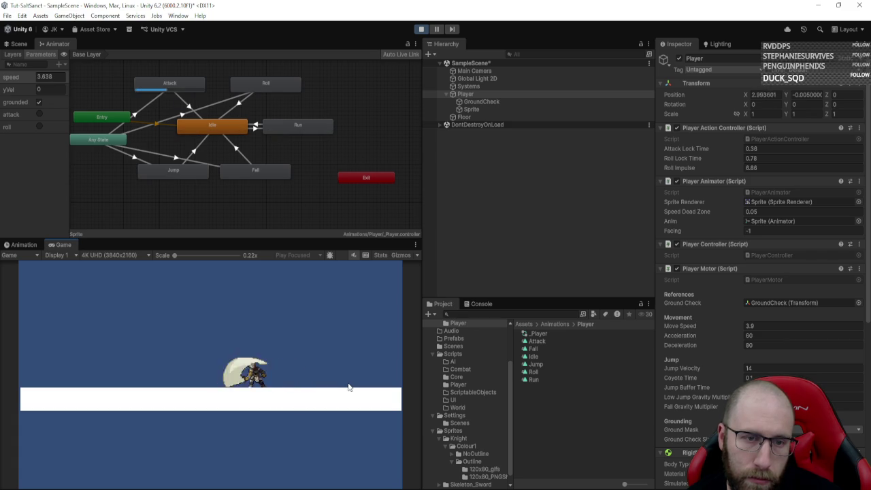
click(348, 386)
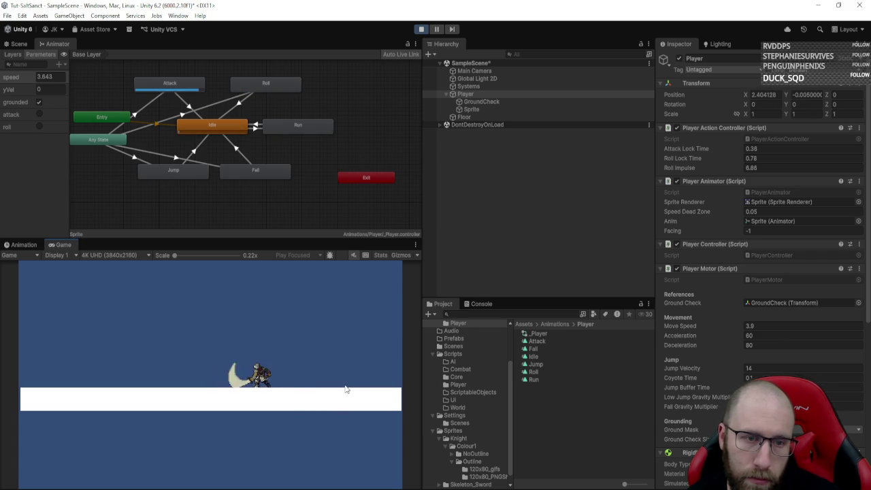
key(d)
key(ctrl+p)
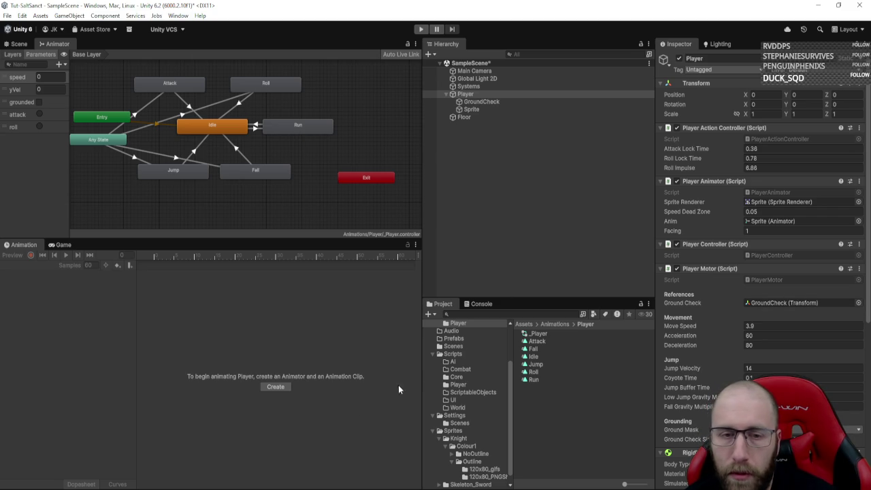
- Re-enter play mode and test the knight's attacks while running left and right
click(422, 29)
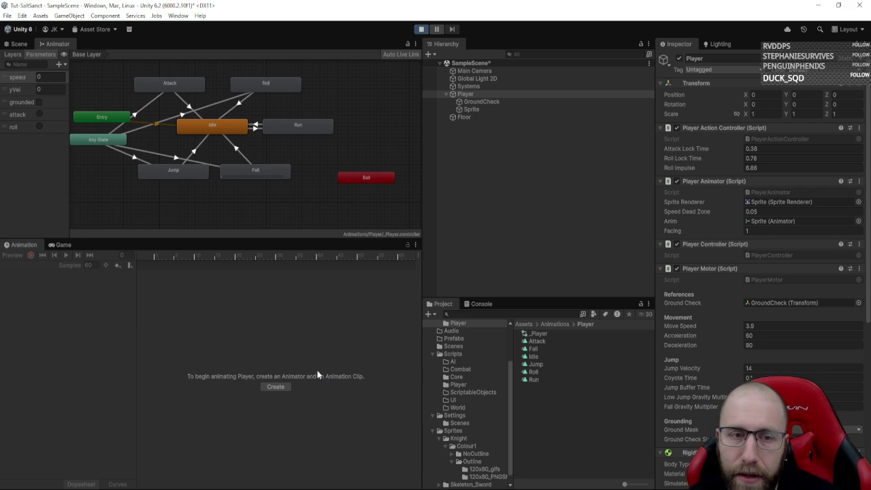
key(a)
click(293, 363)
key(d)
click(294, 362)
click(295, 361)
key(a)
click(296, 360)
key(d)
click(296, 360)
key(a)
- Test the knight's jumps and rolls in both directions, including rolls after landing
key(space)
key(space)
key(d)
key(space)
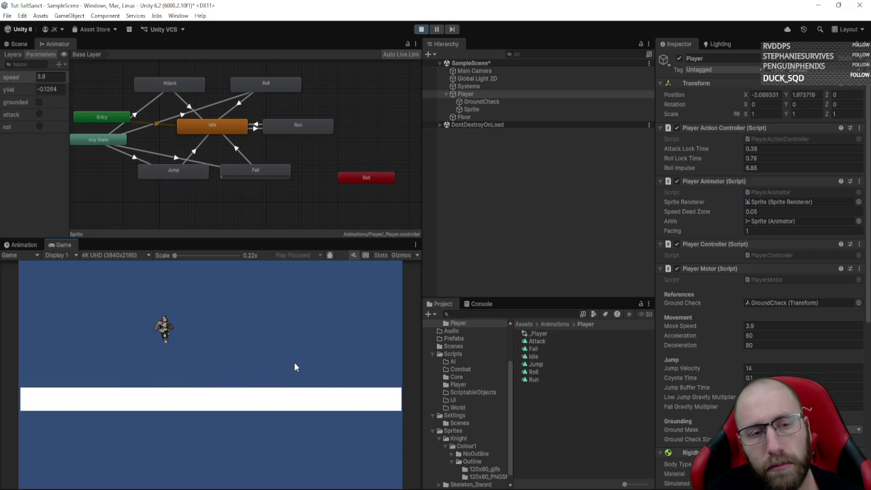
key(space)
key(a)
key(space)
key(shift)
key(space)
key(d)
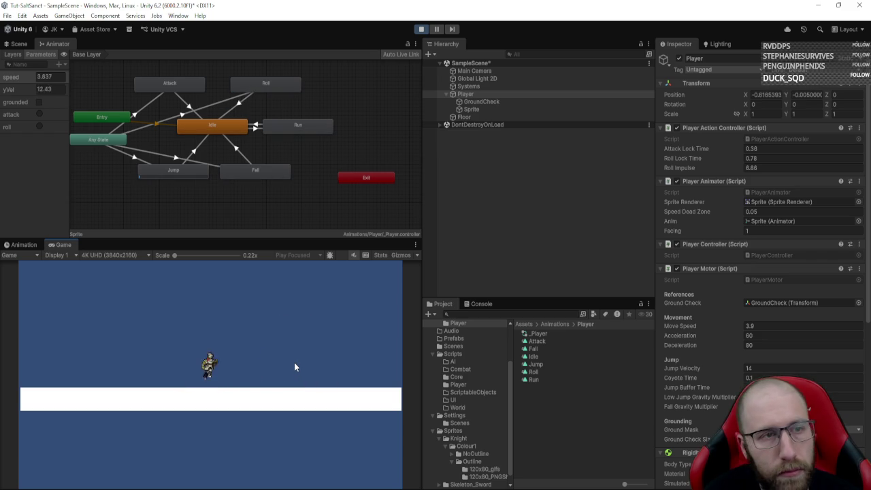
key(shift)
key(a)
key(shift)
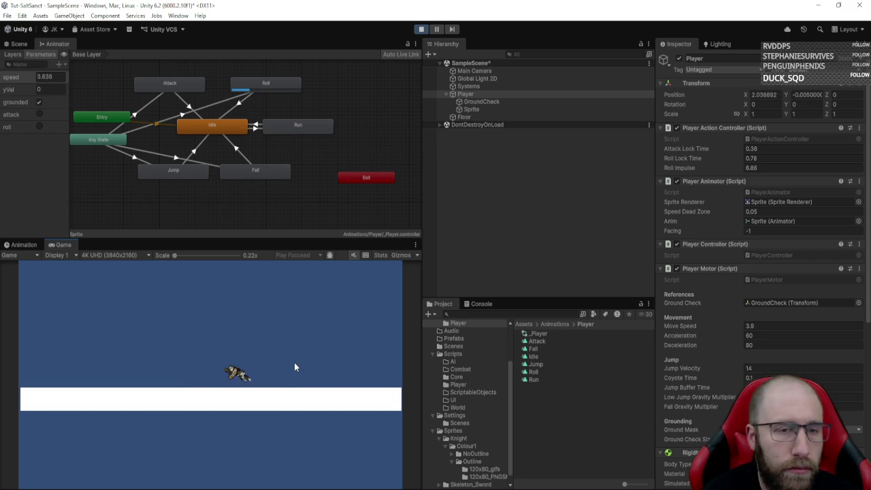
key(space)
key(shift)
key(d)
key(shift)
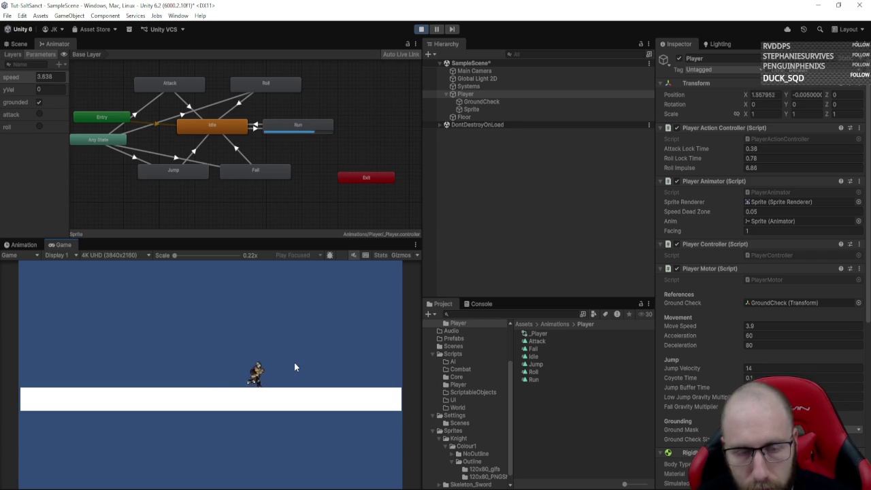
key(a)
key(shift)
key(d)
key(shift)
key(a)
key(shift)
- Combine attacks, jumps and rolls while turning the knight left and right
click(295, 367)
key(d)
key(space)
key(a)
key(space)
key(shift)
key(space)
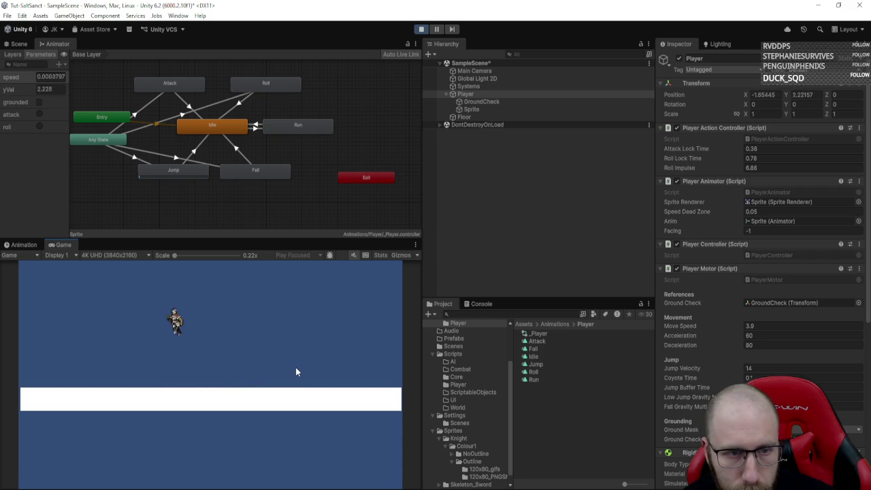
key(space)
key(d)
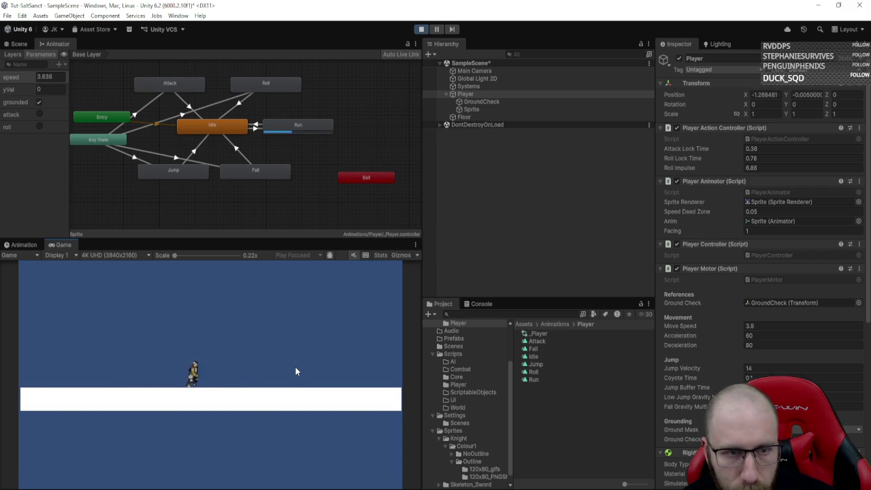
key(space)
click(295, 371)
key(a)
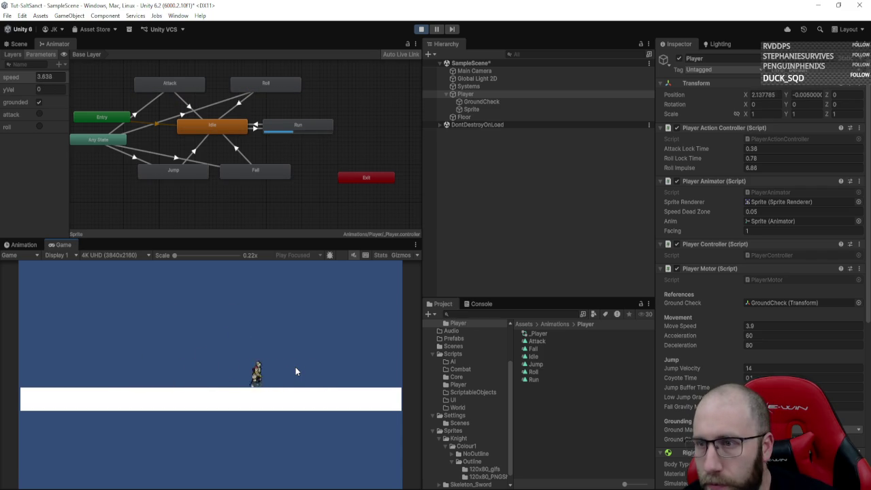
key(shift)
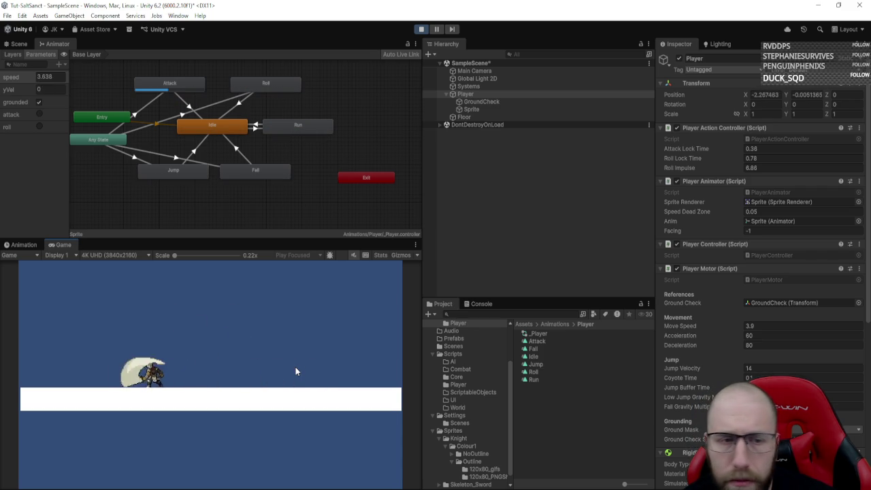
click(295, 371)
key(d)
key(space)
key(shift)
- Roll the knight a few more times to check its roll direction, then switch to PlayerActionController.cs
key(a)
key(space)
key(shift)
key(shift)
key(shift)
key(shift)
key(shift)
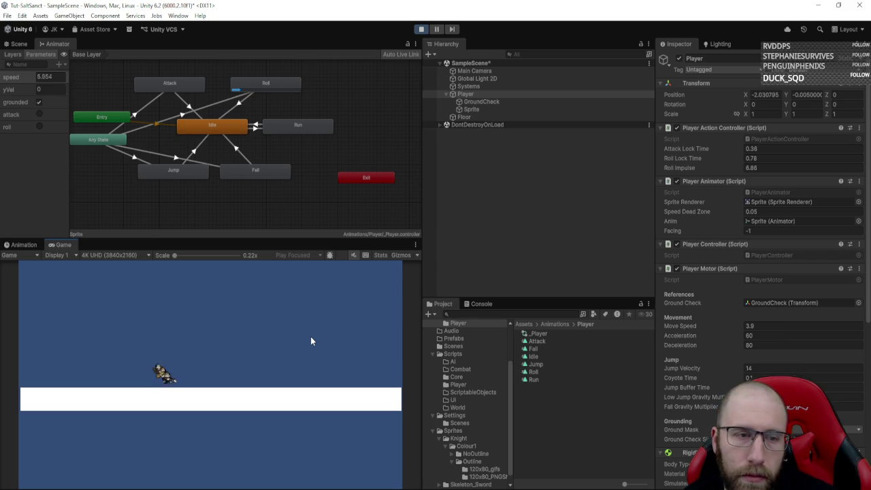
key(shift)
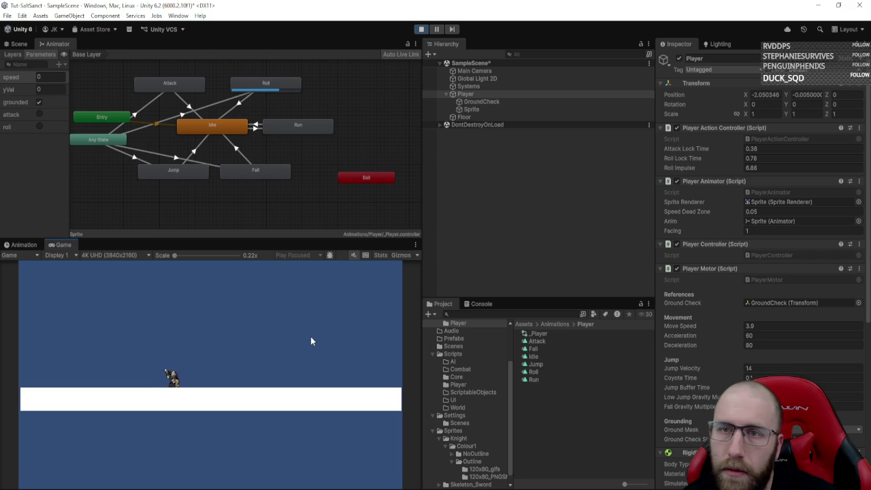
key(shift)
key(shift)
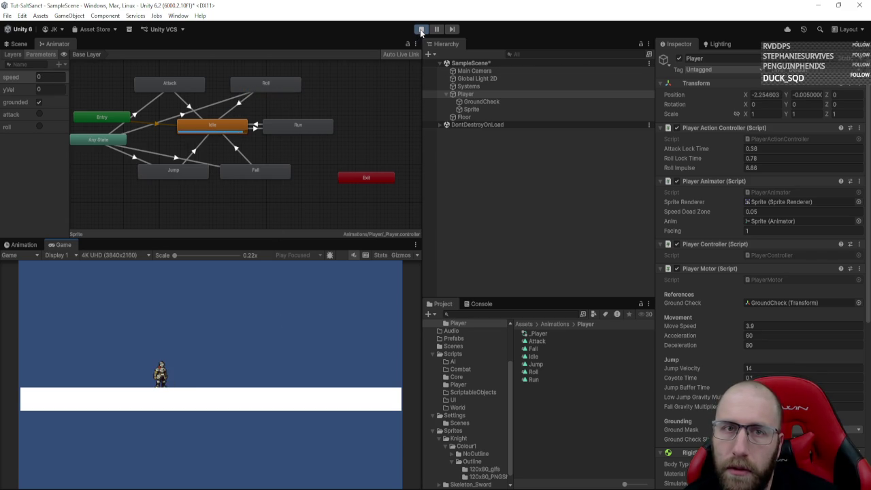
key(alt+Tab)
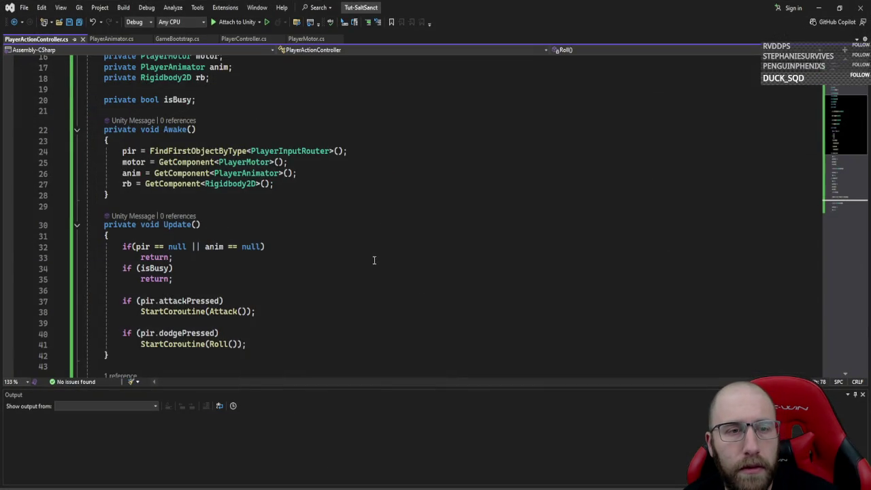
- Change the Roll() AddForce on line 68 to use -dir * rollImpulse and return to Unity
scroll(374, 260, down, 13)
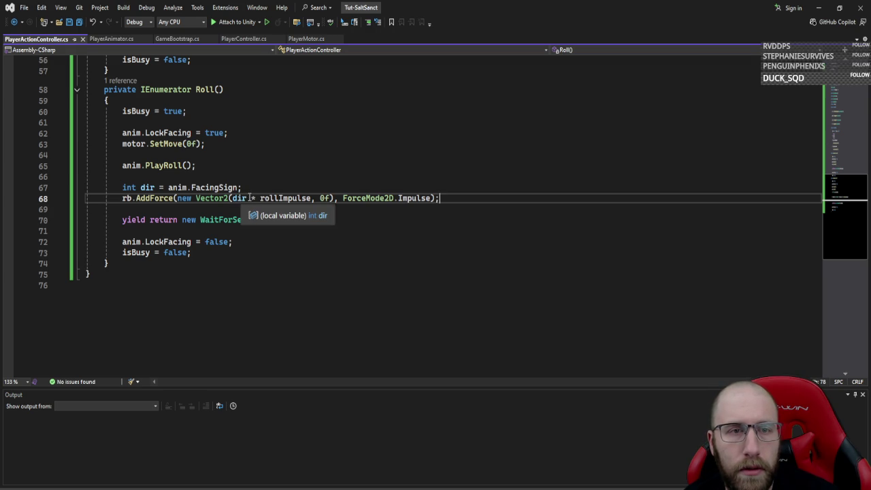
click(233, 198)
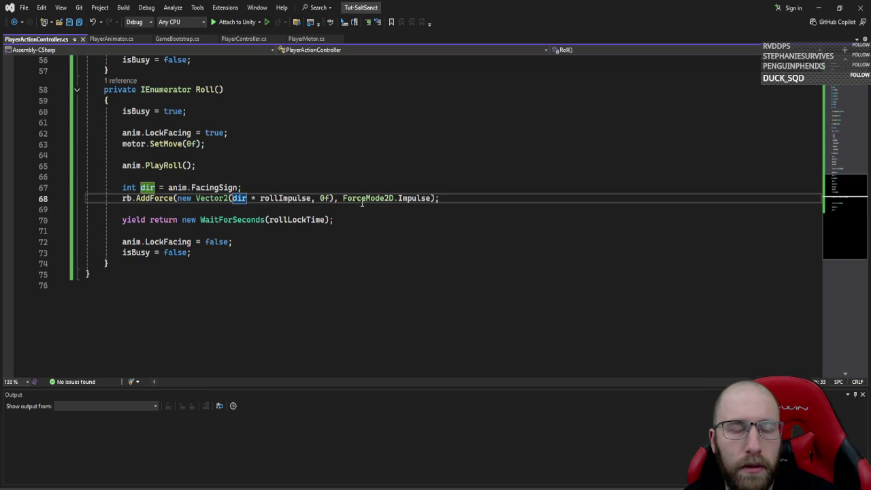
text(-)
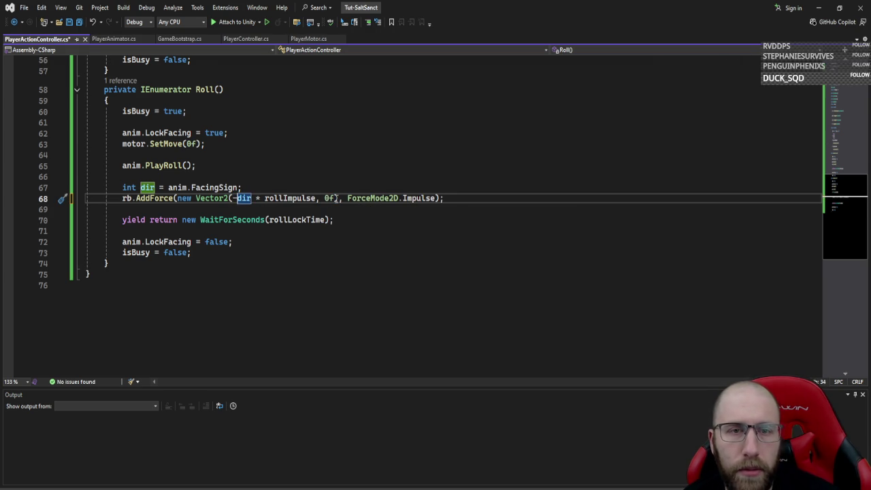
mouse_move(385, 178)
mouse_down()
mouse_move(421, 225)
mouse_move(272, 243)
mouse_up()
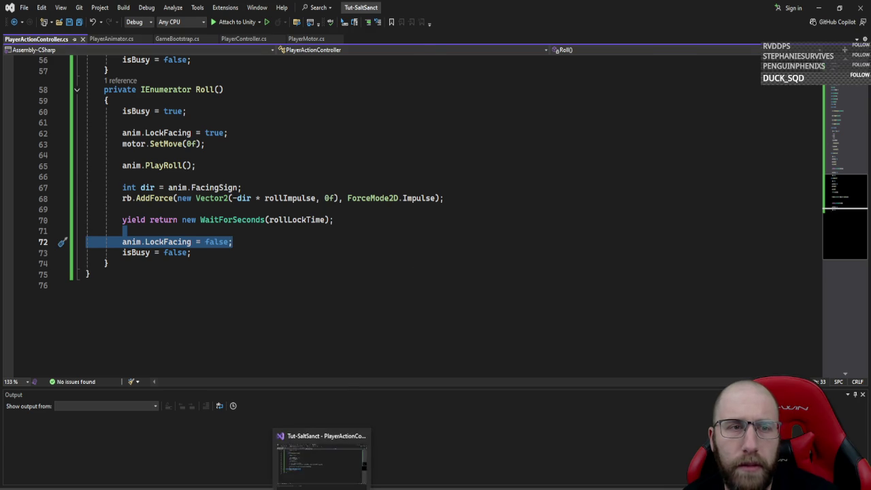
click(304, 476)
click(422, 29)
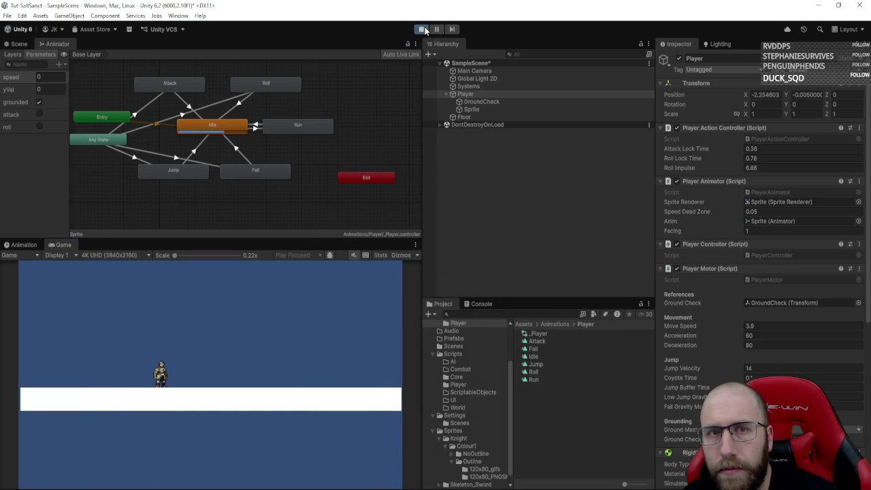
- Restart the game and roll the knight in place, left and right to check the reversed impulse
click(421, 30)
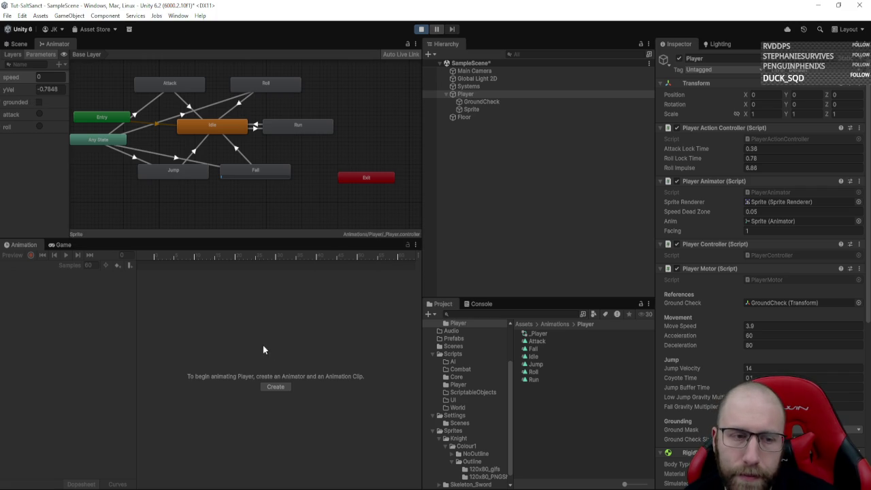
key(d)
key(shift)
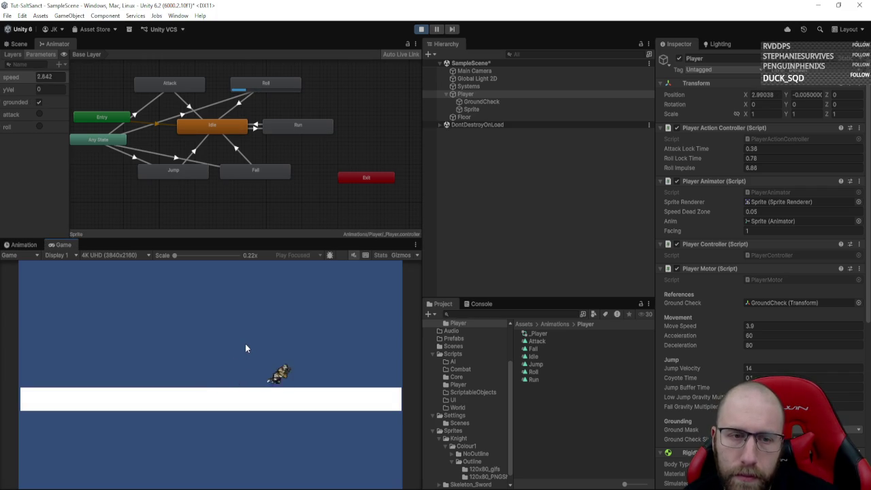
key(shift)
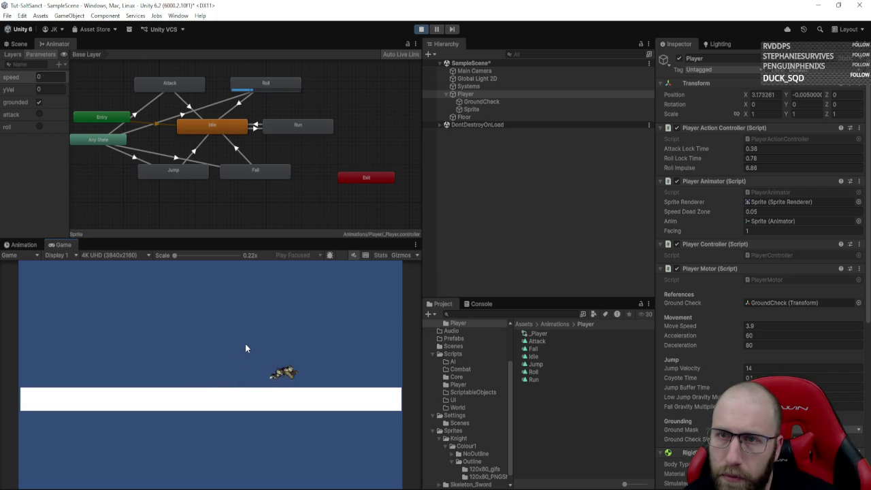
key(shift)
key(a)
key(shift)
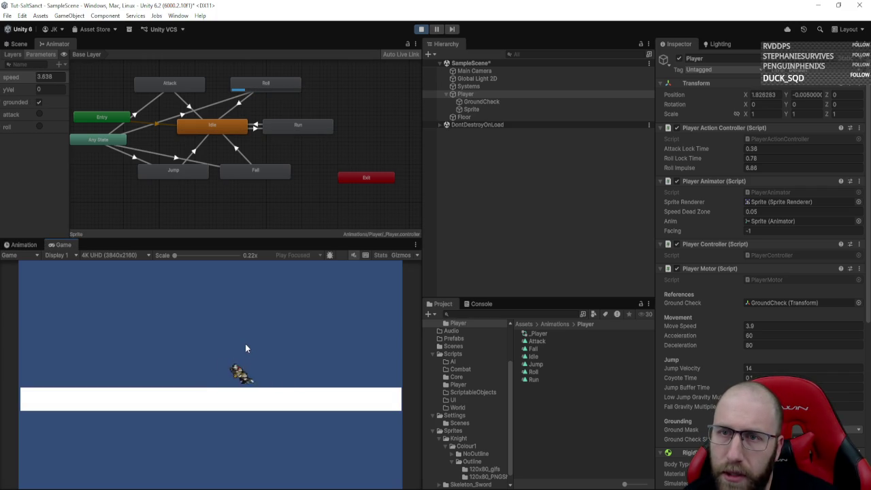
key(d)
key(shift)
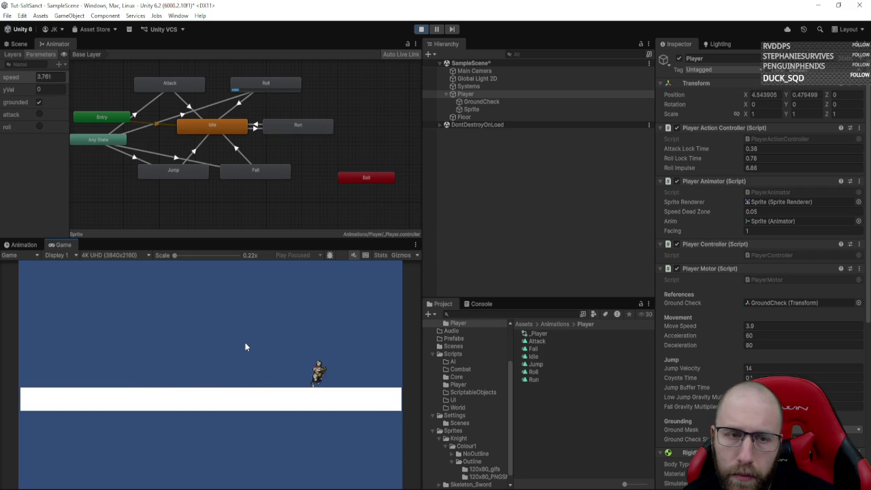
key(a)
key(shift)
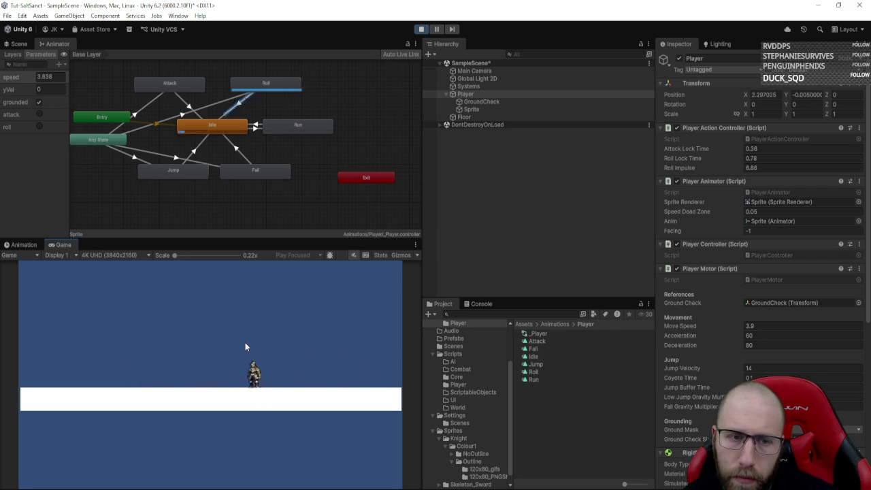
- Test attacks while turning left and right, roll left once more, and stop play mode
click(245, 345)
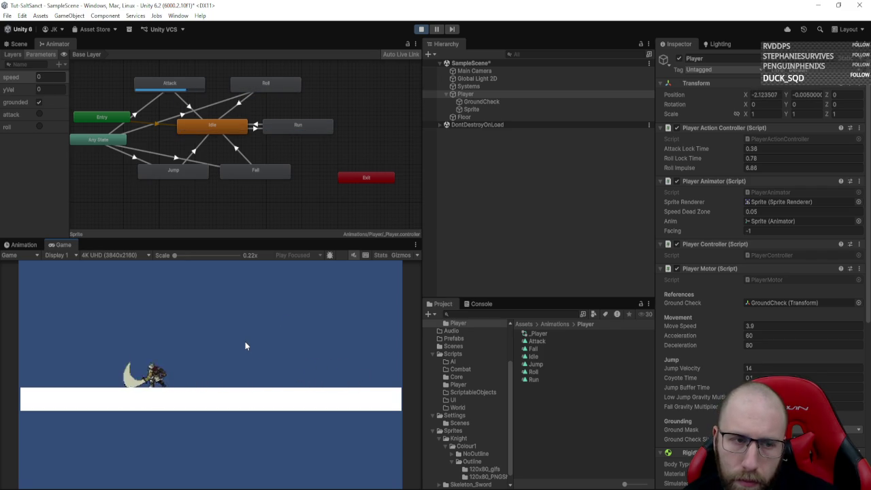
key(d)
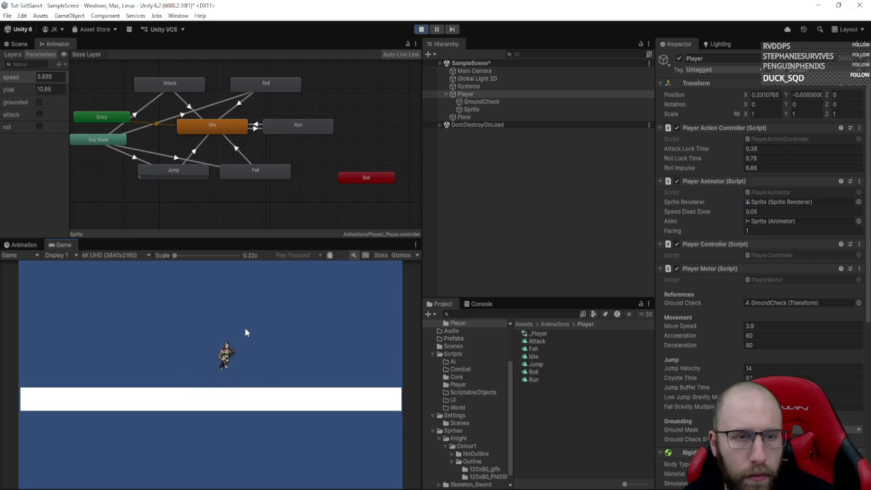
key(a)
click(245, 328)
key(a)
click(244, 324)
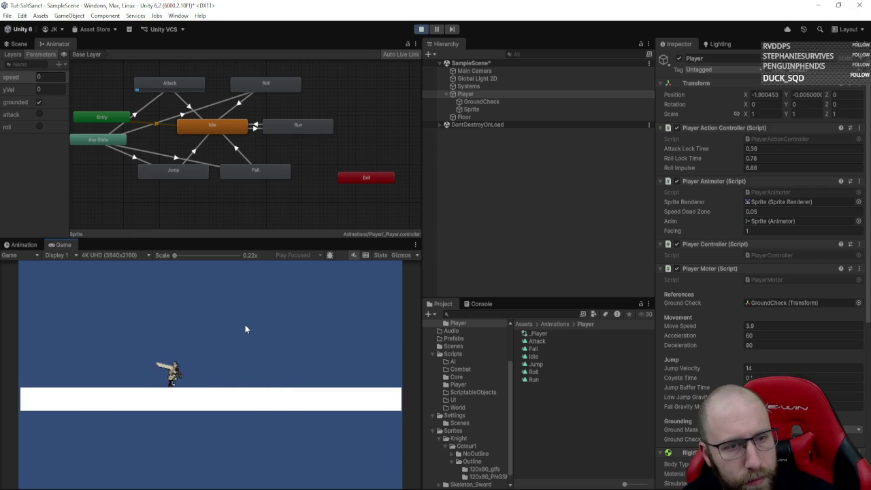
key(d)
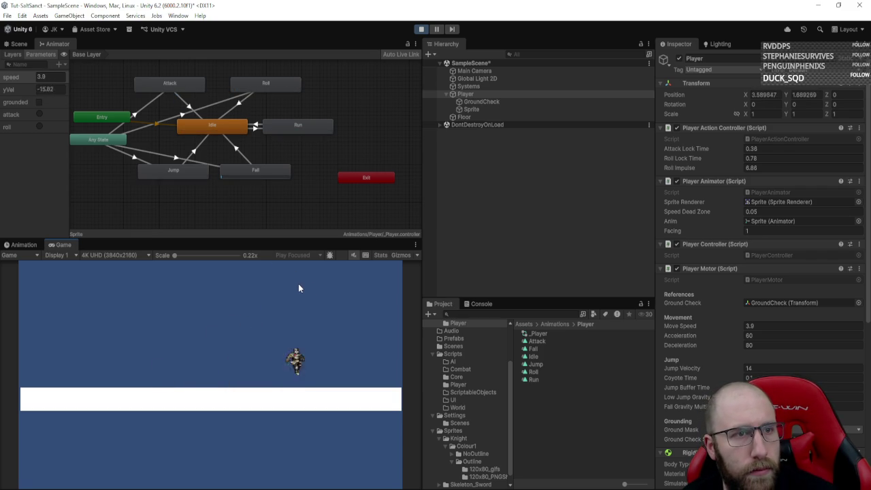
key(a)
key(shift)
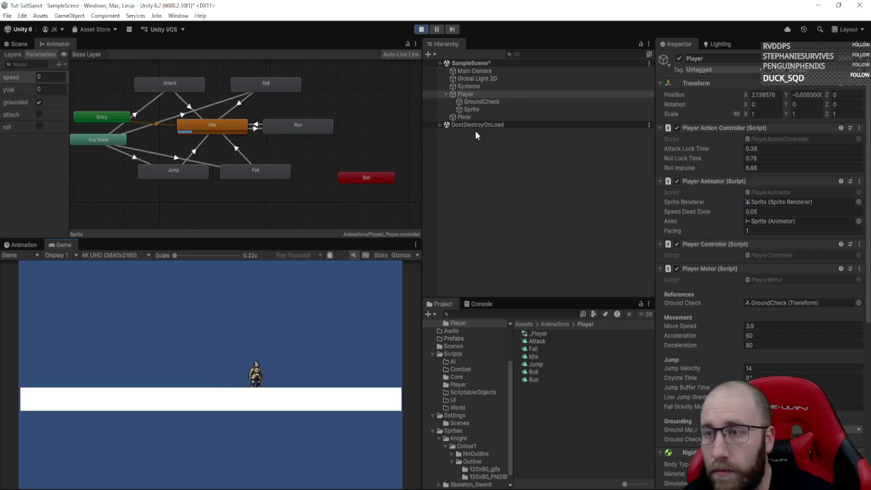
click(420, 32)
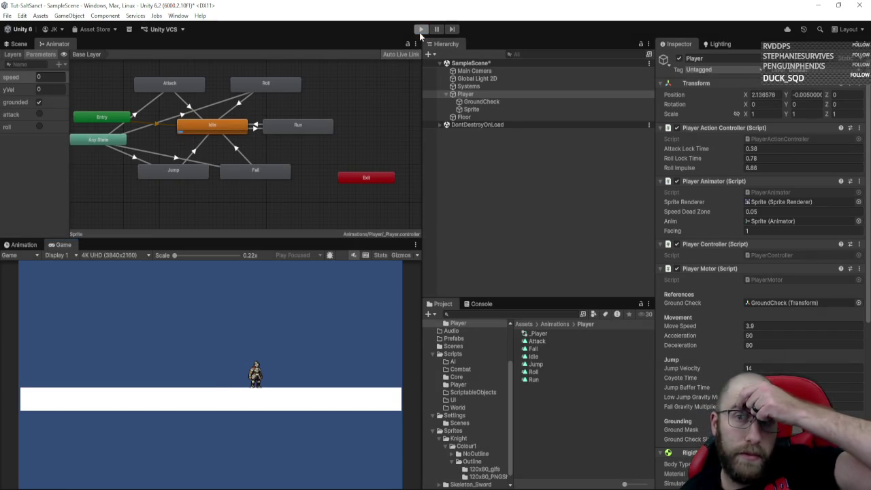
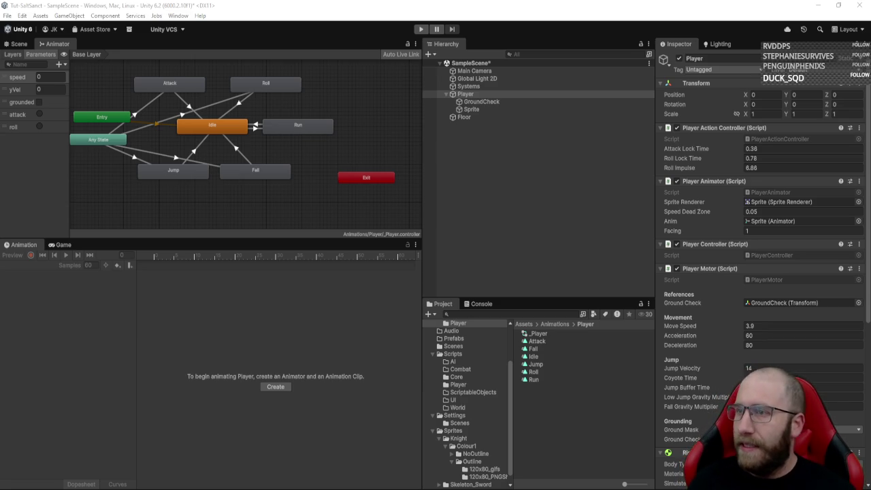
- Switch from the Unity editor to the Gaming Backlog spreadsheet in Chrome
key(alt+Tab)
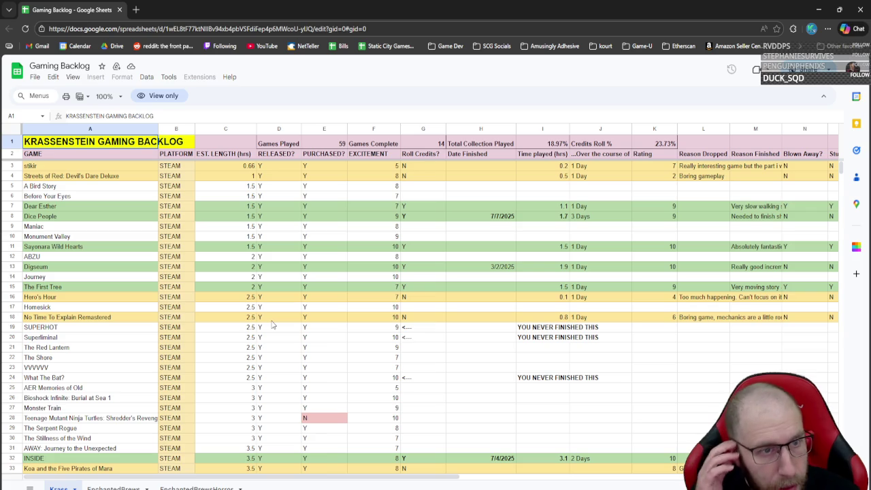
- Scroll the backlog and step through entries from The Red Lantern down to Monster Train
scroll(144, 369, down, 3)
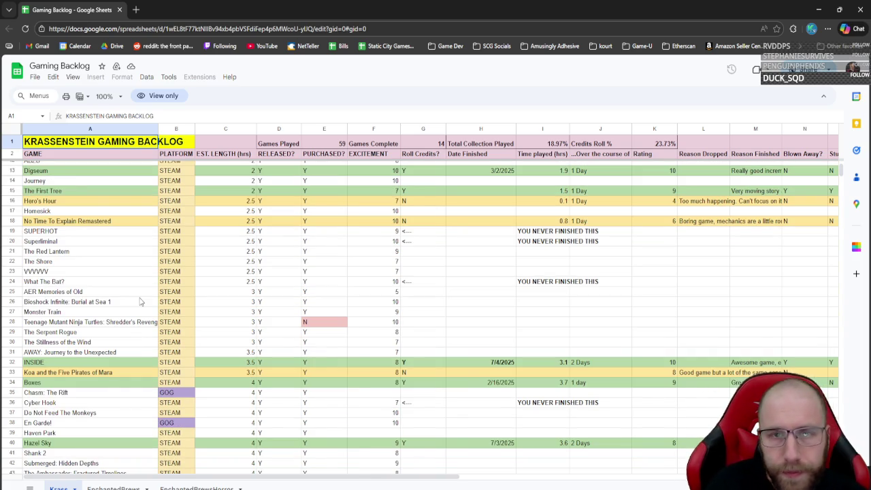
click(83, 261)
click(87, 252)
click(89, 271)
click(91, 281)
click(94, 301)
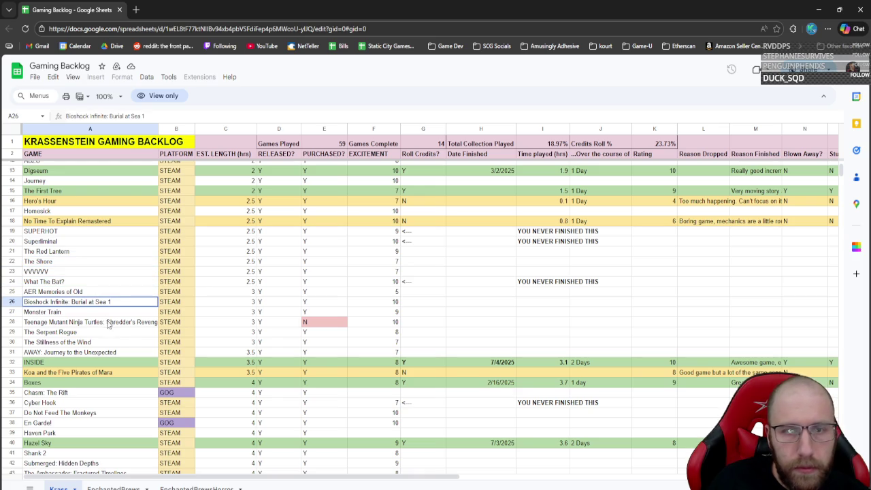
click(108, 313)
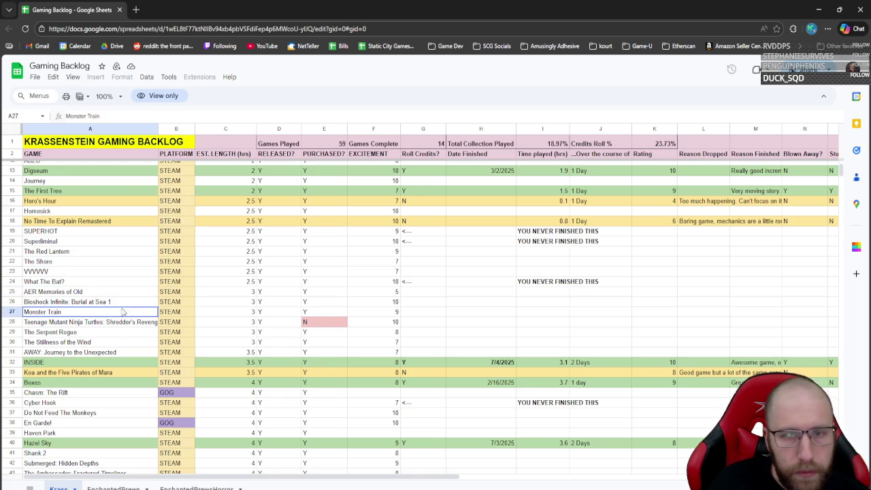
- Copy the '<---' marker cells G24:I24 and select G27 in Monster Train's row
drag(430, 281, 529, 287)
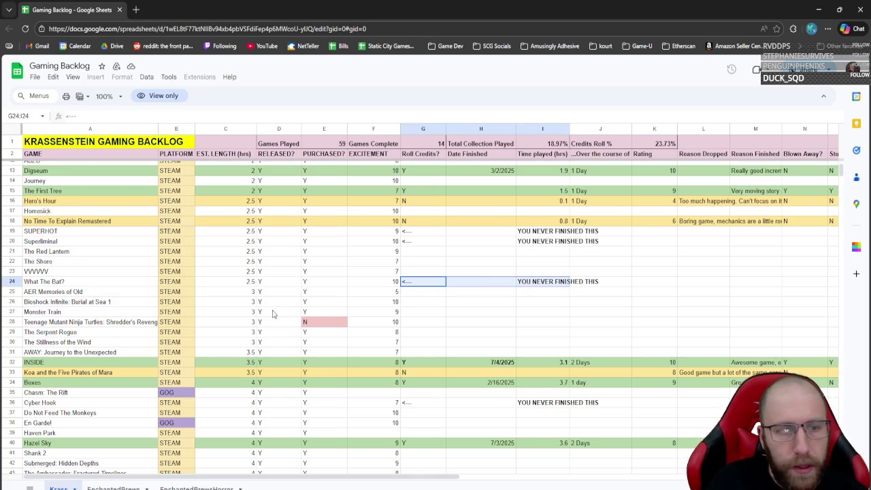
key(ctrl+c)
click(396, 342)
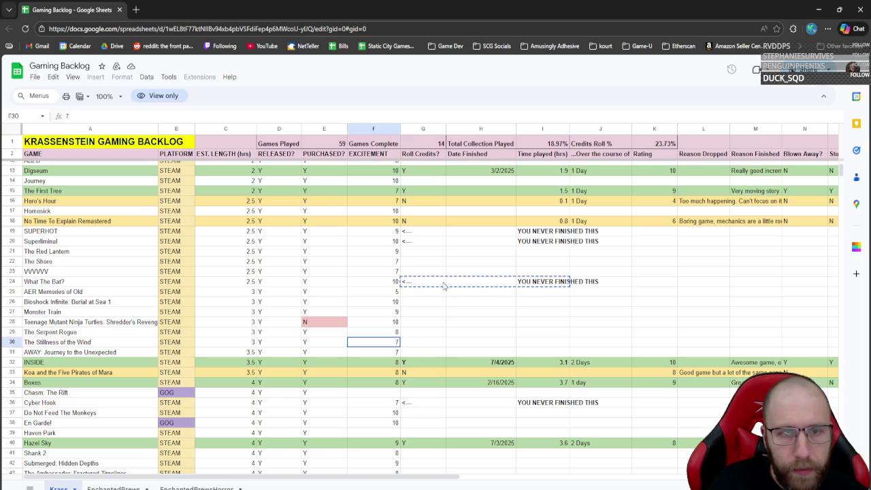
drag(445, 285, 522, 288)
click(414, 314)
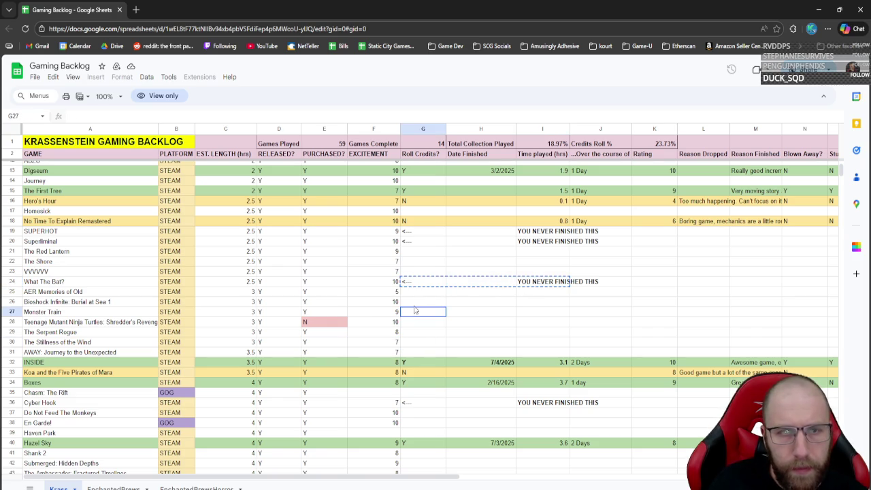
click(839, 9)
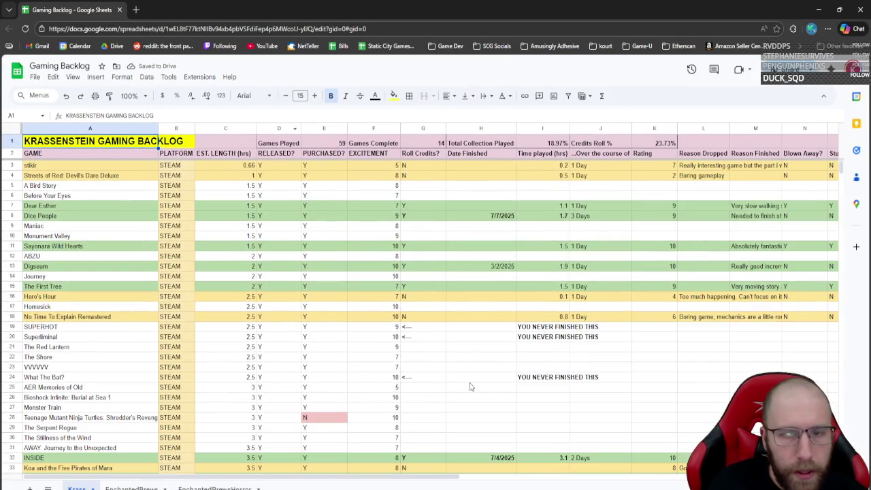
click(451, 378)
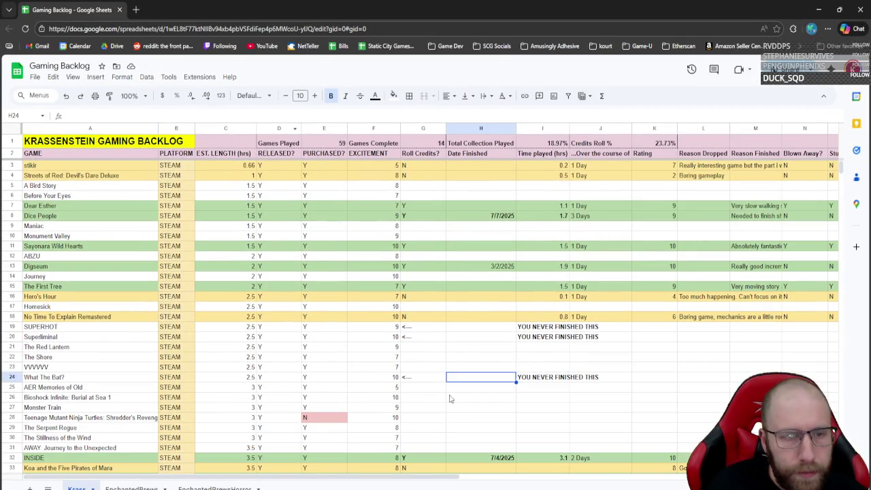
- Paste the '<---' unfinished marker into Monster Train's row at G27
click(449, 406)
scroll(436, 385, down, 3)
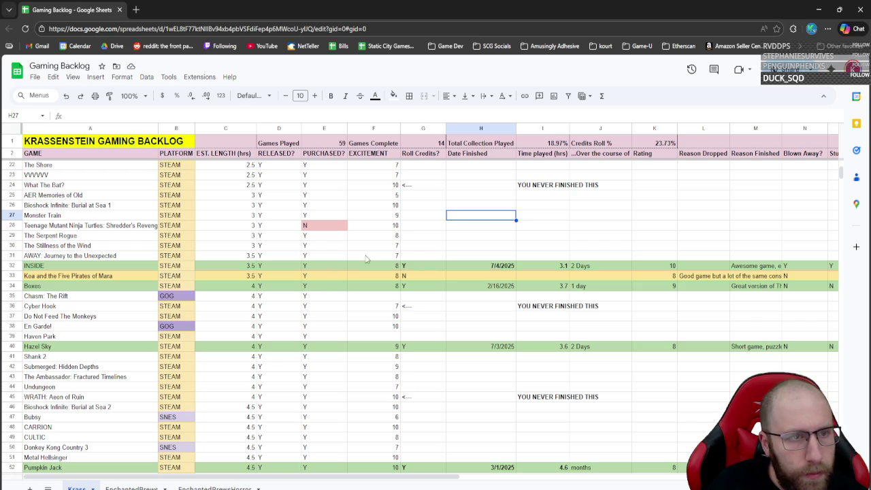
click(416, 216)
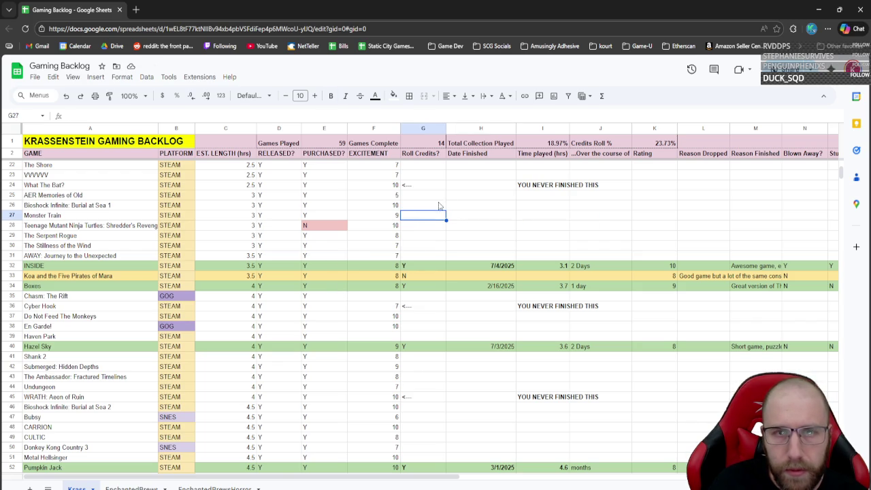
key(ctrl+v)
click(450, 247)
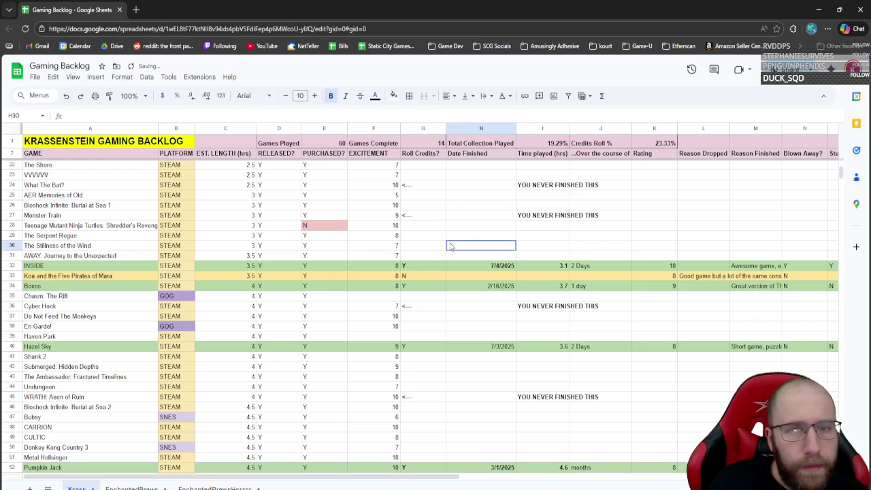
- Select the Haven Park entry in the backlog and switch to Steam
click(116, 249)
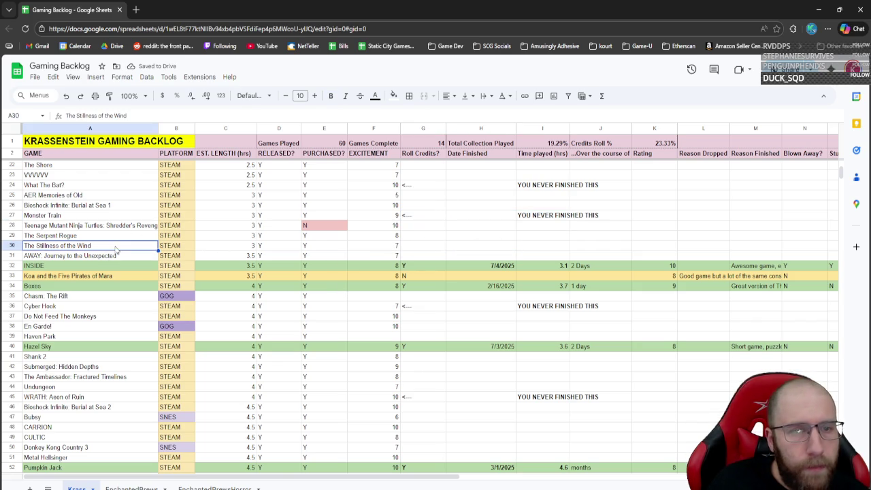
click(102, 258)
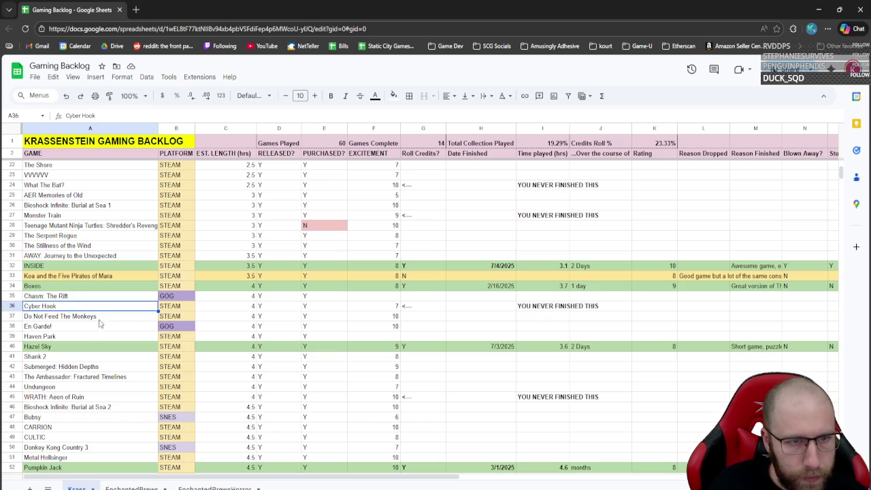
click(98, 336)
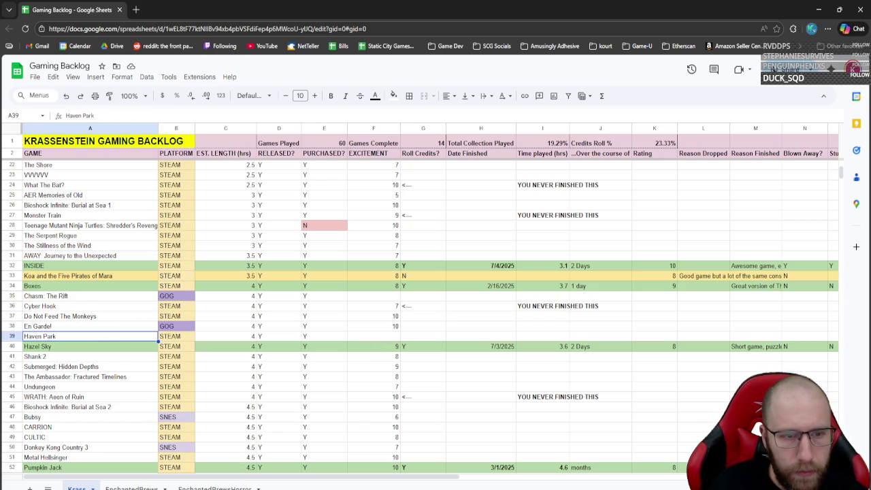
key(alt+Tab)
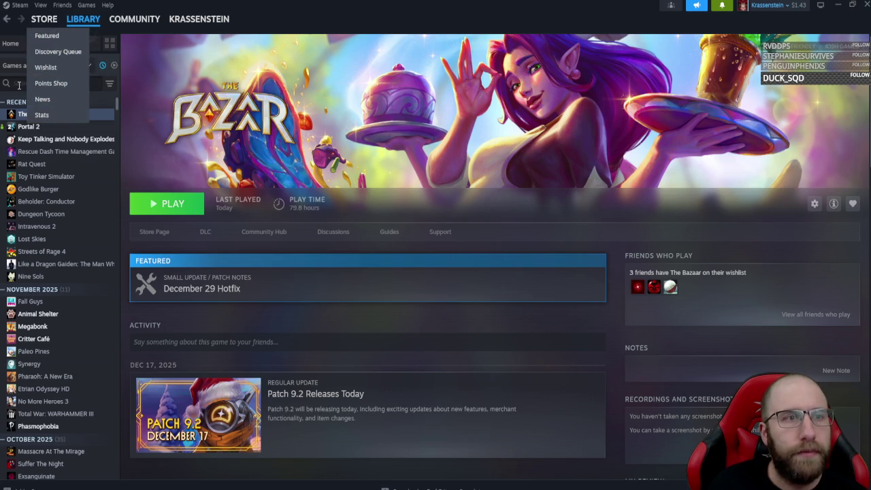
- Search the Steam library for 'haven' and open Haven Park's store page
click(22, 83)
text(haven)
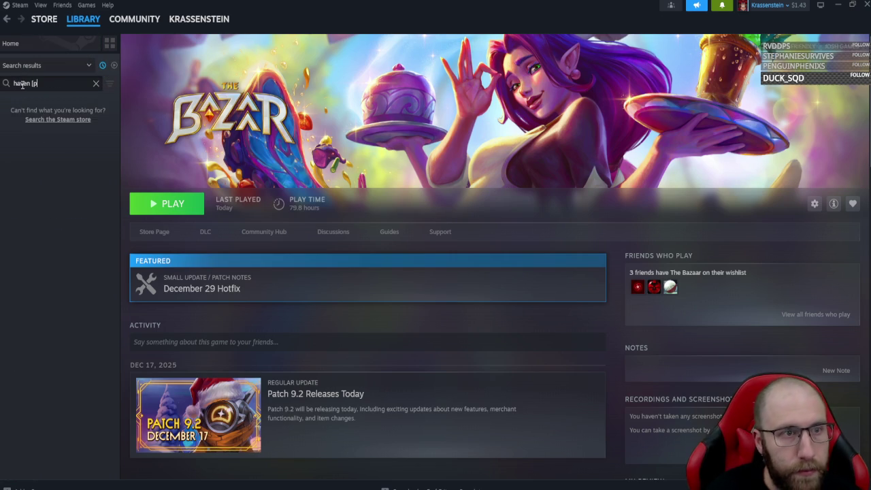
click(35, 114)
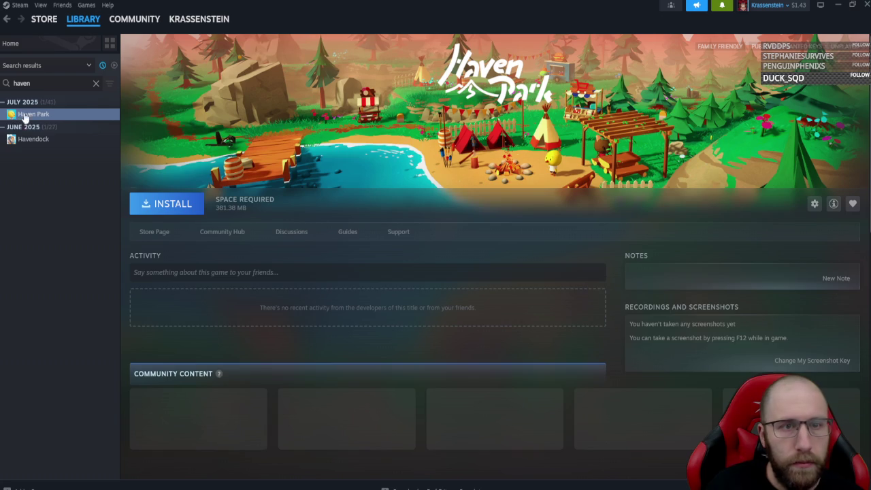
click(154, 232)
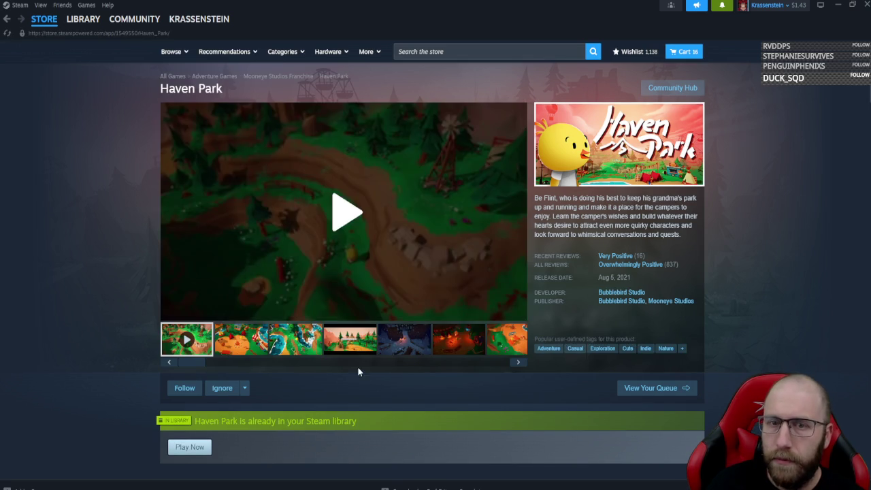
- Browse Haven Park's store screenshots: snowy, campfire, river, park and night scenes
click(348, 342)
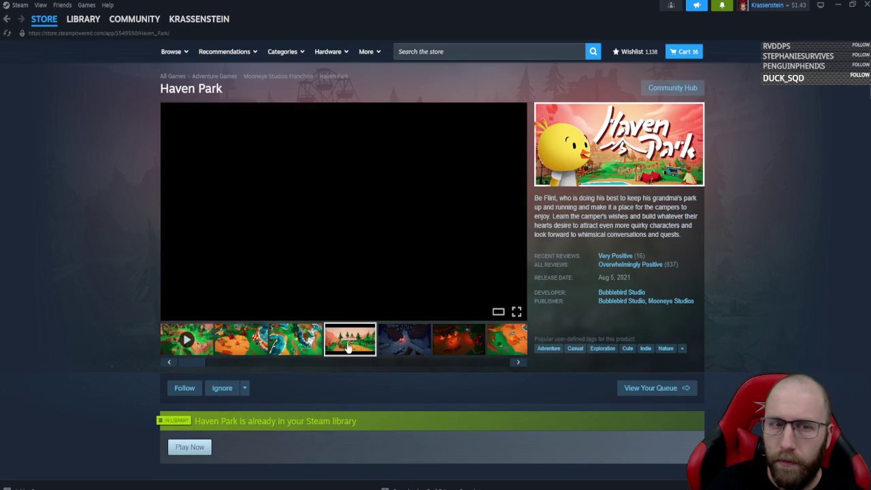
click(408, 341)
click(476, 344)
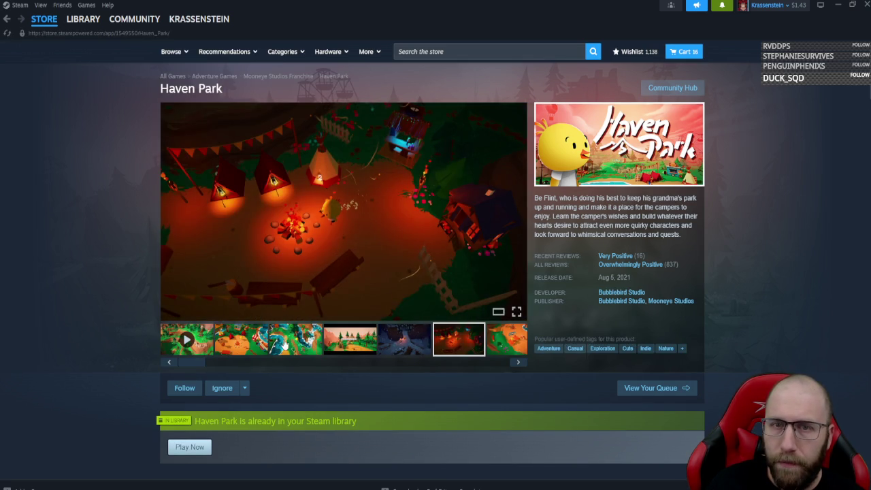
click(289, 346)
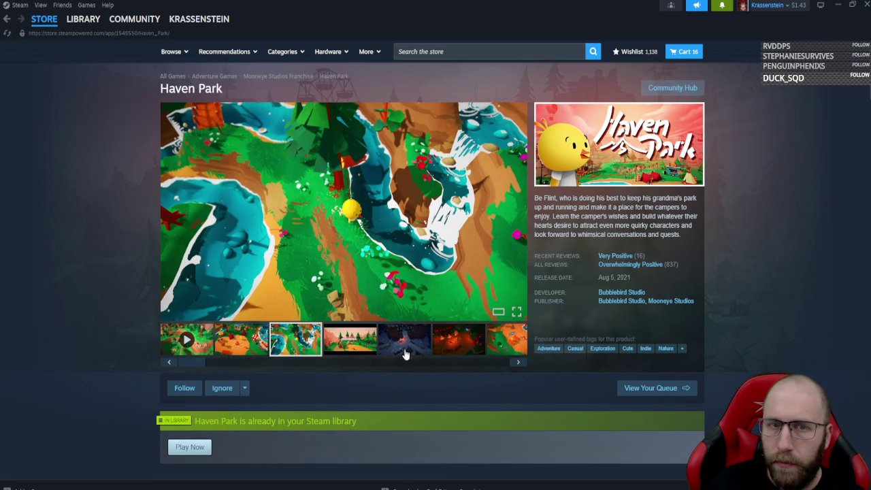
click(497, 347)
click(496, 348)
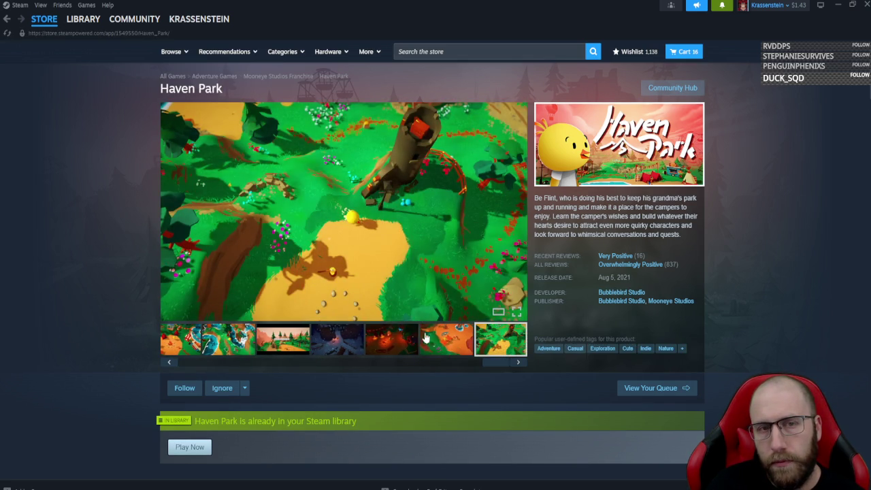
click(392, 340)
click(338, 340)
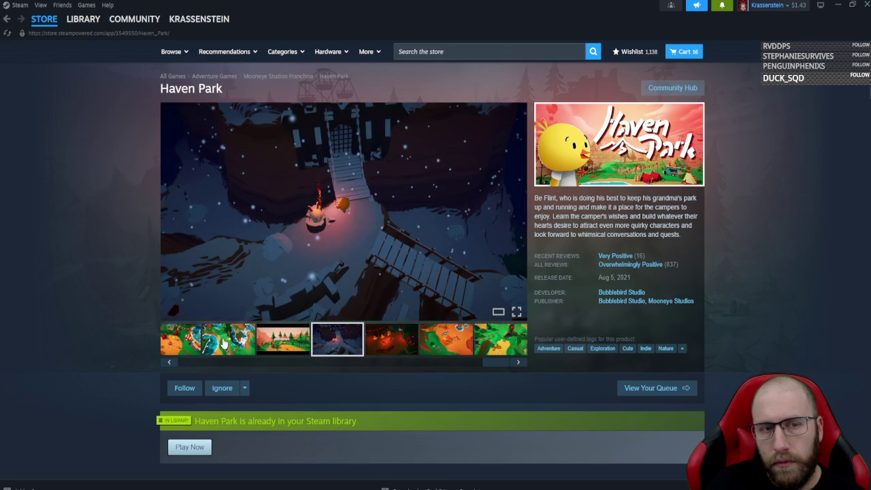
click(228, 343)
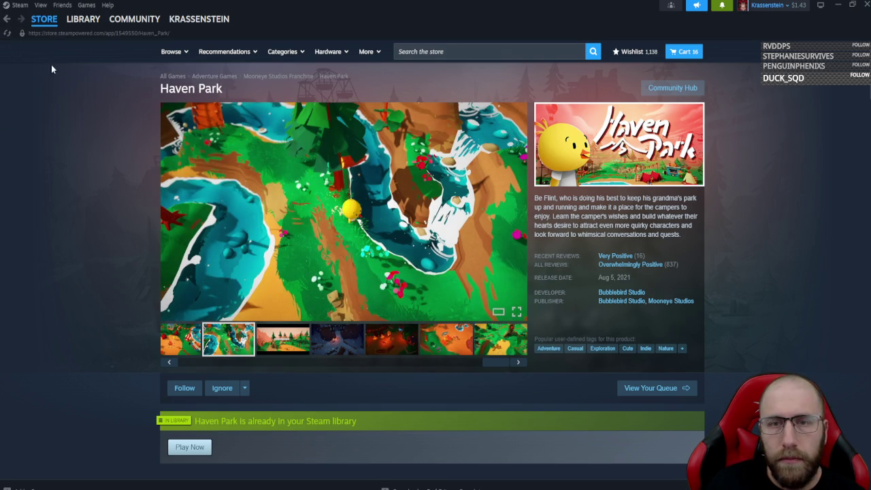
- Return to the library, clear the search, and switch back to the spreadsheet
click(7, 18)
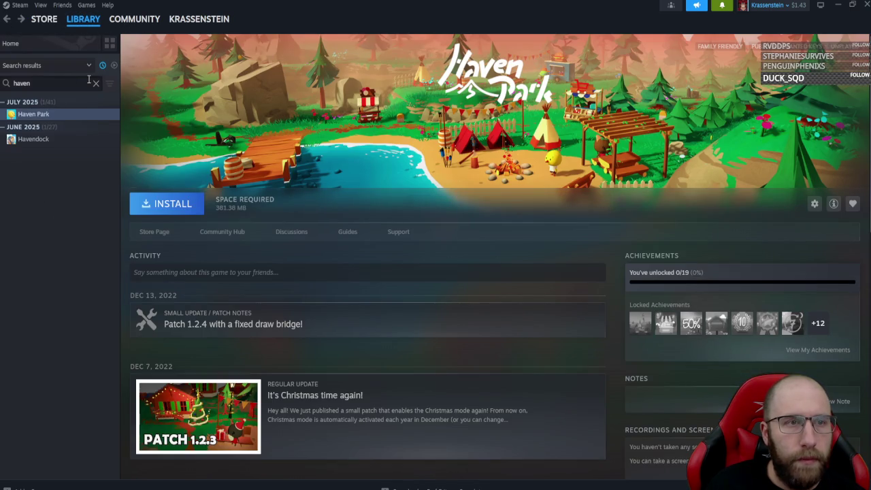
click(96, 83)
key(alt+Tab)
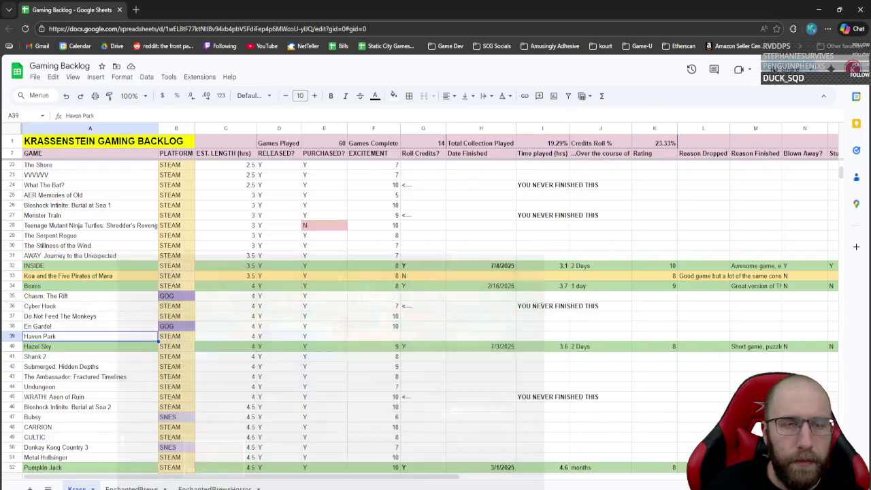
- Select CULTIC at A49 in the backlog, then return to Steam's library search
scroll(119, 367, down, 3)
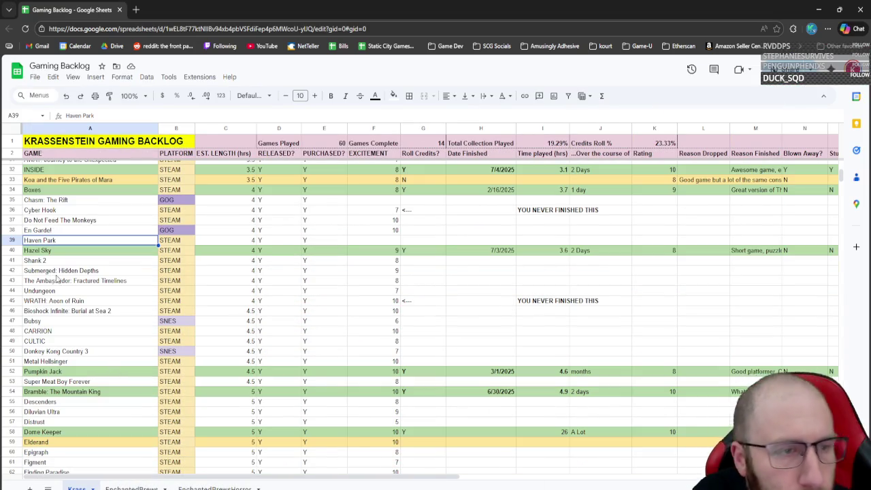
click(83, 341)
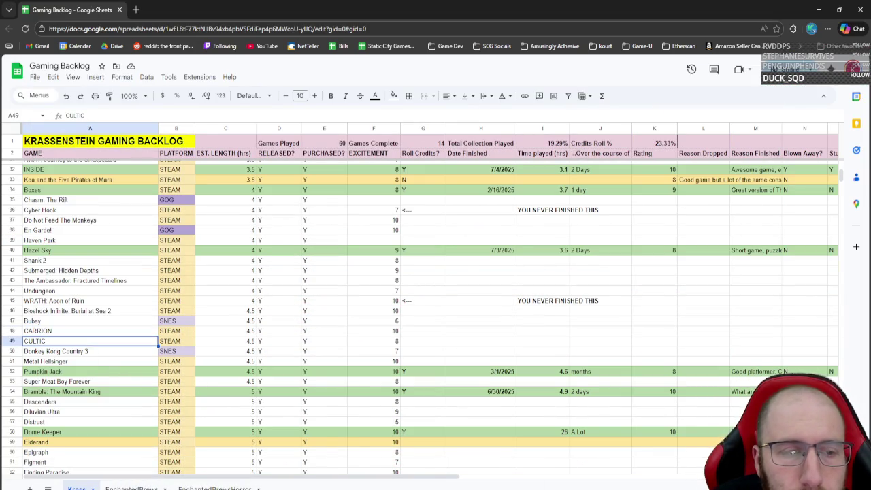
key(alt+Tab)
click(61, 87)
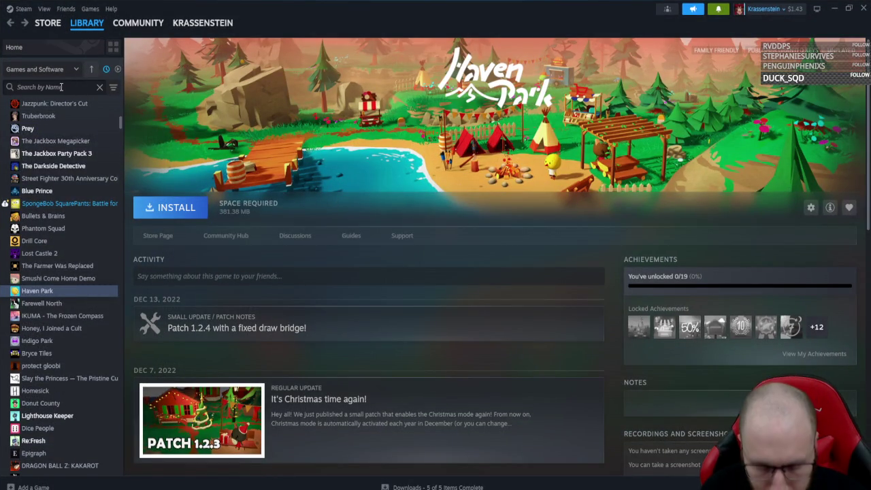
- Search the library for 'cultic' and open CULTIC's store page
text(cultic)
click(45, 143)
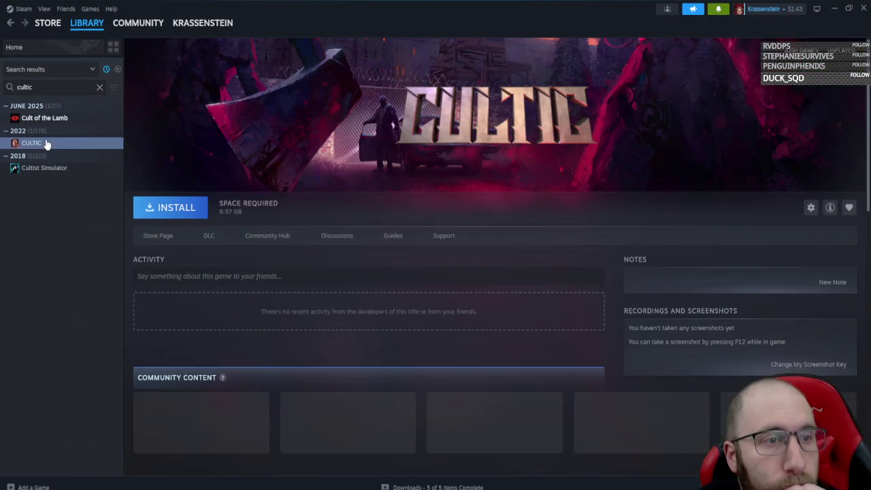
click(162, 236)
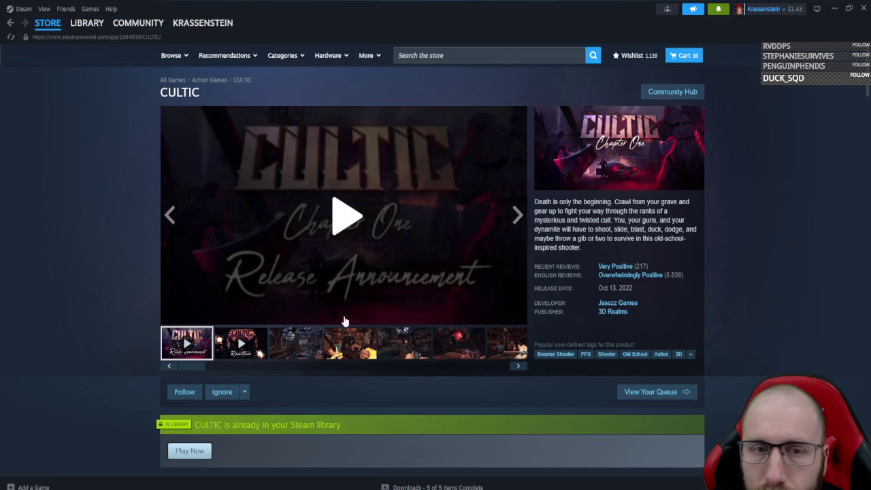
- Browse CULTIC's store screenshots, then return to its library page and open Install
click(349, 342)
click(413, 338)
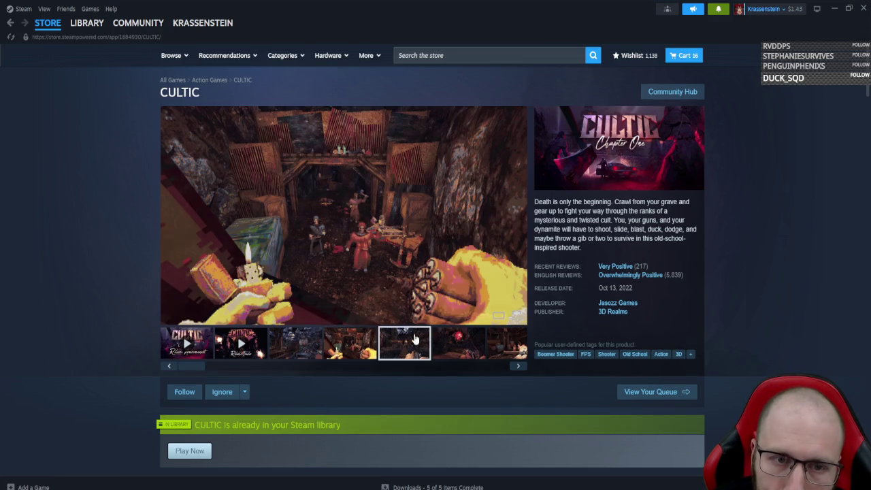
click(463, 342)
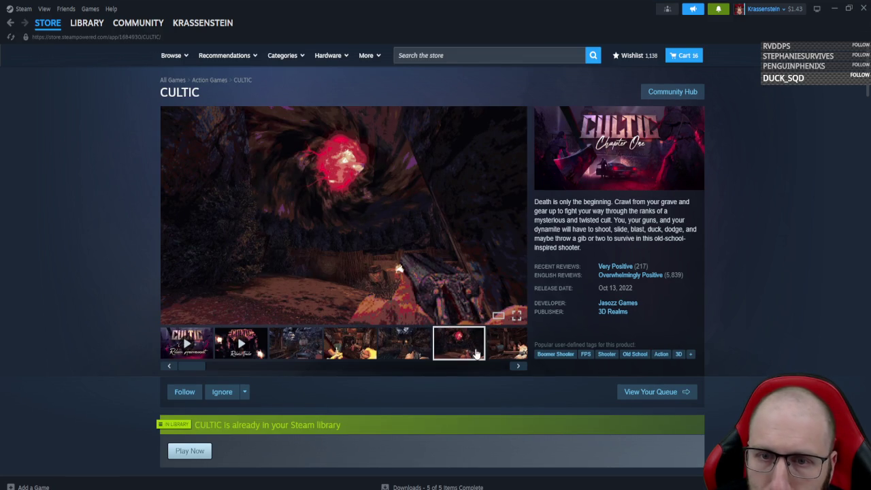
scroll(414, 348, down, 10)
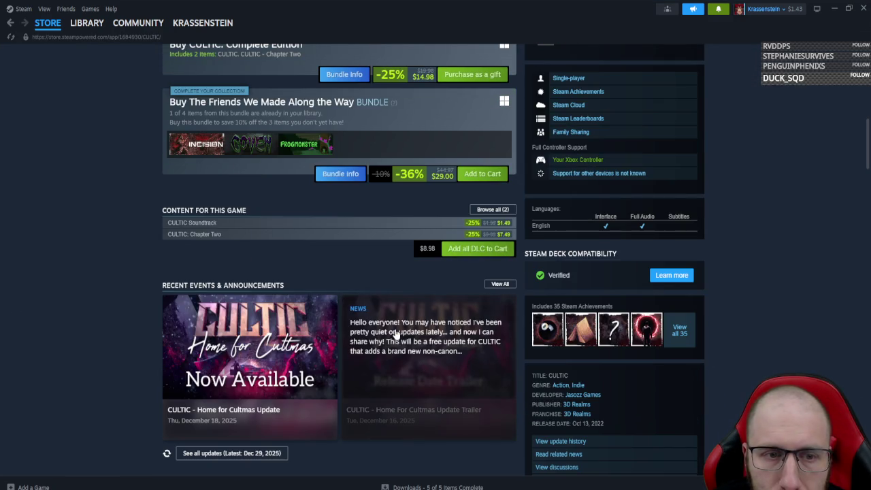
scroll(215, 333, up, 4)
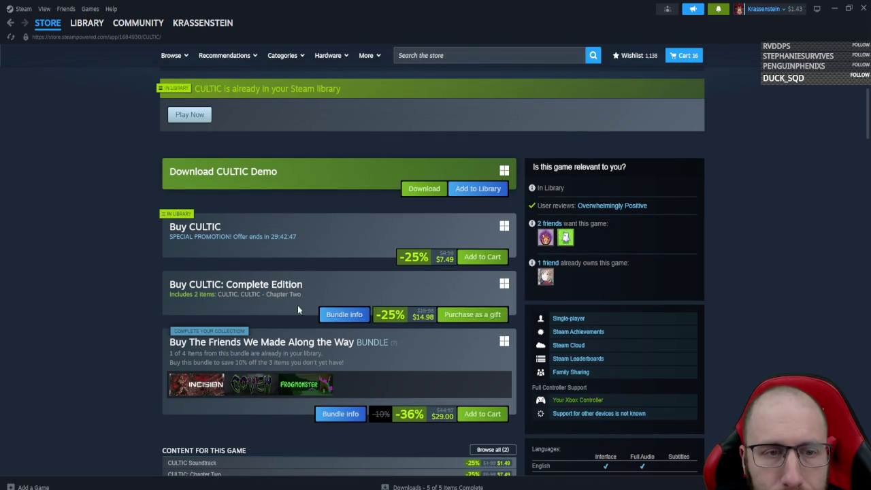
scroll(299, 311, down, 7)
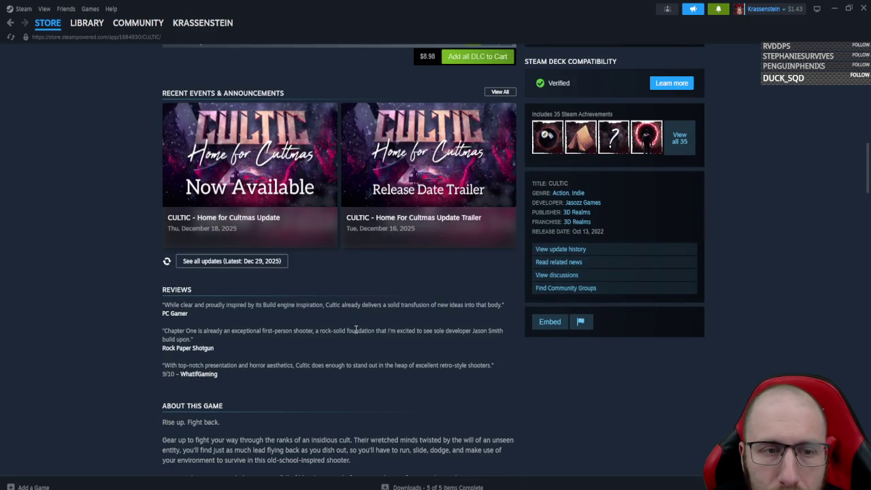
scroll(440, 356, up, 10)
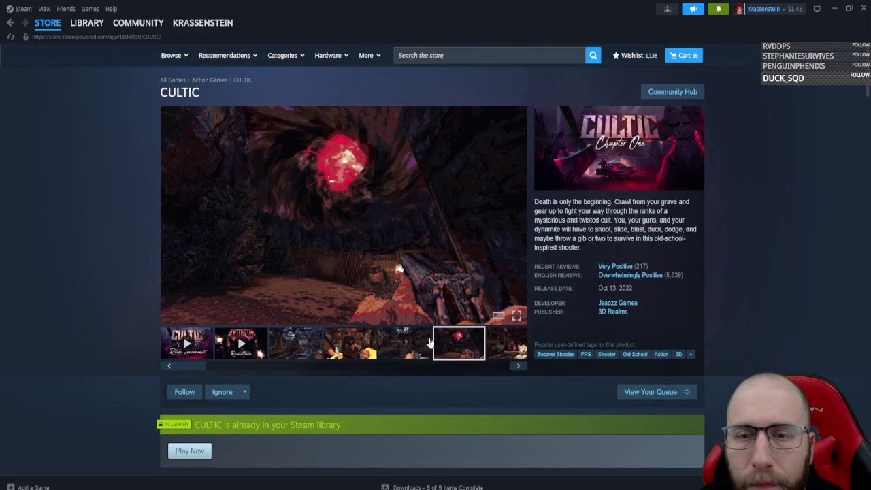
click(10, 23)
click(197, 209)
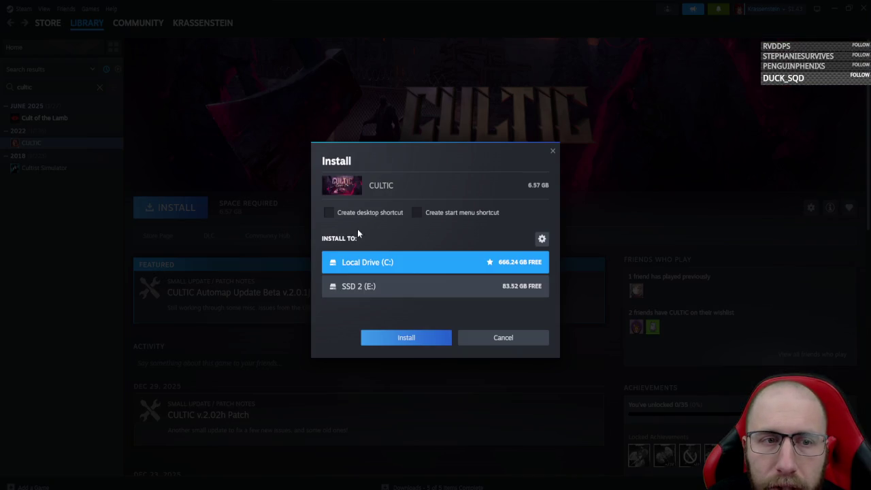
- Start installing CULTIC to Local Drive (C:), pause it, then uninstall it via Manage
click(404, 336)
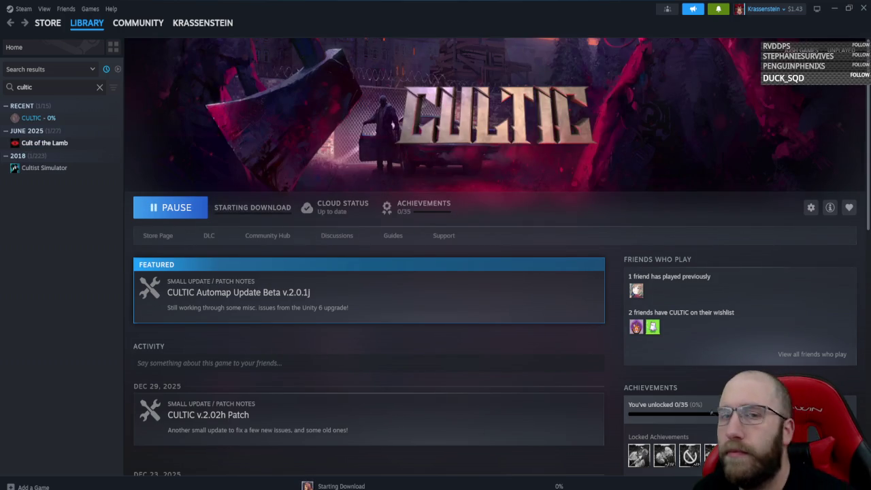
click(197, 213)
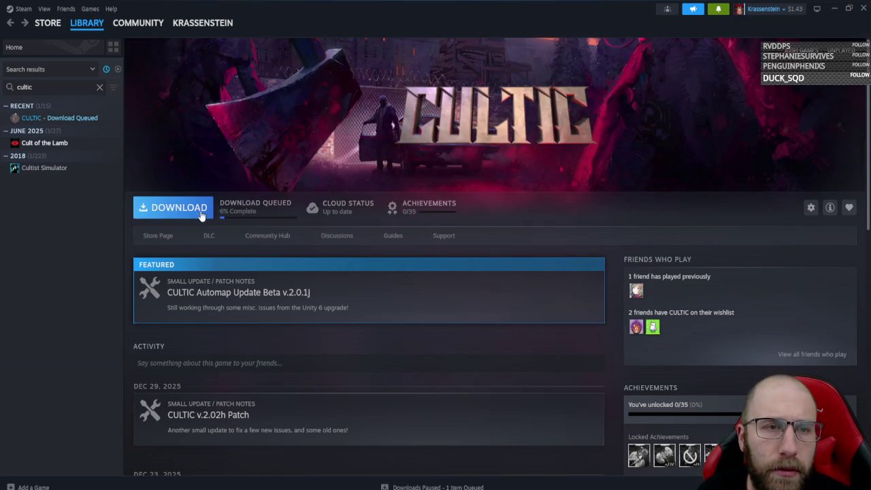
right_click(71, 119)
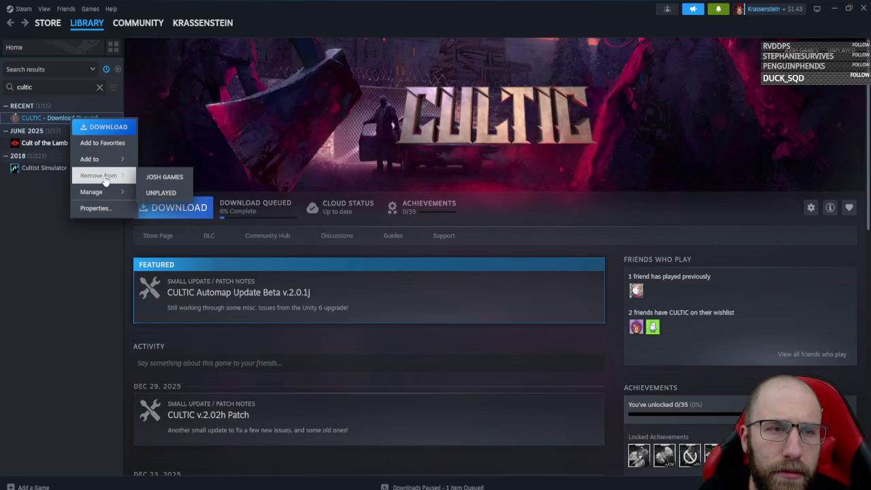
mouse_move(102, 192)
click(176, 272)
click(480, 285)
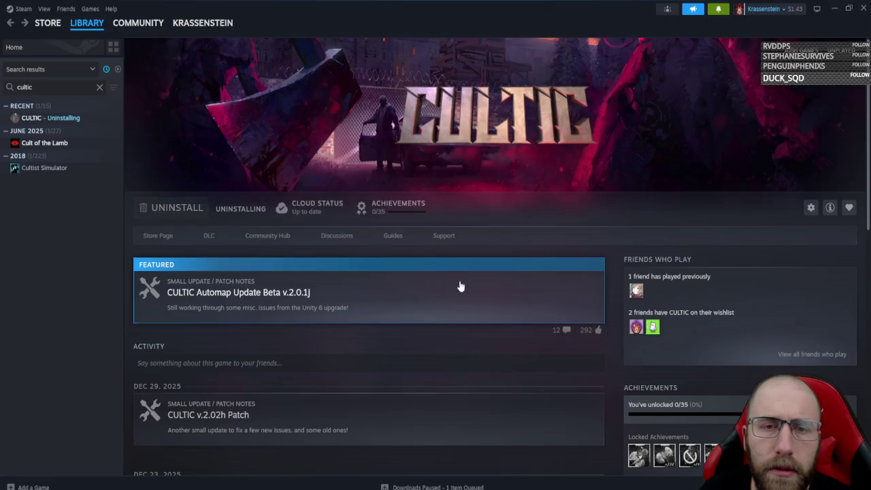
click(175, 208)
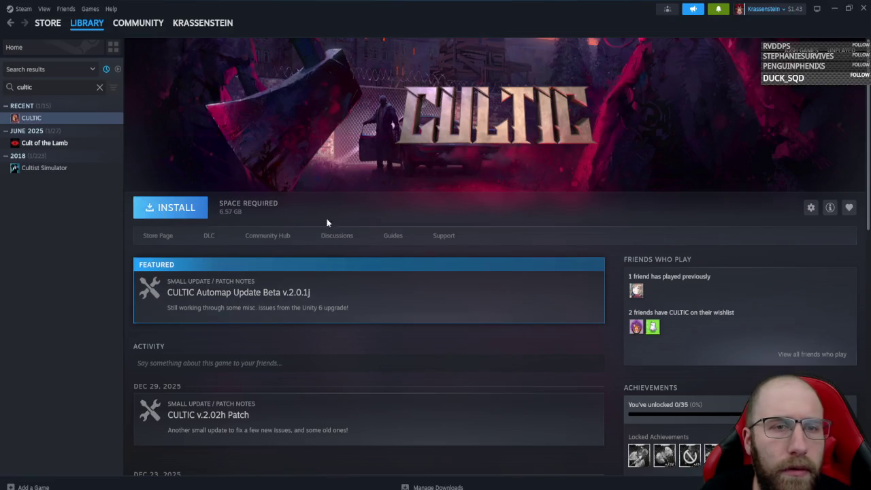
- Open Steam's storage settings and compare the SSD 2 (E:) and Local Drive (C:) contents
click(428, 289)
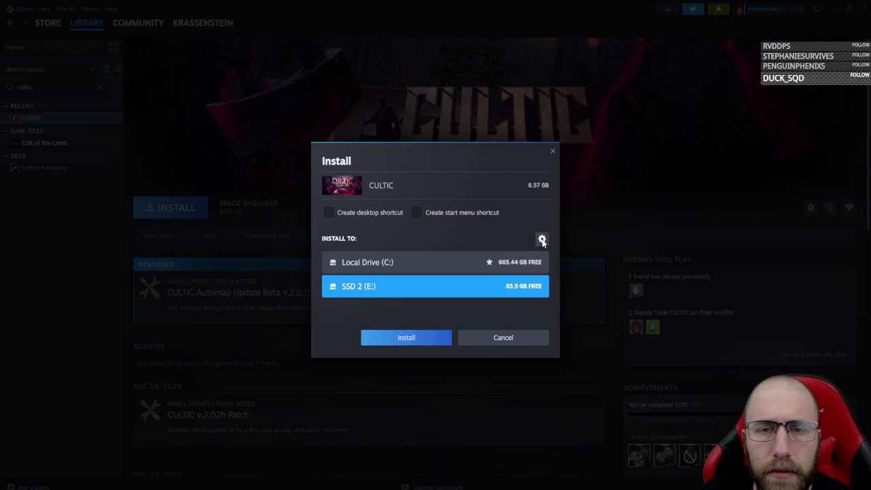
click(541, 239)
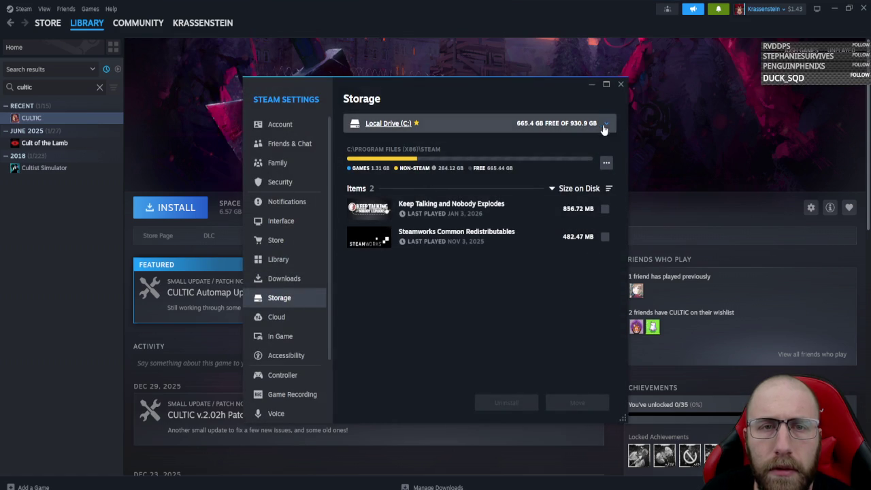
click(435, 123)
click(404, 174)
click(459, 125)
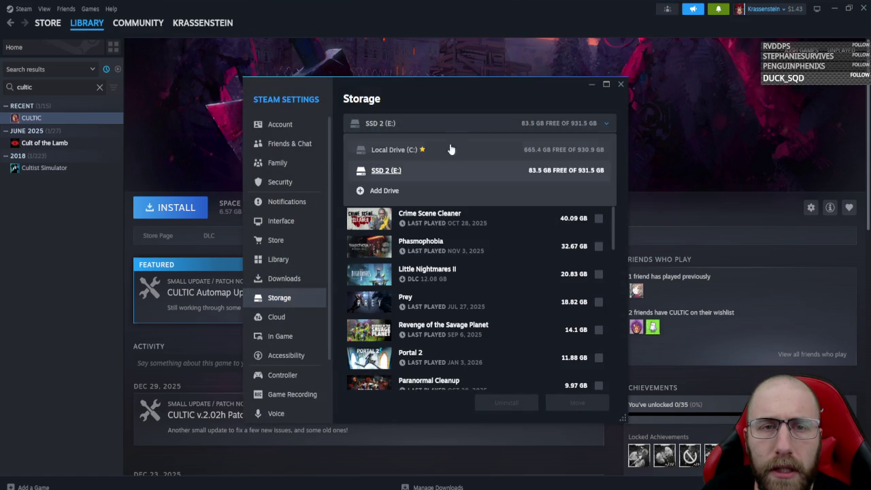
click(449, 143)
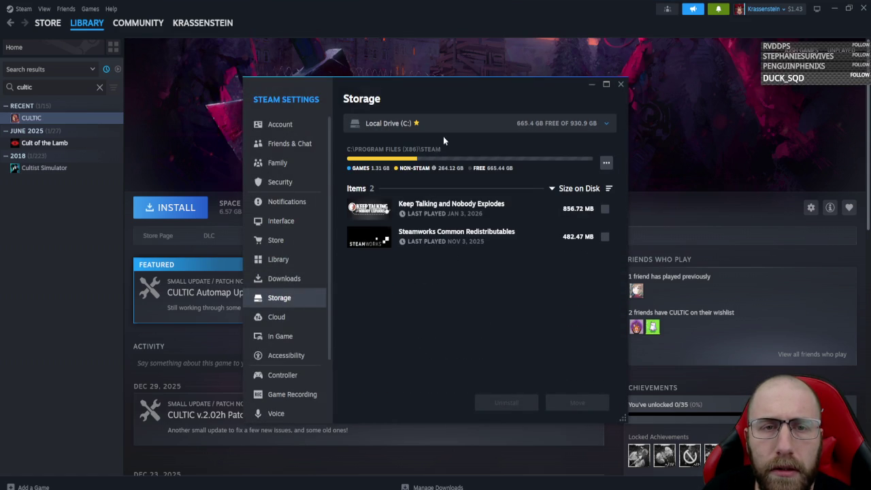
- Move Keep Talking and Nobody Explodes from C: to SSD 2 (E:) and check E:'s games
click(604, 210)
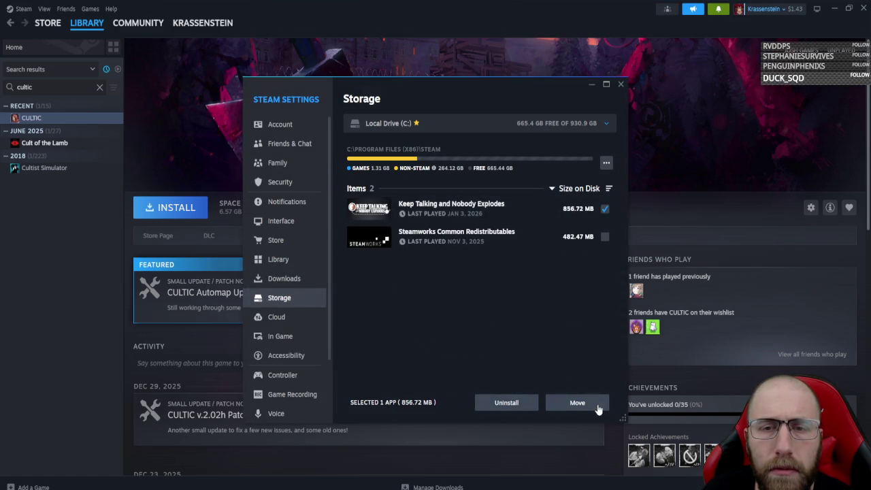
click(592, 402)
click(476, 287)
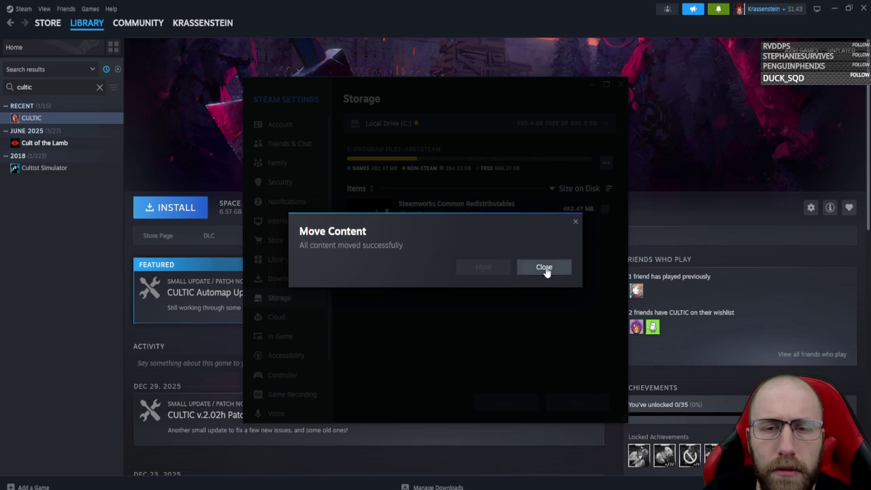
click(544, 266)
click(413, 127)
click(412, 171)
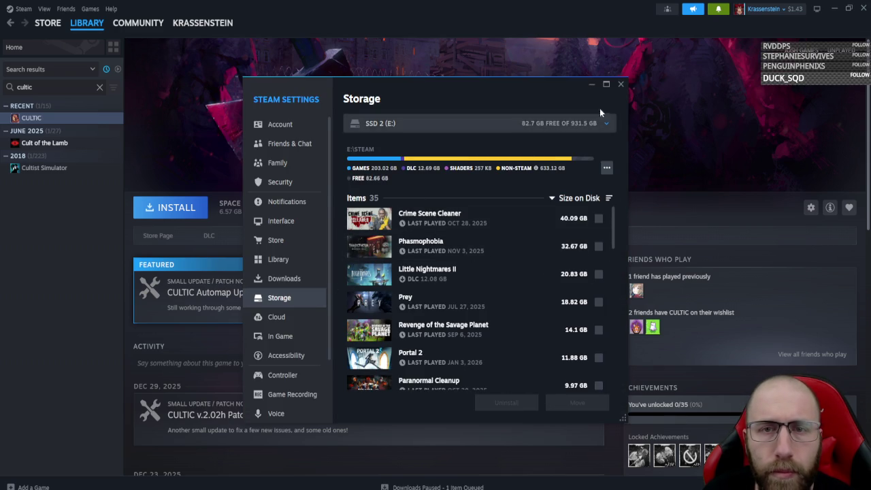
scroll(540, 213, down, 3)
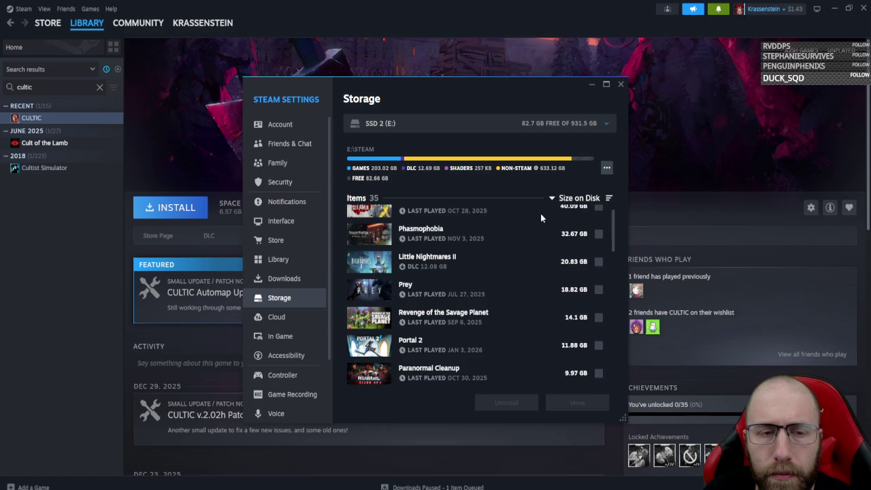
click(621, 85)
- From CULTIC's install prompt, open storage settings and view the SSD 2 (E:) library
click(169, 207)
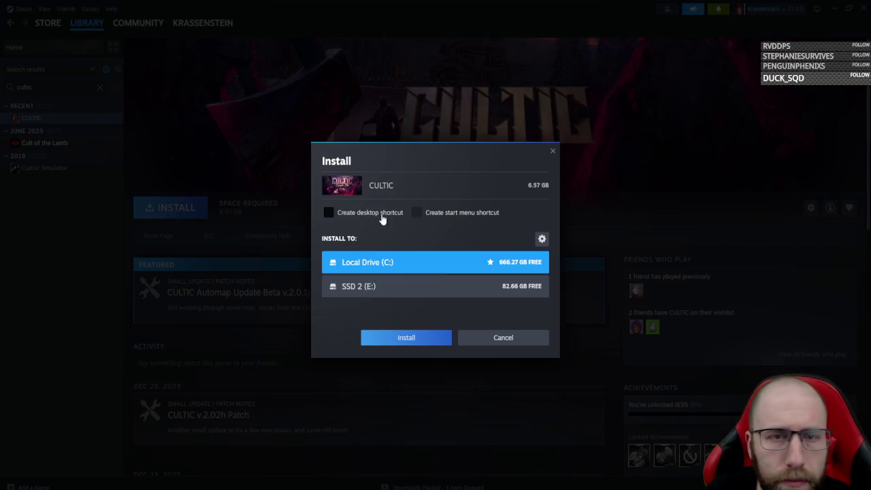
click(403, 291)
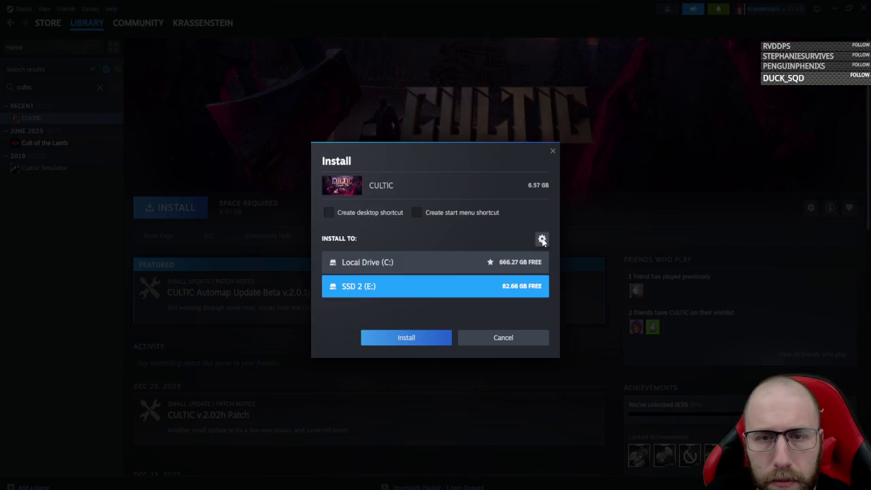
click(541, 238)
click(476, 127)
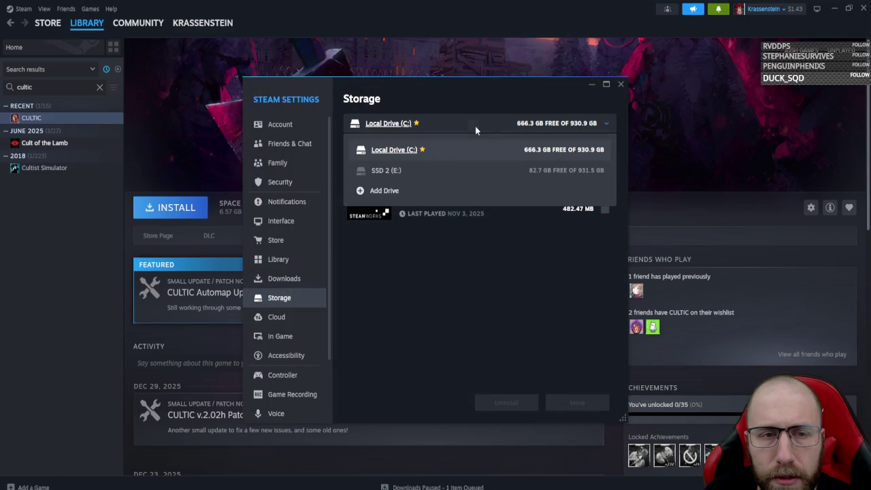
click(389, 172)
scroll(599, 306, down, 15)
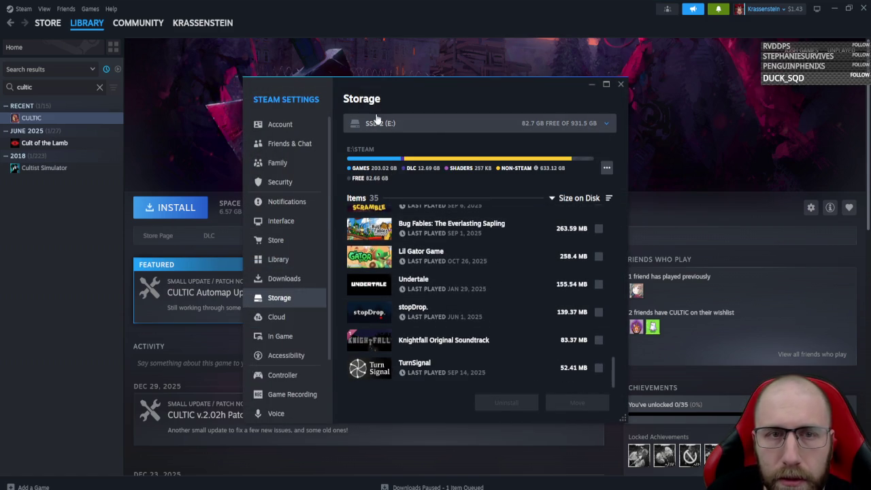
- Look over the Downloads settings, then return to Storage
click(284, 278)
click(280, 297)
click(289, 282)
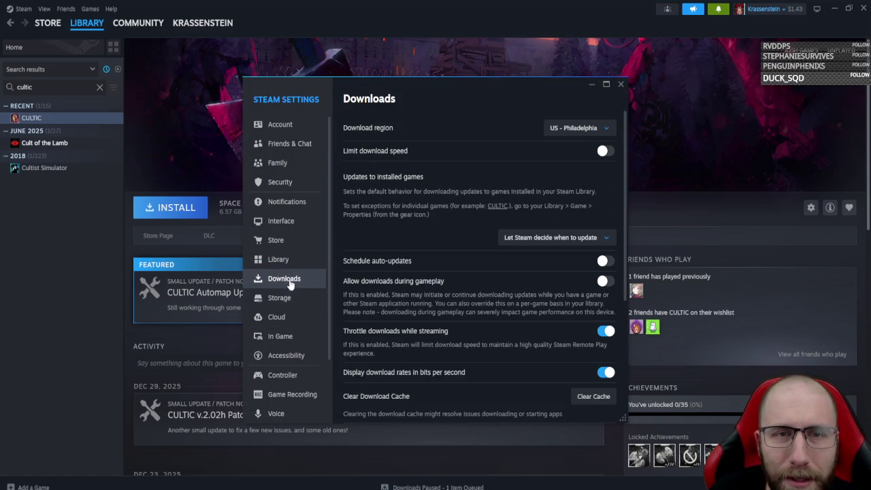
scroll(398, 285, down, 1)
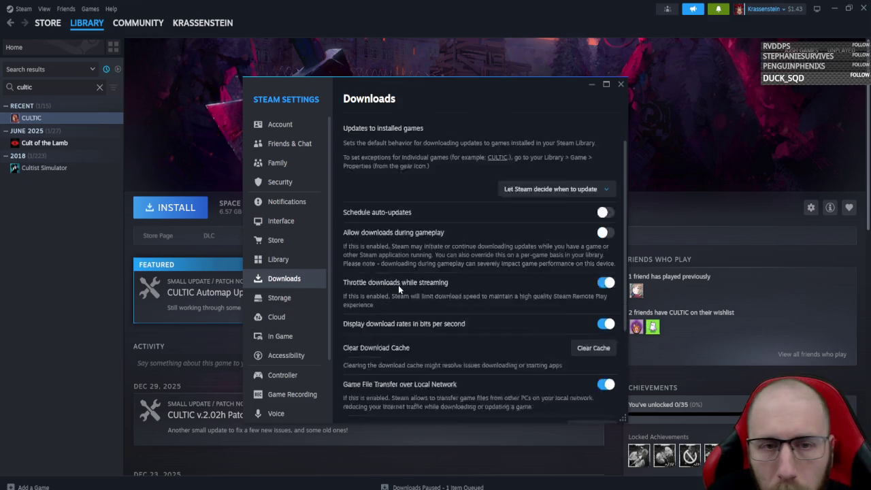
scroll(398, 285, down, 3)
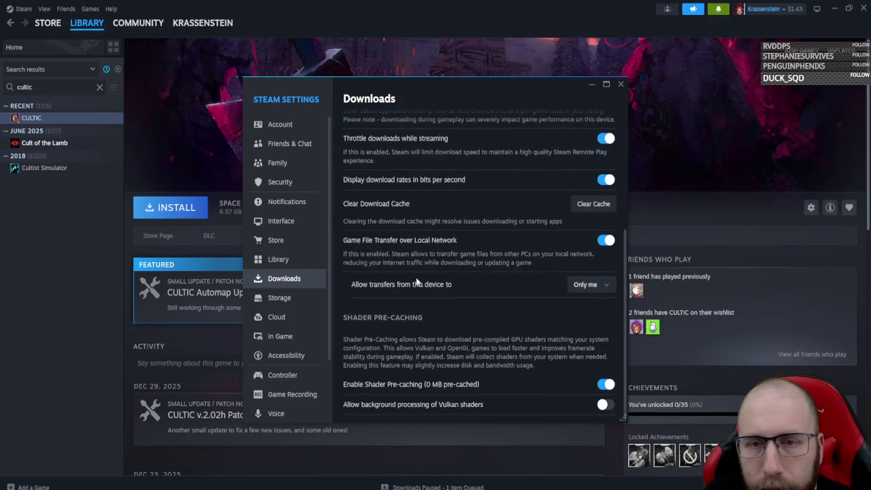
click(300, 299)
- Cancel adding a drive, inspect SSD 2 (E:)'s library options, and reopen CULTIC's install prompt
click(421, 125)
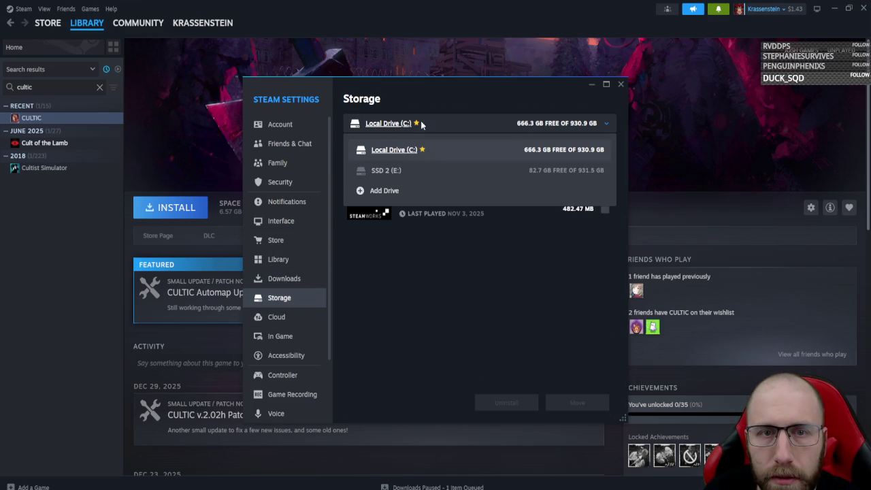
click(381, 187)
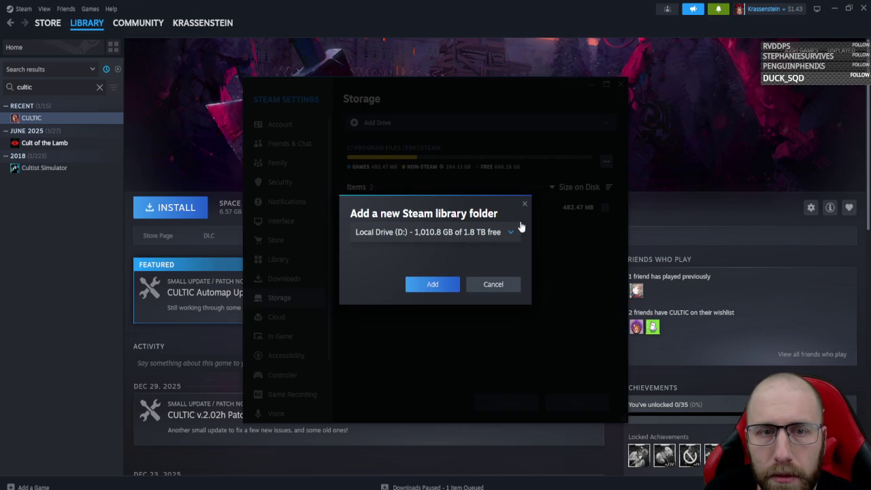
click(524, 203)
click(399, 128)
click(387, 167)
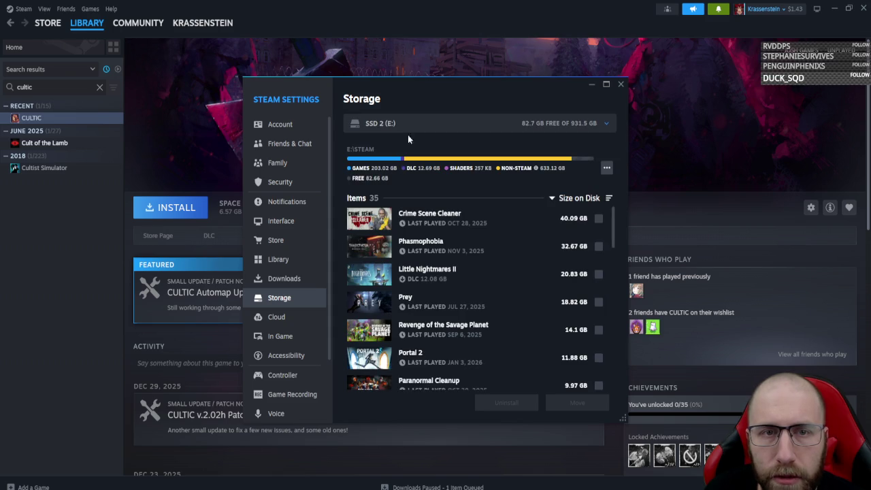
click(606, 168)
click(606, 170)
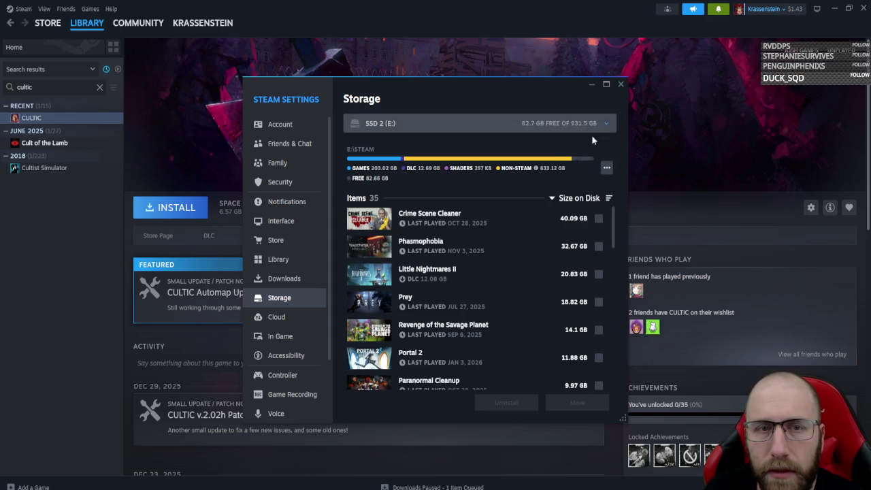
click(607, 168)
click(605, 156)
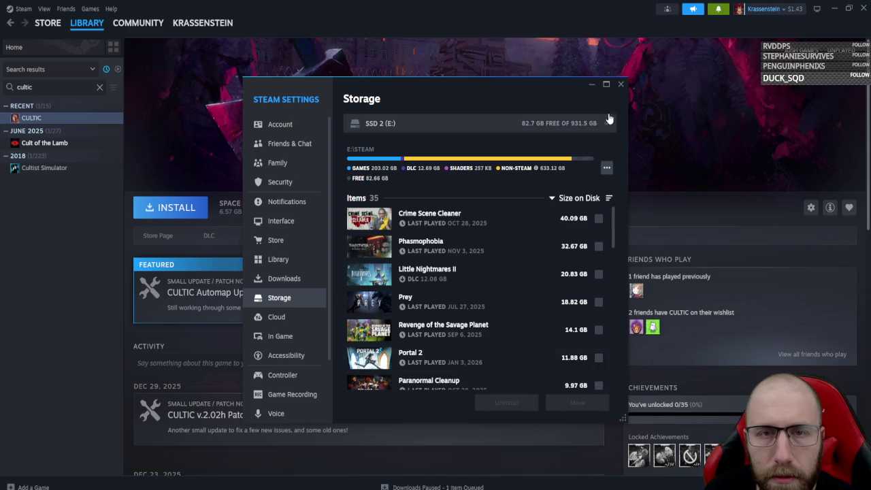
click(620, 85)
click(196, 205)
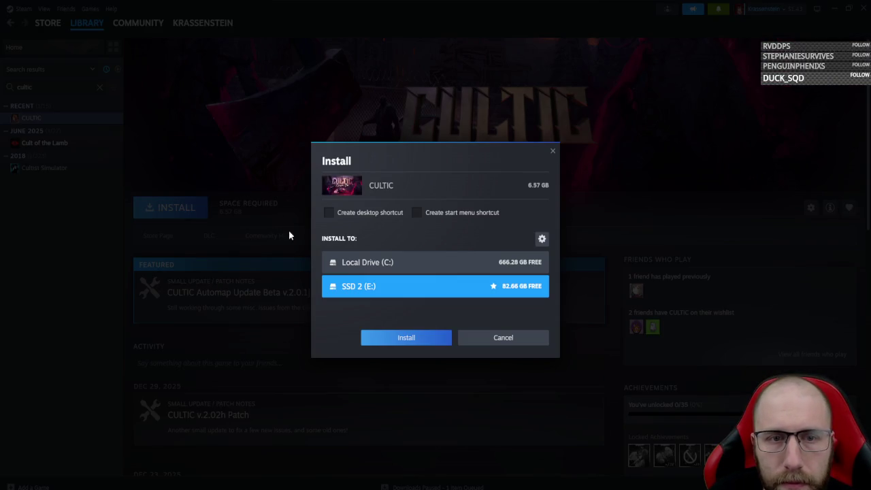
- Install CULTIC to SSD 2 (E:) and launch it once the download finishes
click(413, 339)
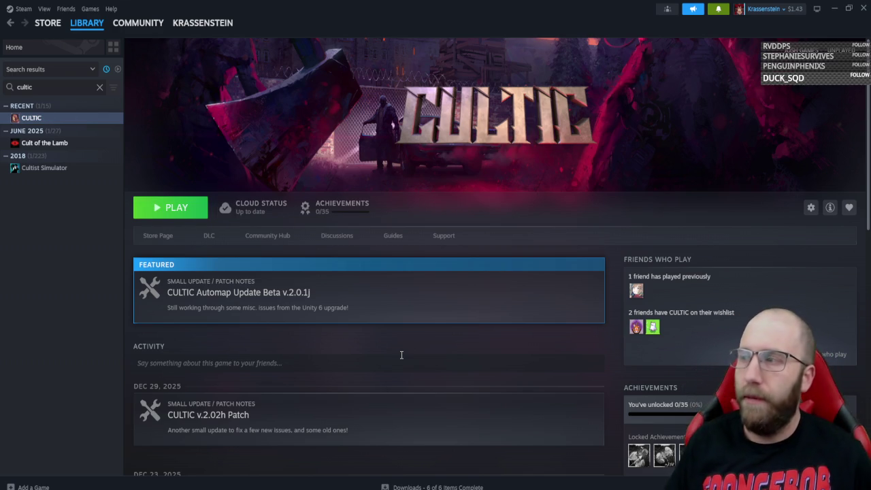
click(175, 205)
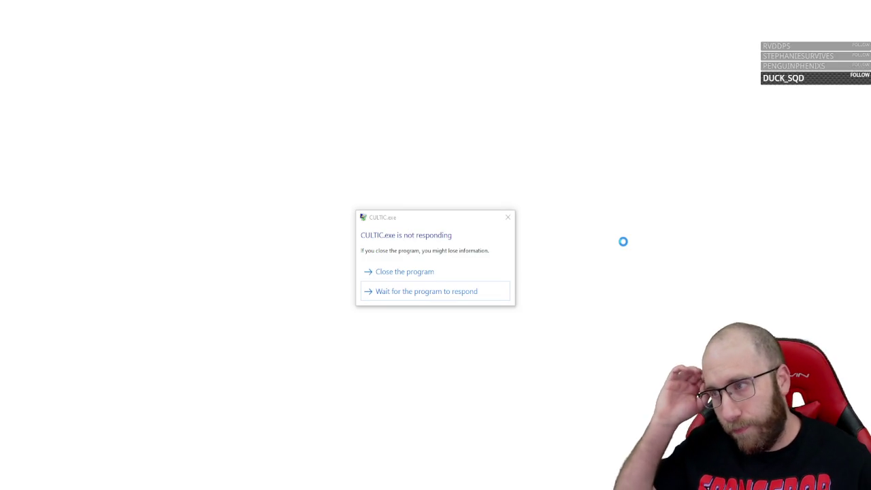
- Choose to keep waiting for the unresponsive CULTIC until its title screen appears
click(483, 297)
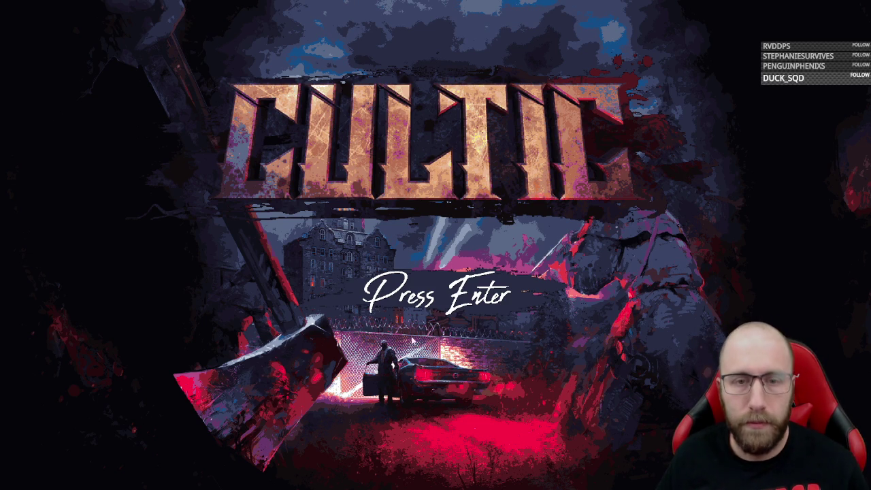
- Set Sound Volume to 67 and Music Volume to about 49 in the audio options
key(Return)
click(340, 268)
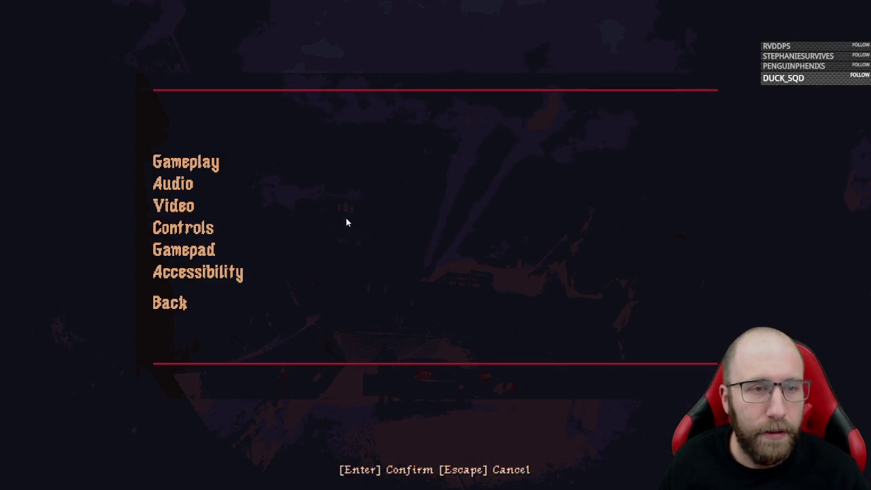
click(286, 182)
drag(632, 196, 593, 200)
drag(641, 171, 626, 174)
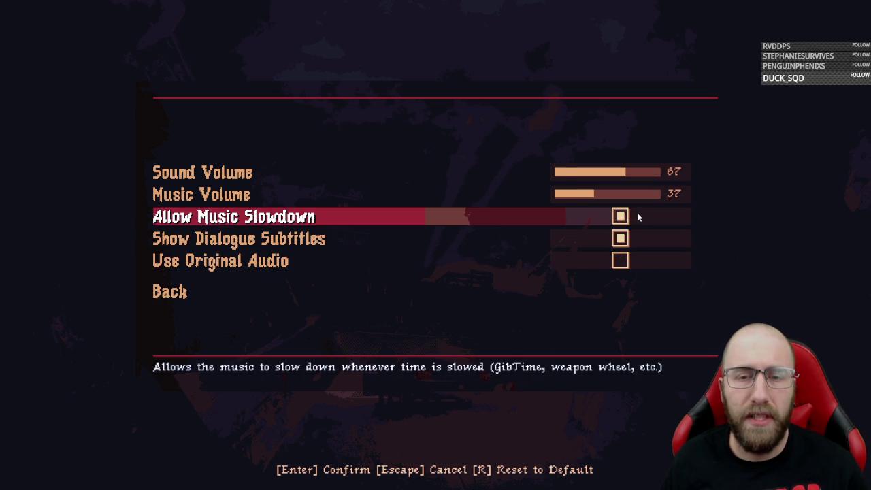
click(166, 292)
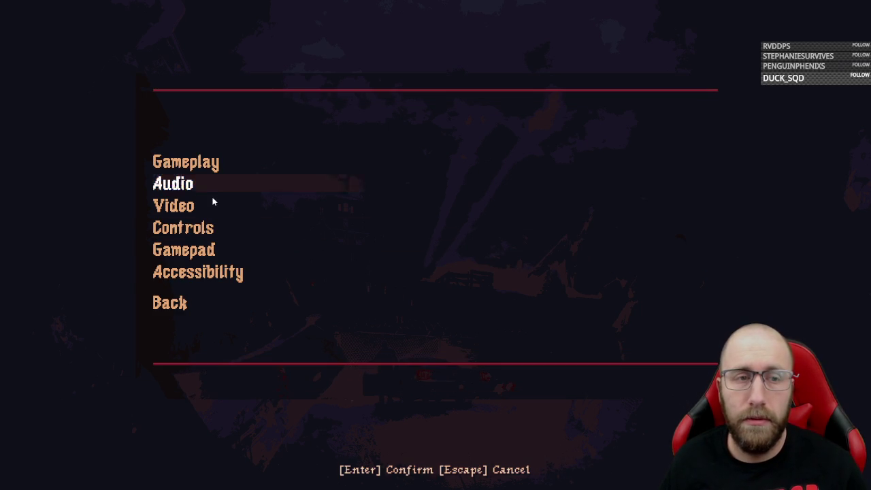
click(195, 183)
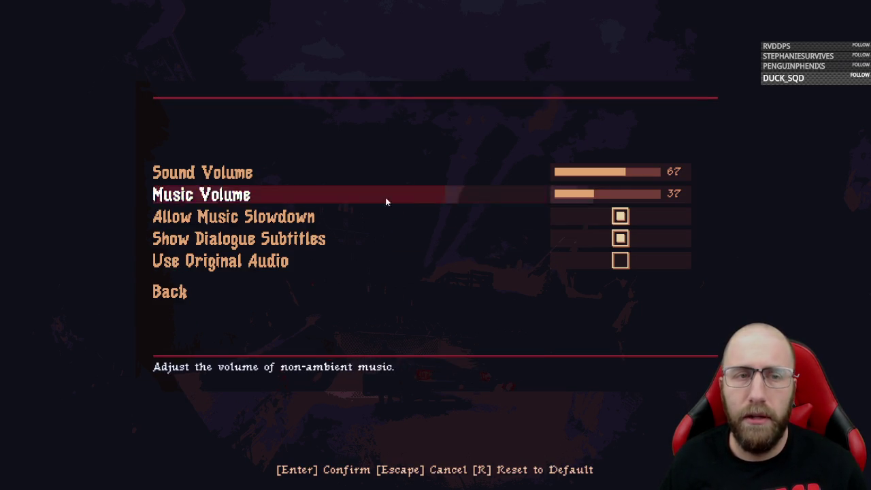
drag(595, 194, 606, 193)
click(224, 293)
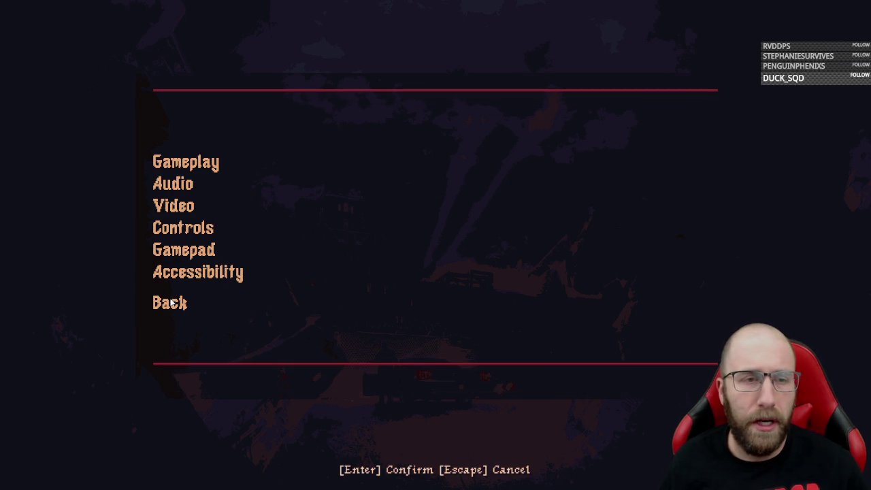
- Enable Show Damage Numbers in the gameplay settings, then bring up the Video settings
click(191, 162)
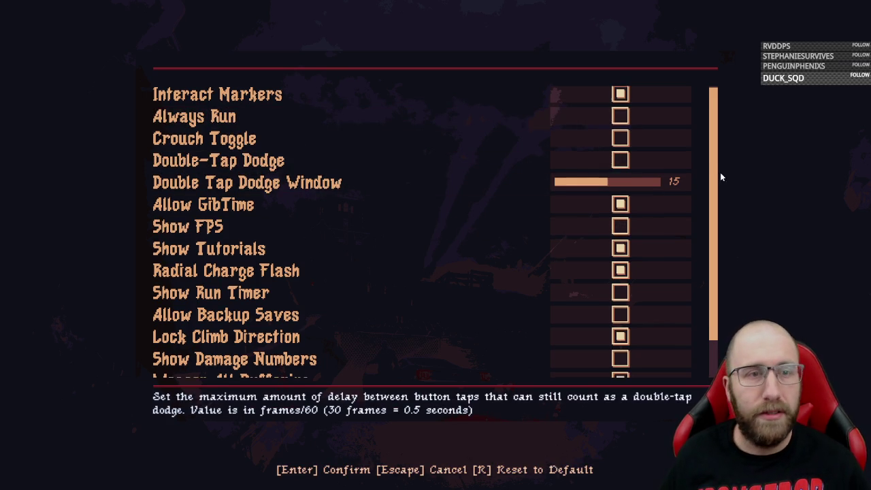
scroll(720, 198, down, 1)
scroll(720, 224, down, 2)
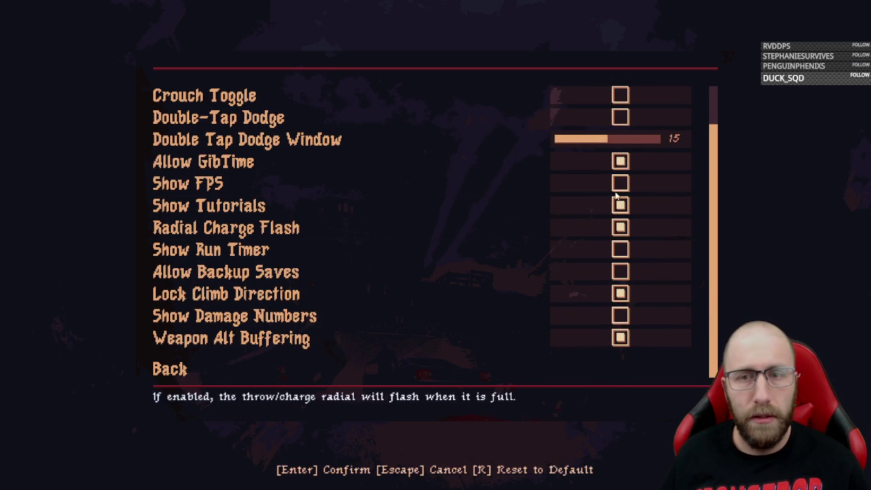
click(620, 182)
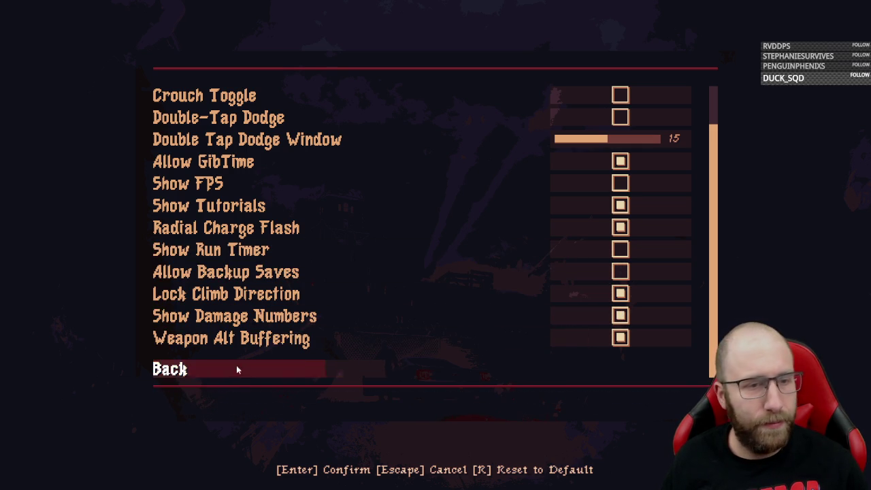
click(200, 371)
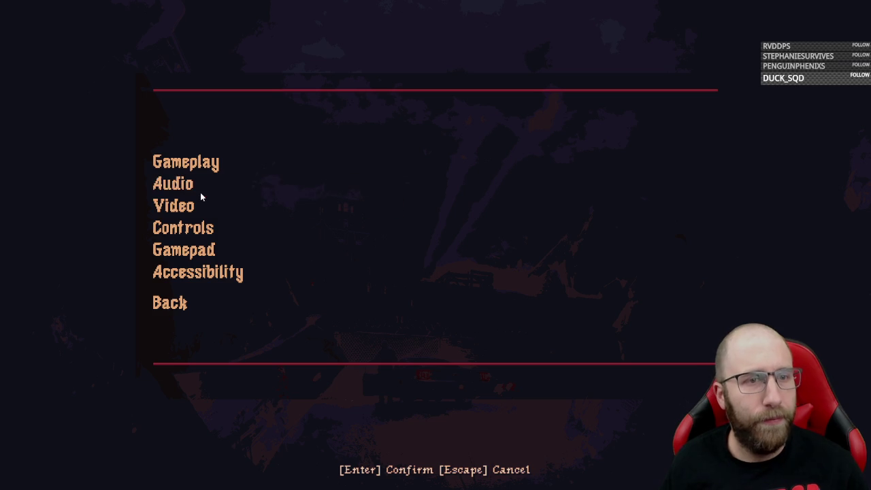
click(200, 189)
click(170, 291)
click(204, 204)
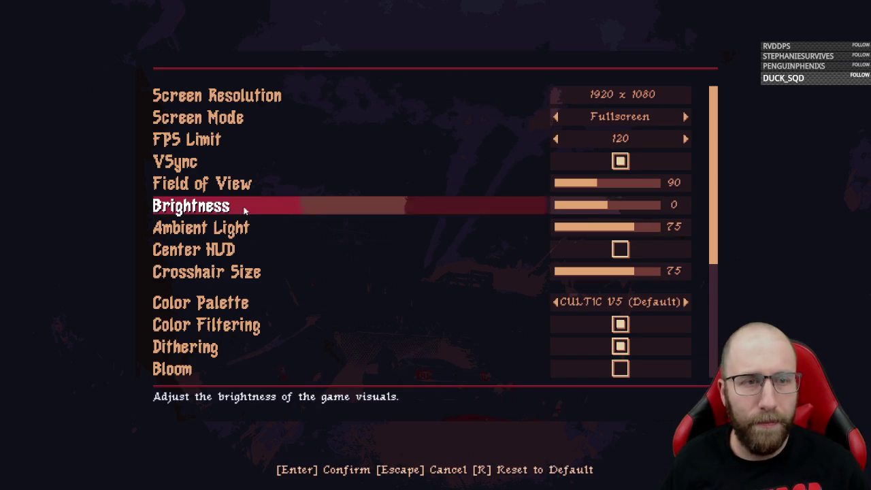
- Scroll through the Video settings and turn on Bloom
drag(715, 184, 740, 337)
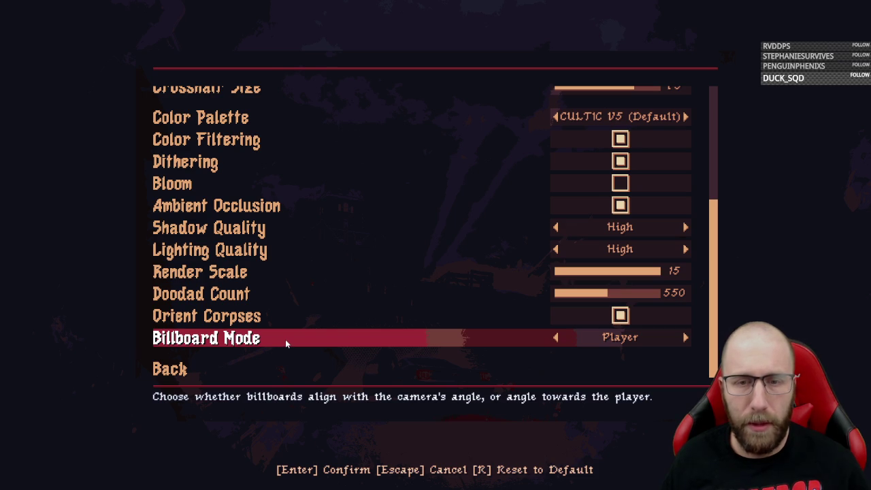
drag(712, 245, 717, 214)
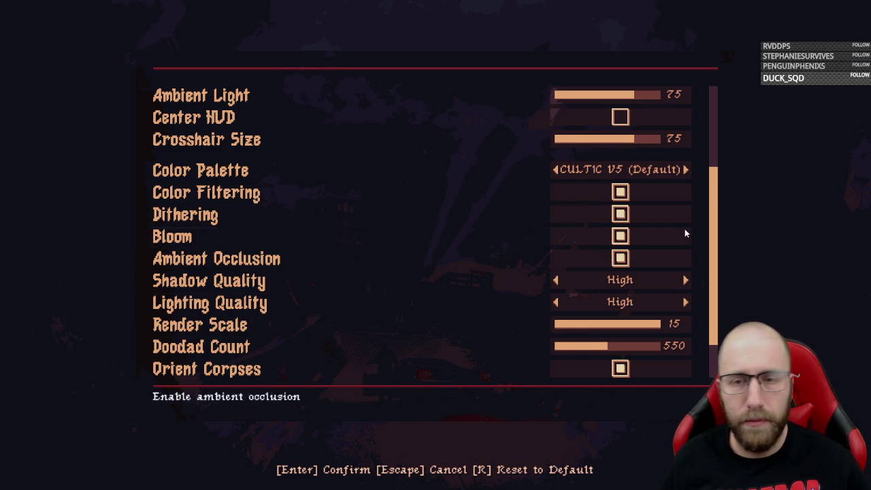
scroll(689, 281, down, 2)
click(213, 372)
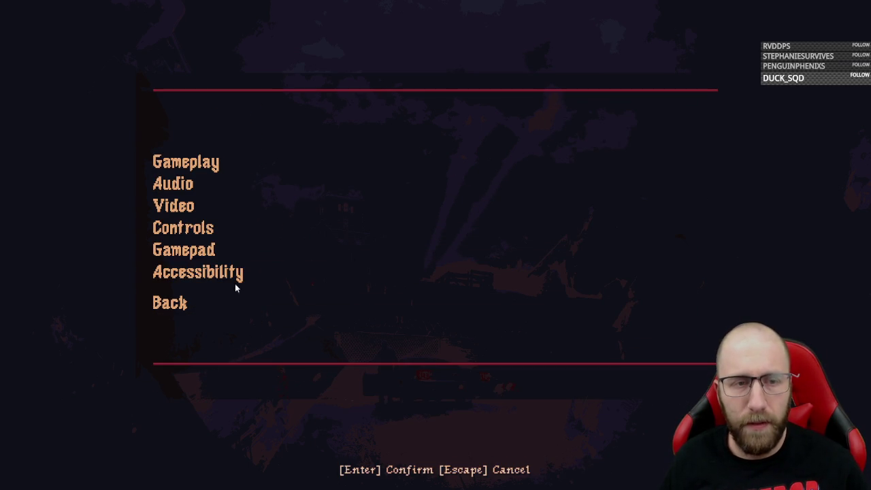
- Look over the Accessibility settings (Map + Markers, Parchment palette) and back out
click(200, 271)
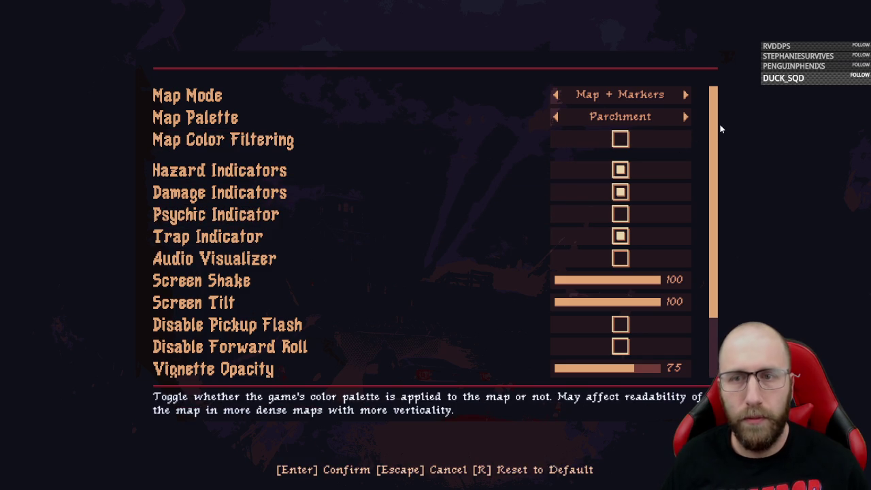
mouse_move(717, 134)
mouse_down()
mouse_move(724, 235)
mouse_move(720, 129)
mouse_up()
key(Escape)
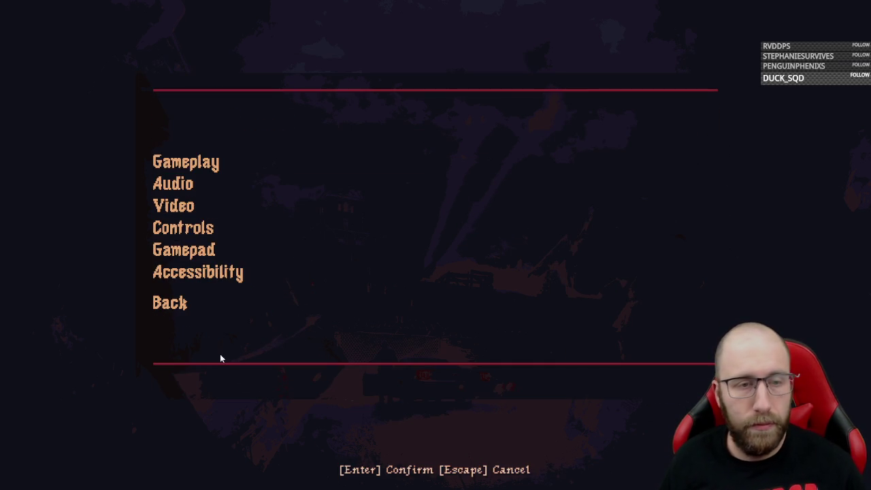
- Pick New Game, then the Bonus Content chapter on Hard, and begin The Grave level
key(Escape)
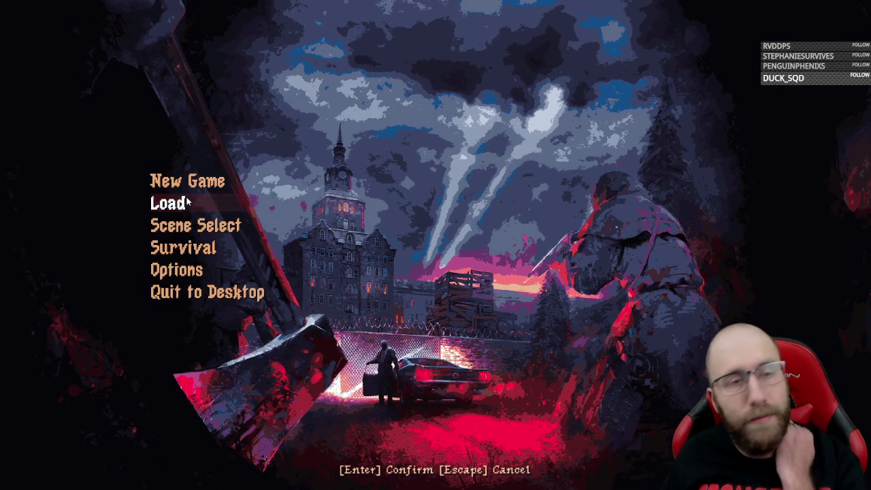
key(Down)
key(Down)
key(Up)
key(Up)
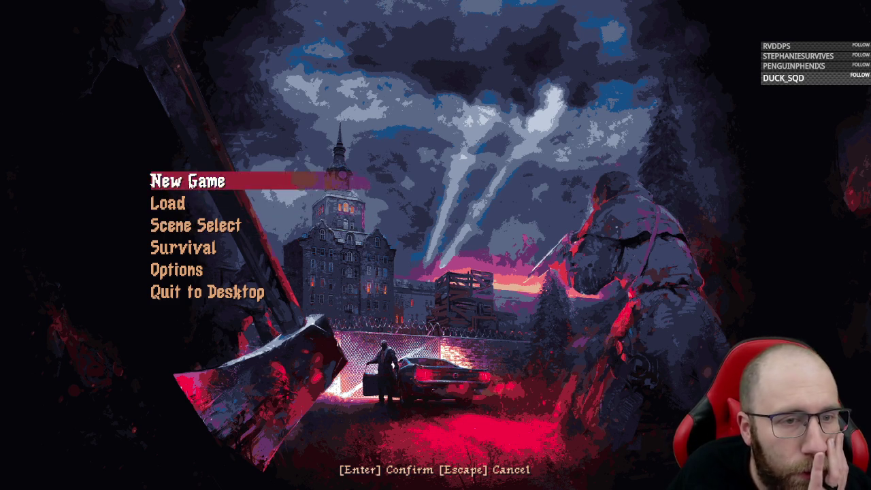
key(Return)
key(Down)
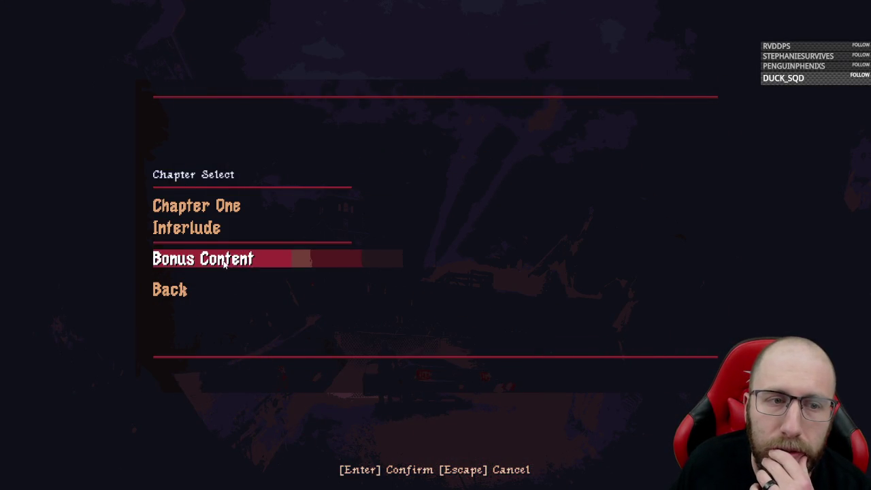
click(224, 264)
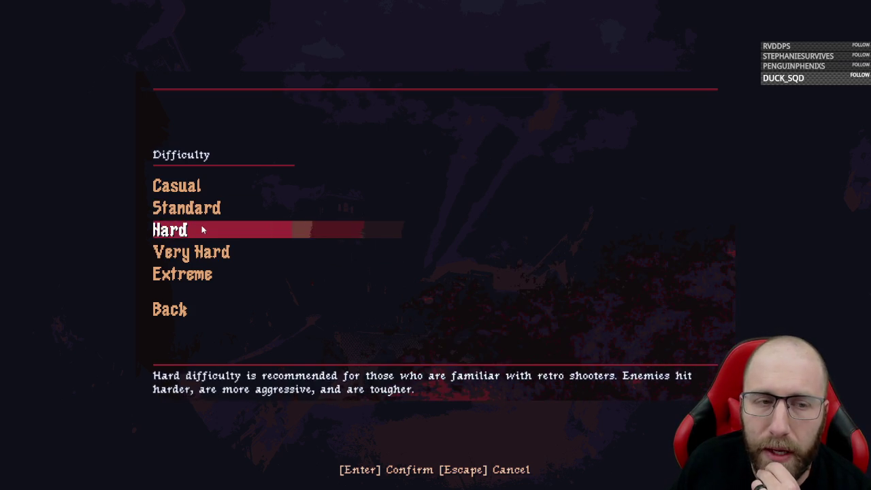
click(199, 232)
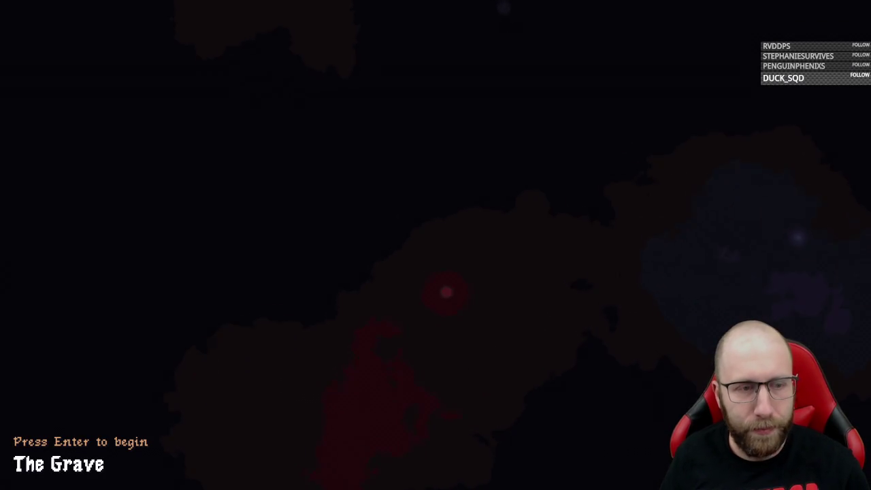
key(Return)
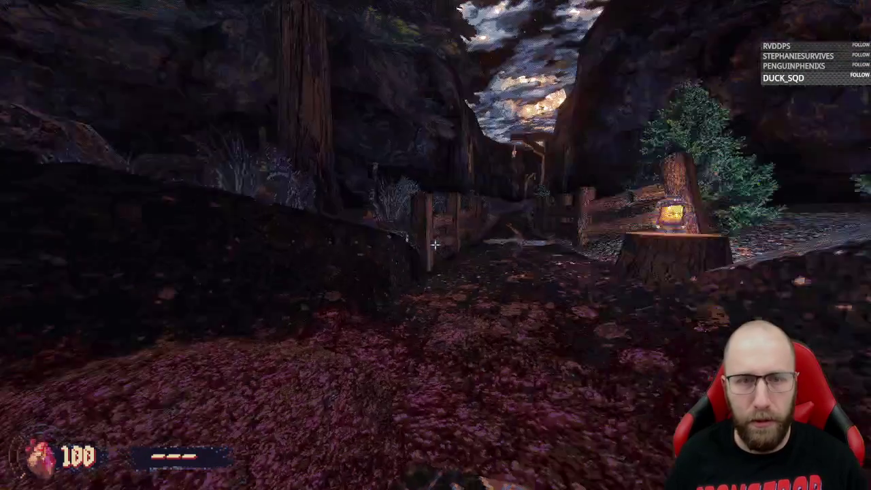
- Pause the game and enable Double-Tap Dodge in the gameplay settings
key(Escape)
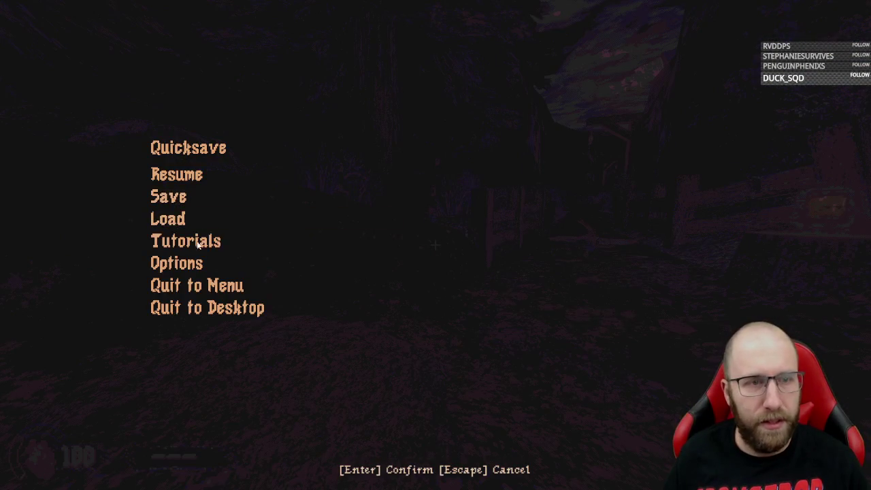
click(193, 261)
click(204, 205)
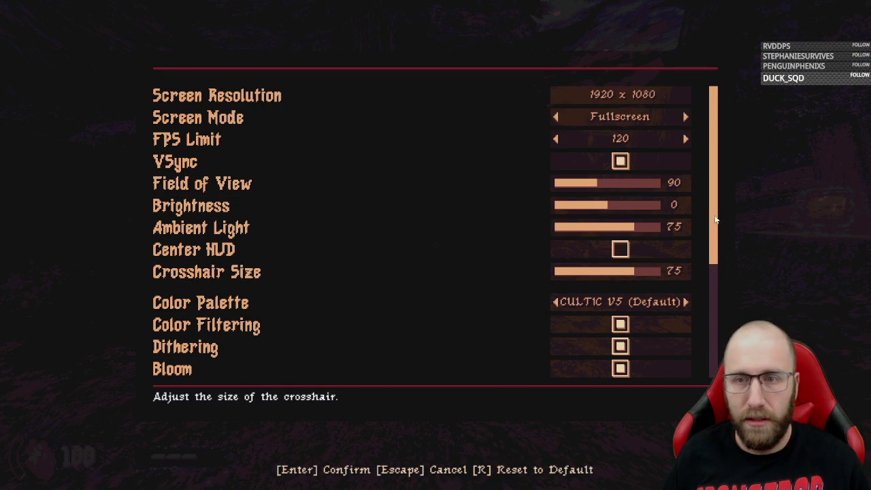
scroll(714, 219, down, 5)
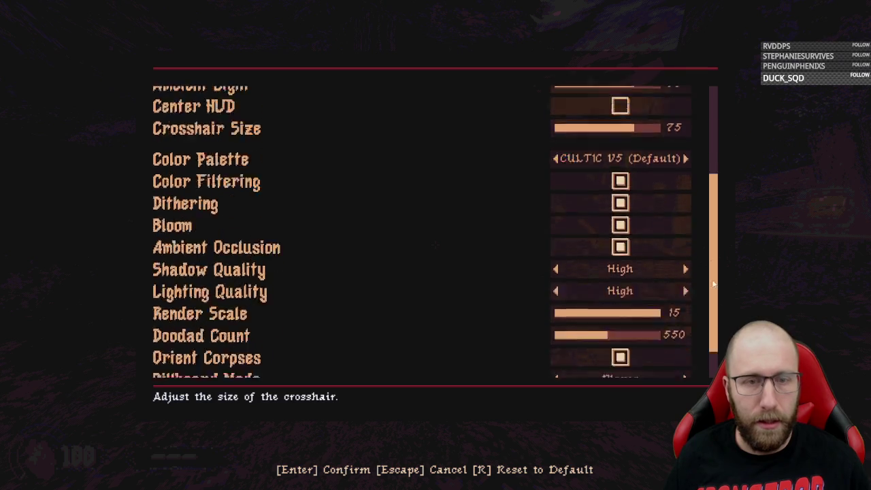
scroll(713, 285, up, 5)
key(Escape)
click(225, 162)
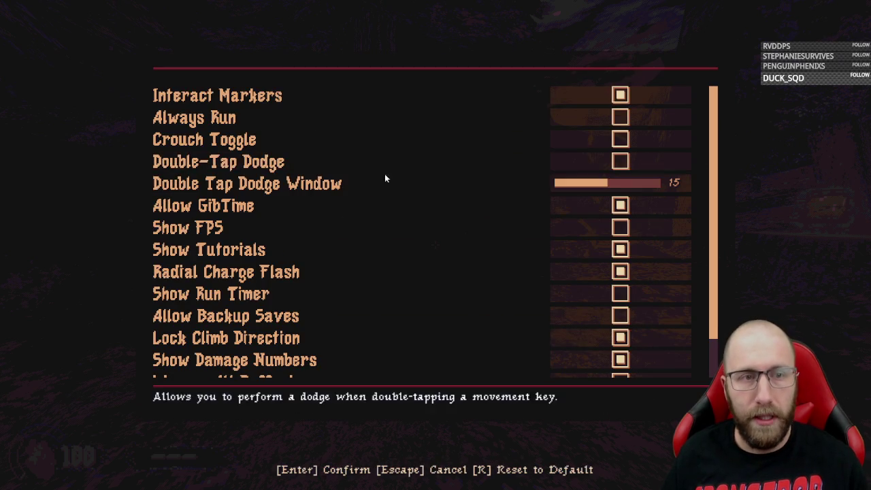
click(712, 161)
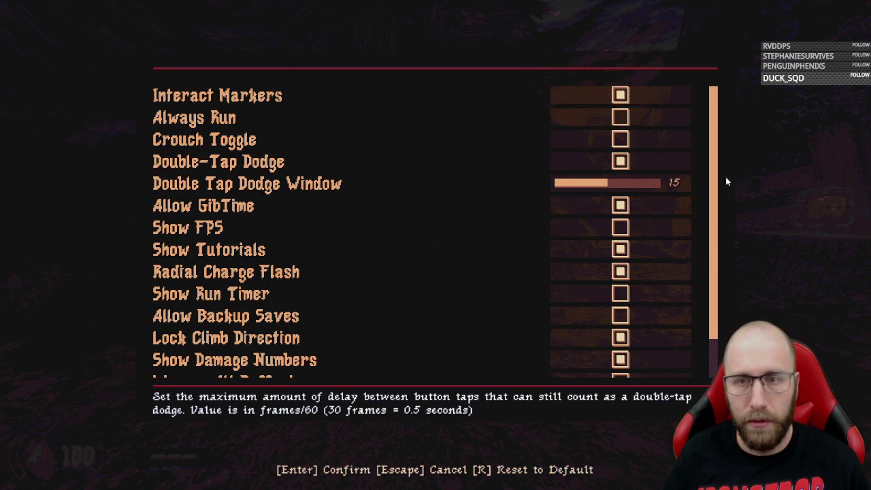
scroll(724, 204, down, 2)
scroll(720, 189, up, 3)
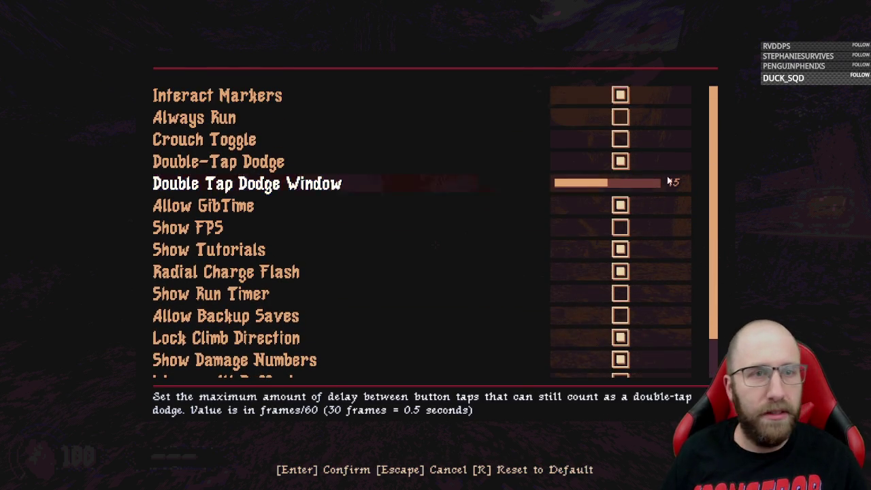
key(Escape)
- Lower gamepad Sensitivity X and Y from 40 to 16, ending at the pause menu
click(197, 272)
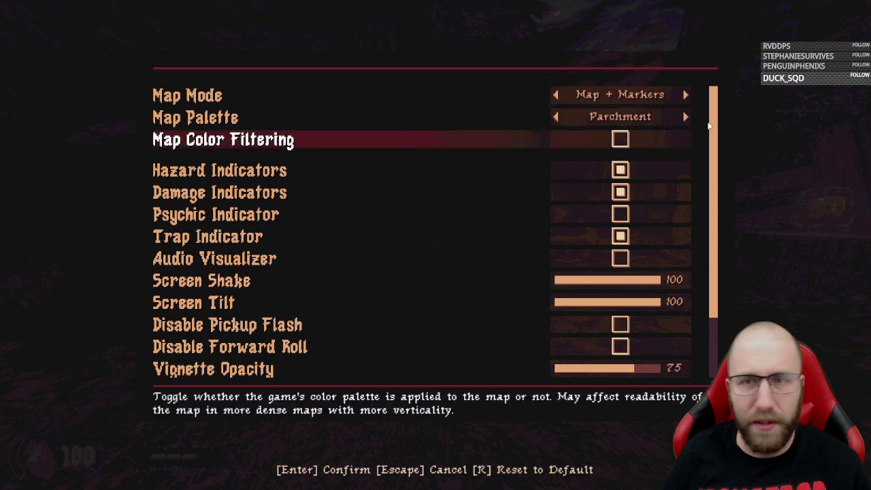
scroll(716, 165, down, 1)
scroll(724, 217, down, 2)
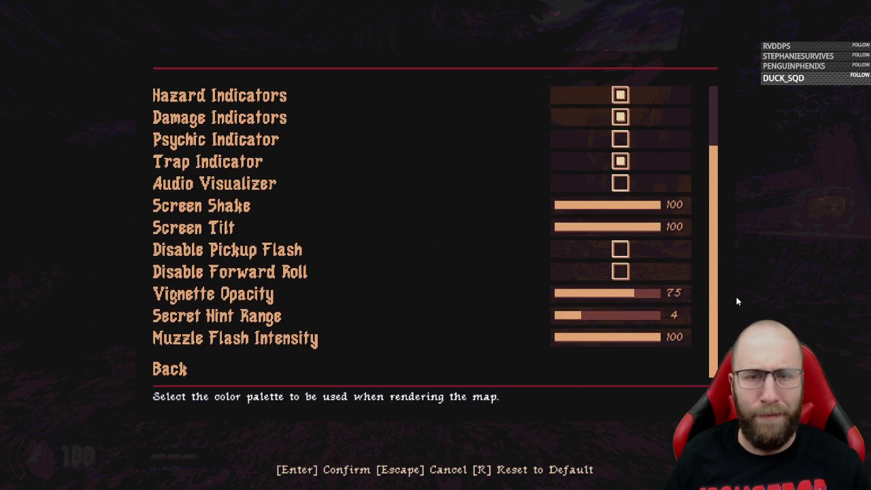
scroll(731, 204, up, 3)
scroll(719, 275, down, 2)
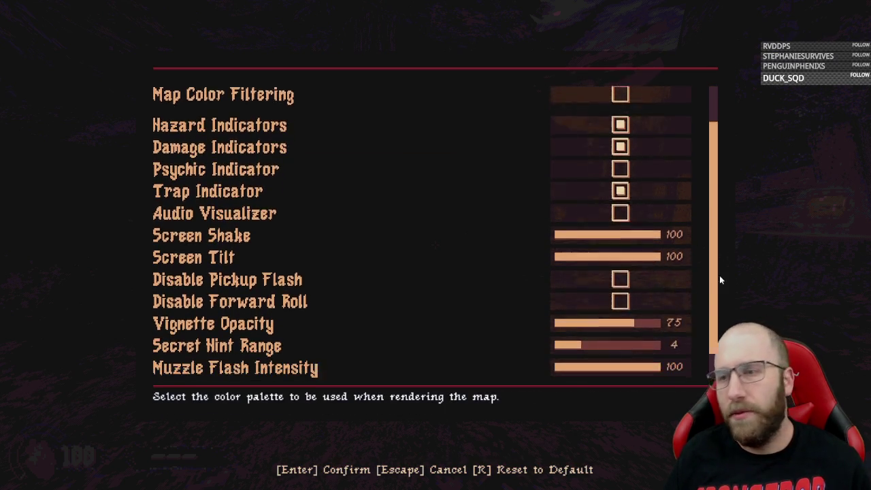
key(Escape)
click(194, 251)
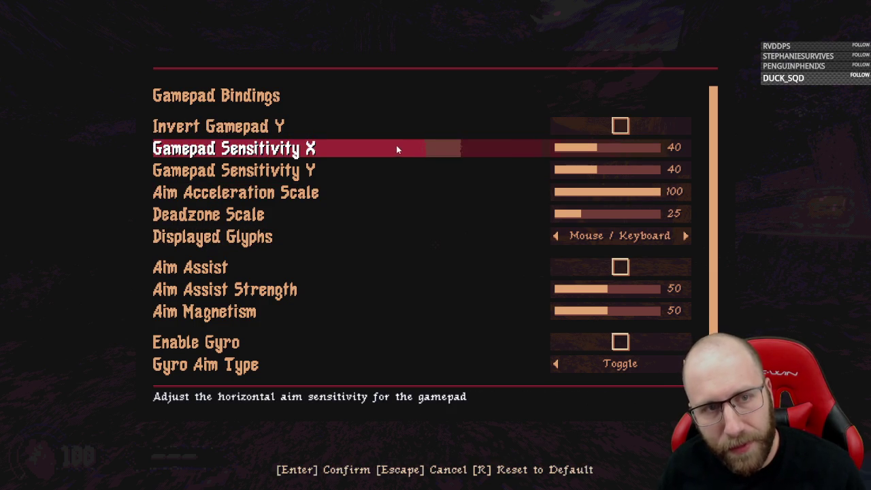
mouse_move(583, 151)
mouse_down()
mouse_move(570, 152)
mouse_move(590, 171)
mouse_move(572, 174)
mouse_up()
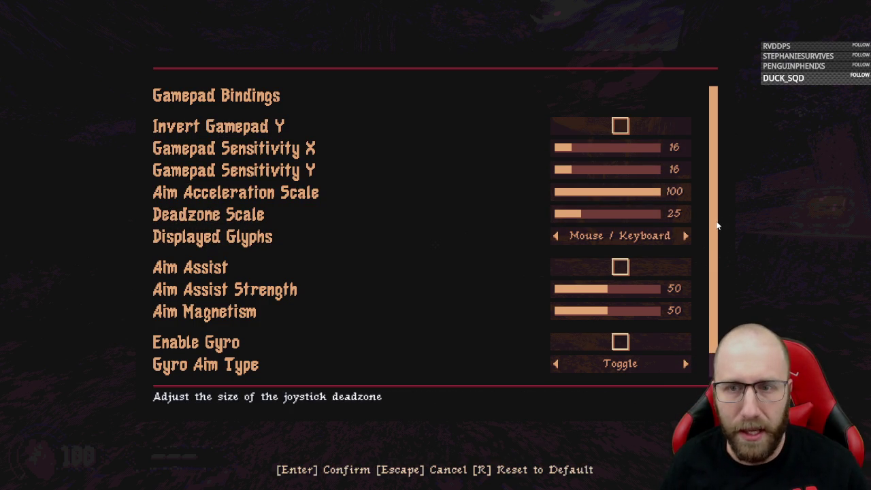
scroll(717, 226, down, 2)
scroll(729, 293, down, 2)
click(208, 378)
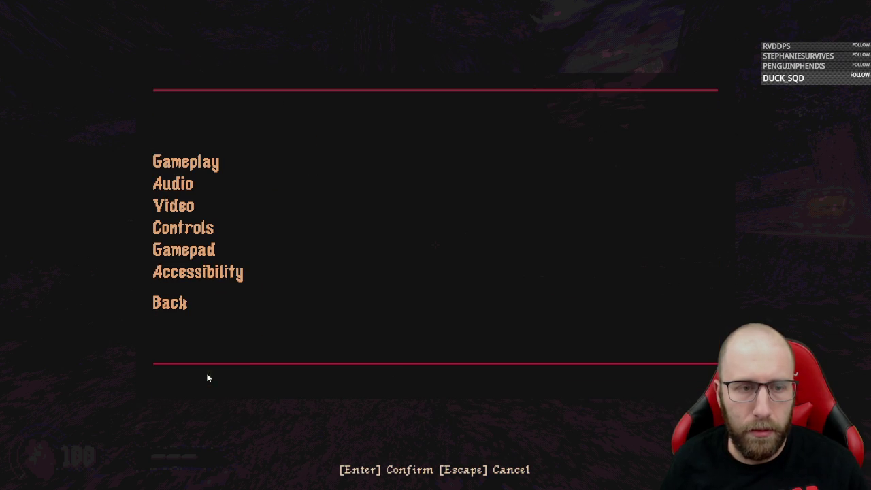
click(194, 310)
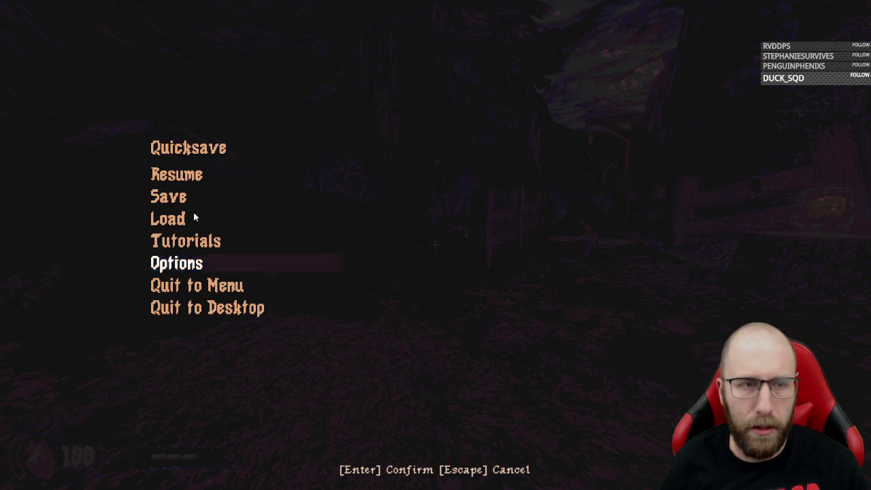
- Resume briefly, then pause again and look through the gameplay settings
click(177, 172)
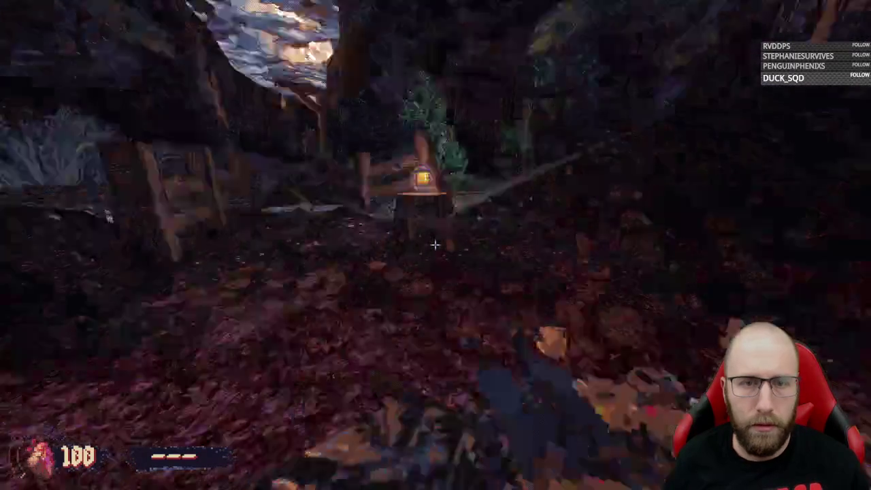
key(Escape)
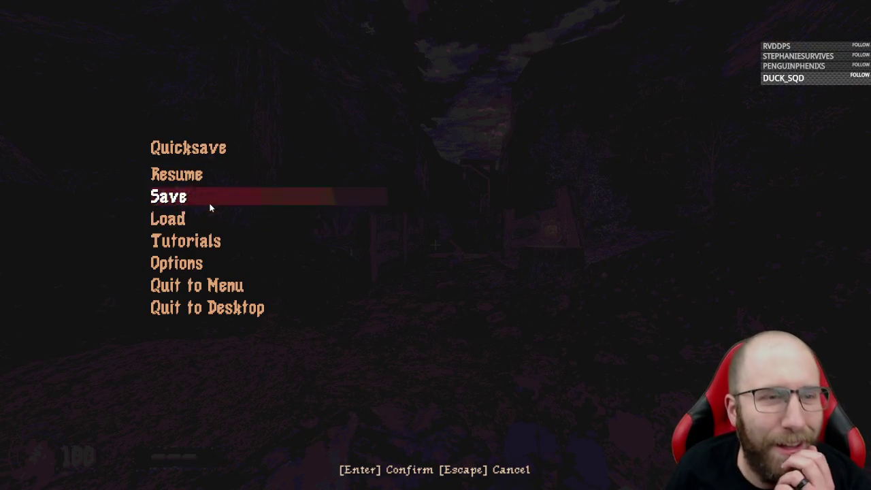
click(191, 263)
click(188, 170)
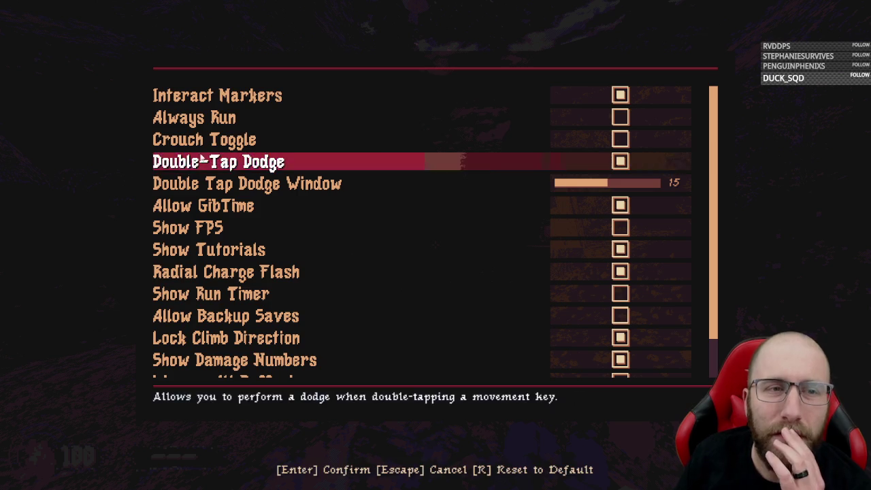
scroll(717, 179, down, 1)
scroll(717, 179, down, 2)
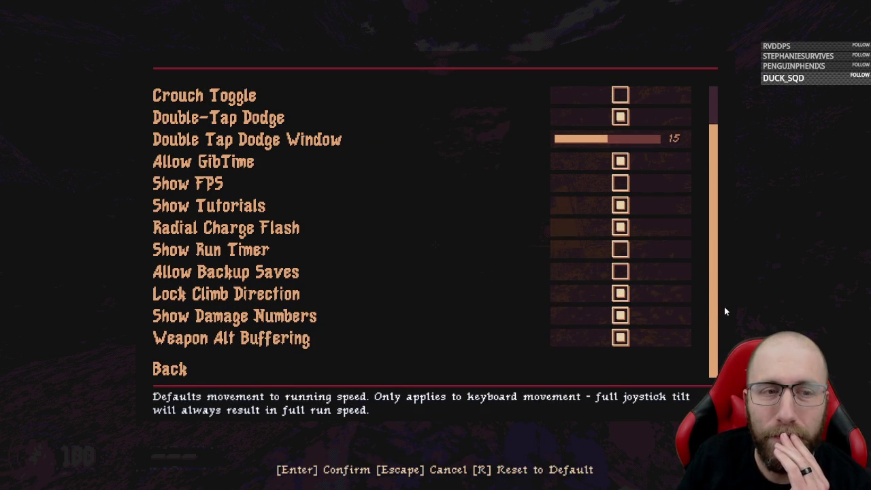
scroll(725, 306, up, 2)
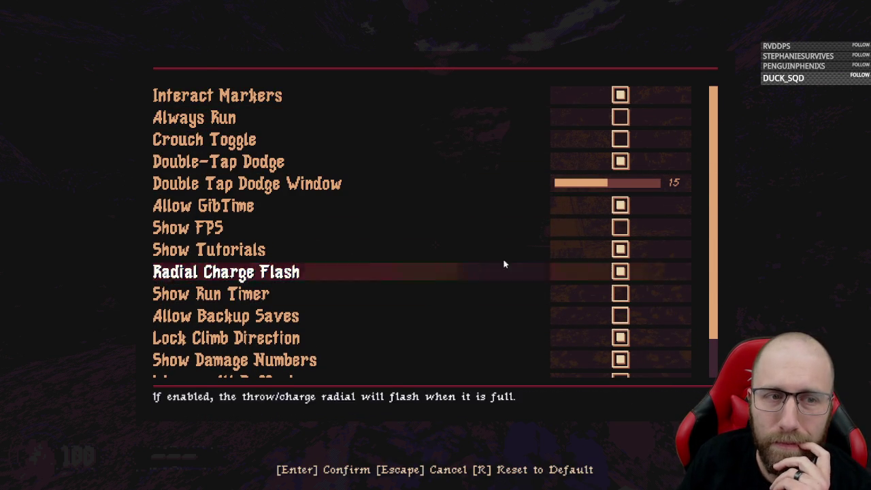
key(Escape)
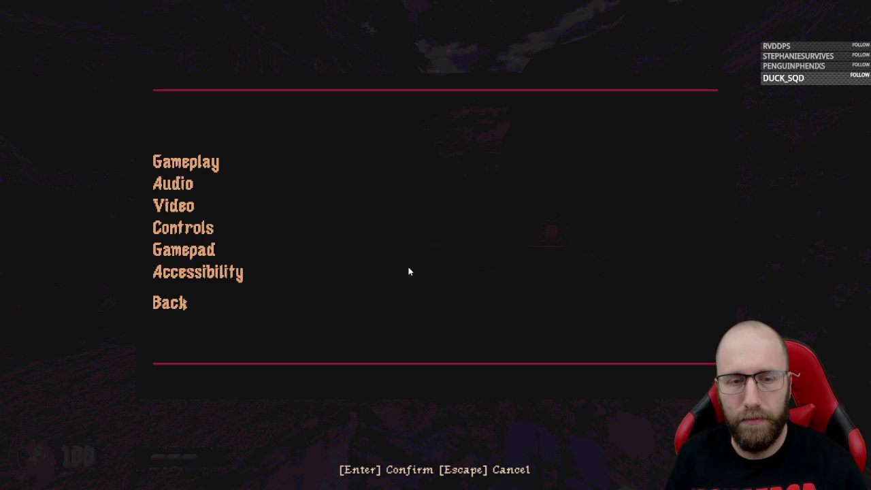
- Try the CULTIC V4 colour palette, keep CULTIC V5 (Default), and resume play
click(196, 209)
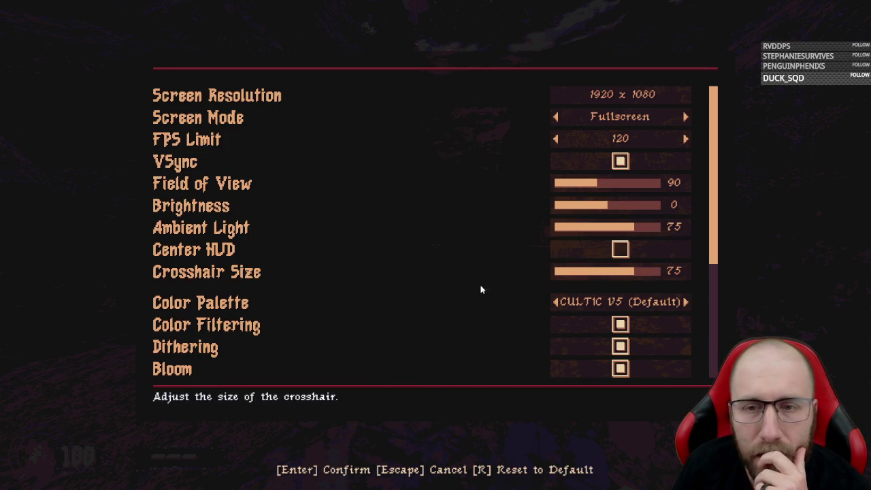
scroll(716, 245, down, 1)
drag(717, 245, 724, 321)
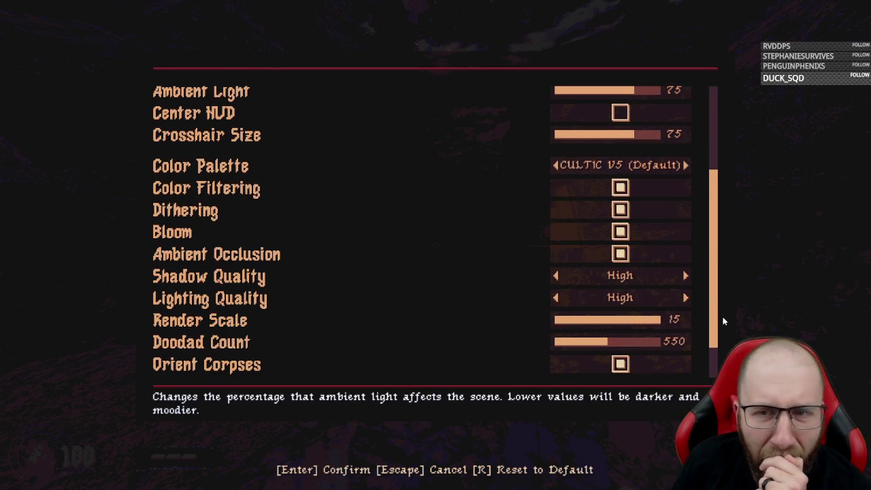
click(684, 166)
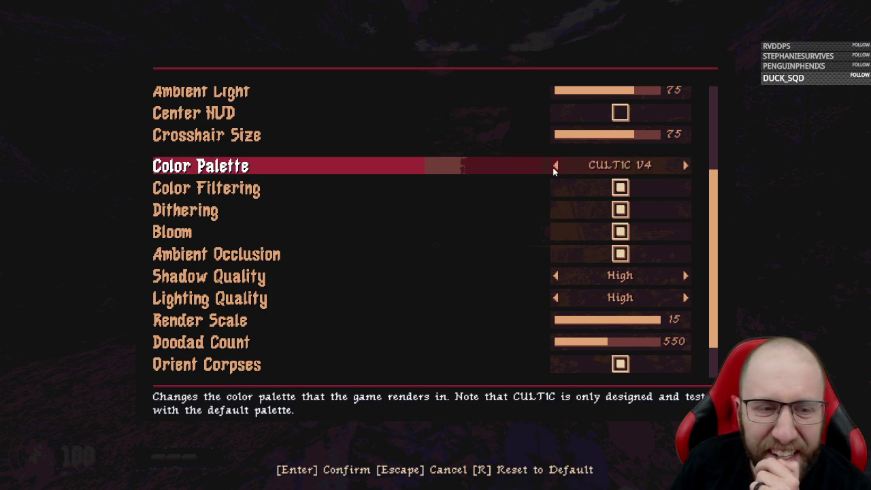
scroll(714, 206, down, 2)
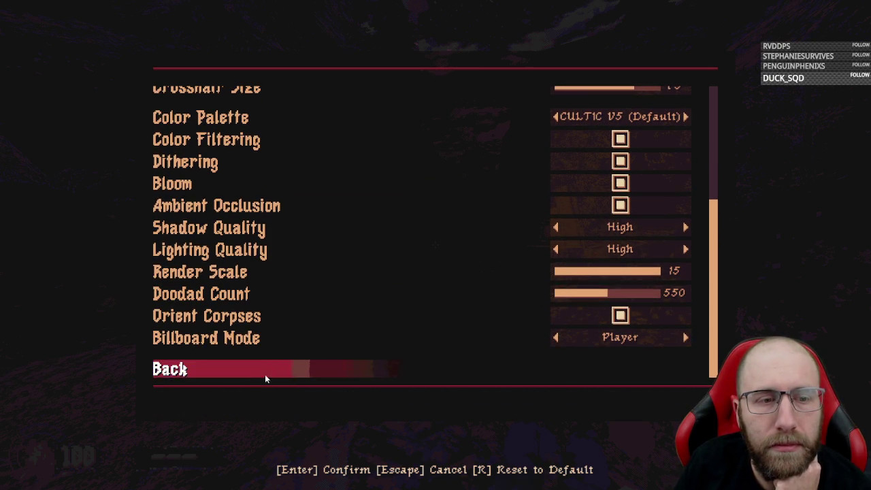
click(265, 372)
click(202, 305)
click(194, 178)
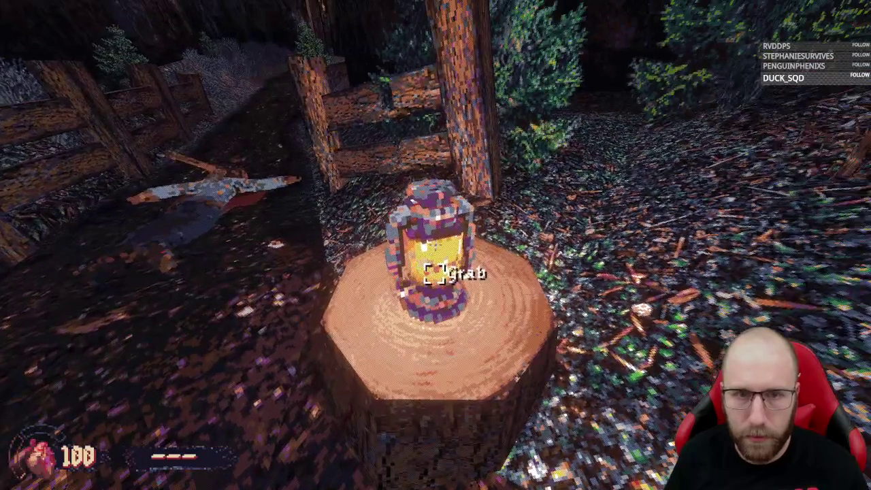
- Grab the lantern from the stump and check the fallen body
key(e)
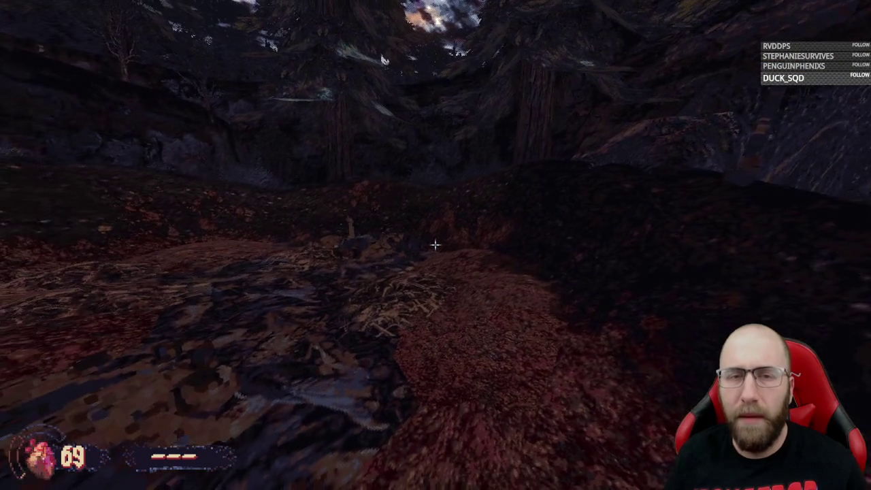
key(1)
mouse_move(435, 245)
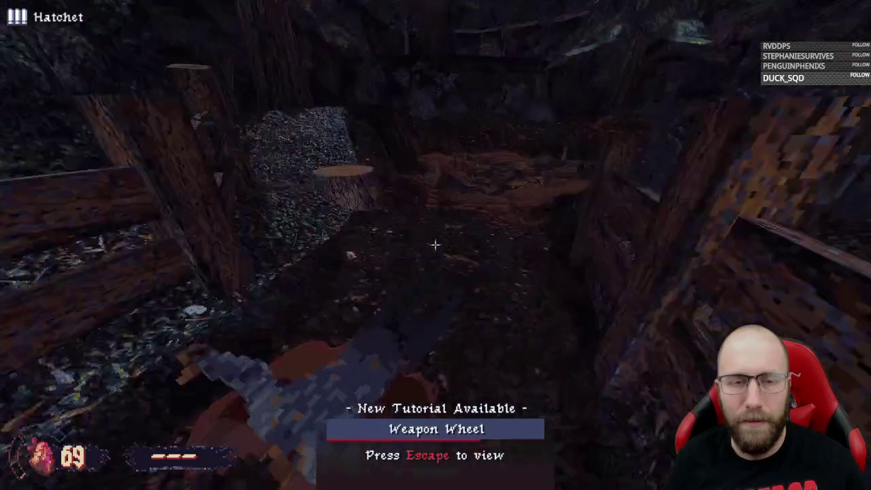
key(e)
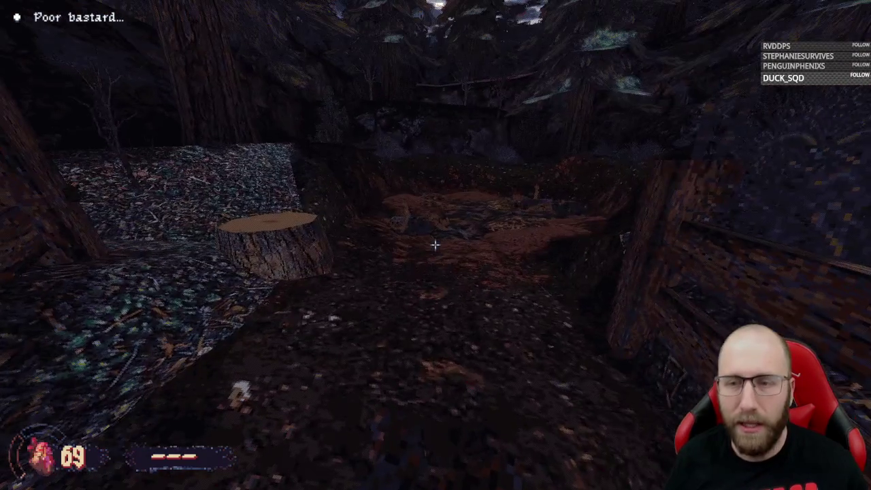
- Walk along the fenced path, pick up the hatchet, and view the new tutorials
key(w)
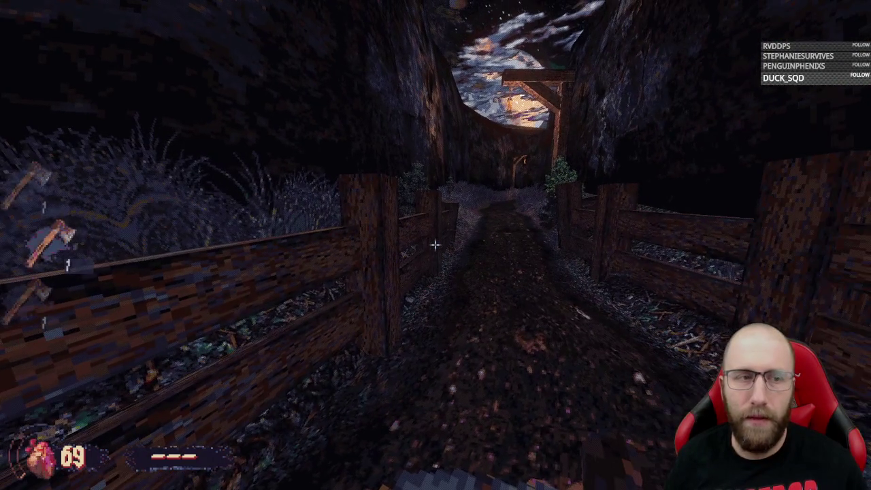
key(w)
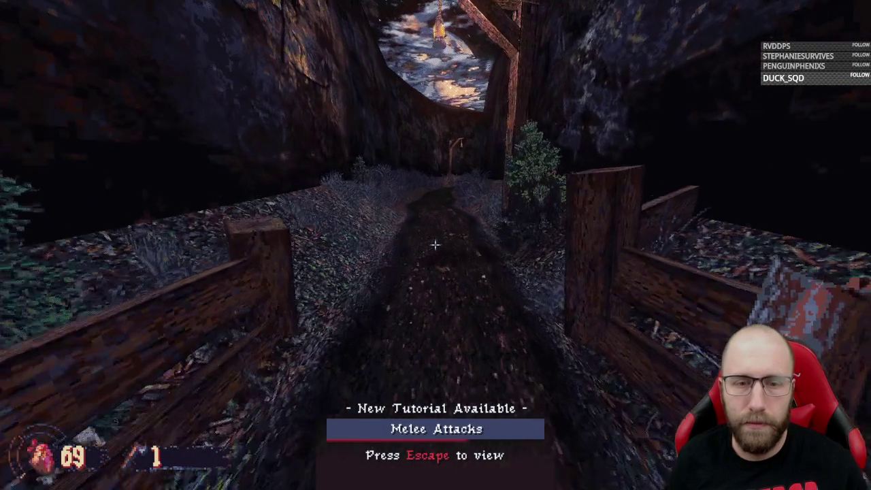
key(w)
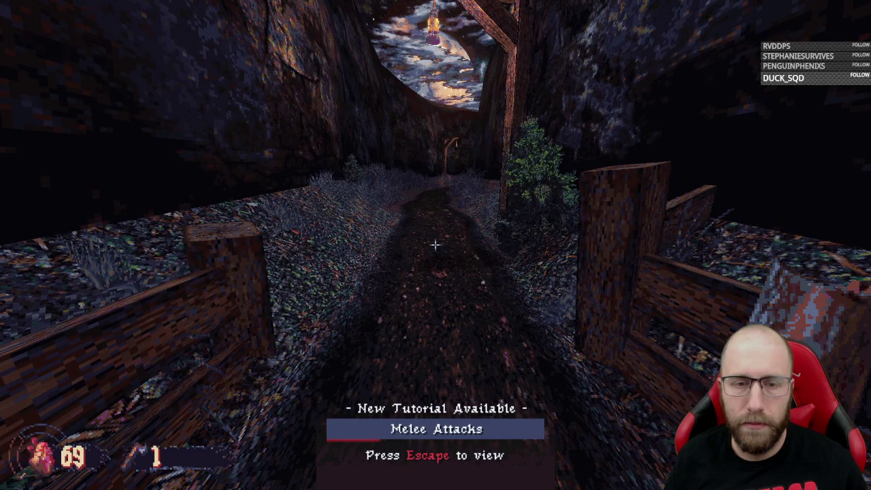
key(Escape)
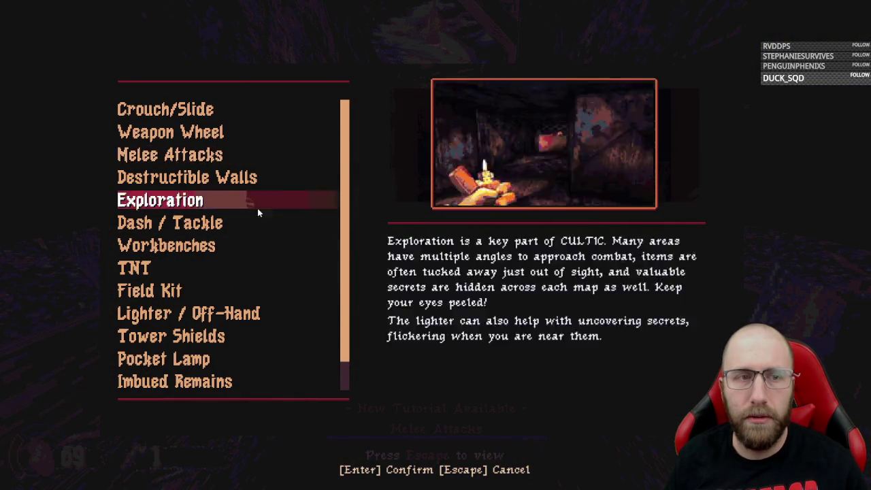
- Close the tutorials, take a practice swing, and walk down the canyon to the boarded fence
key(Escape)
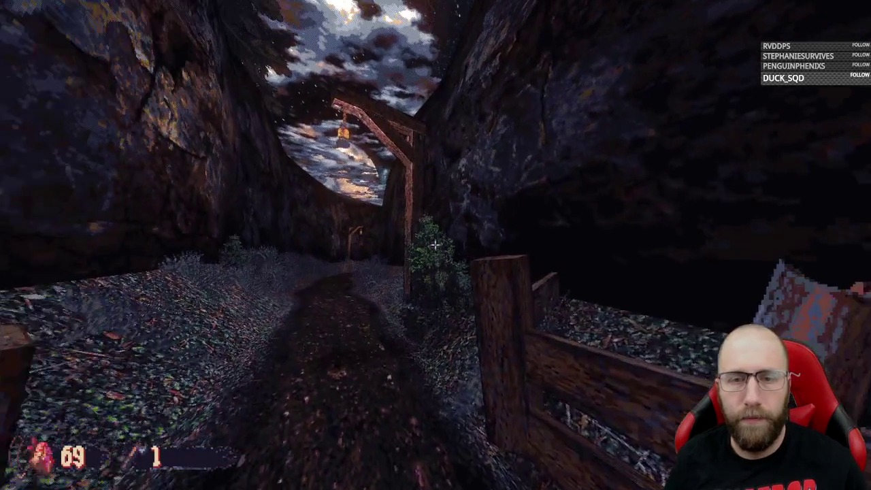
click(434, 244)
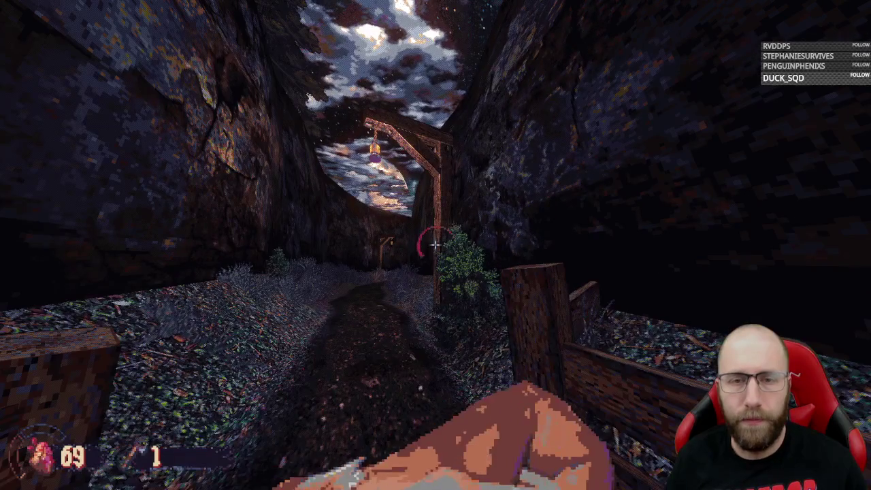
key(w)
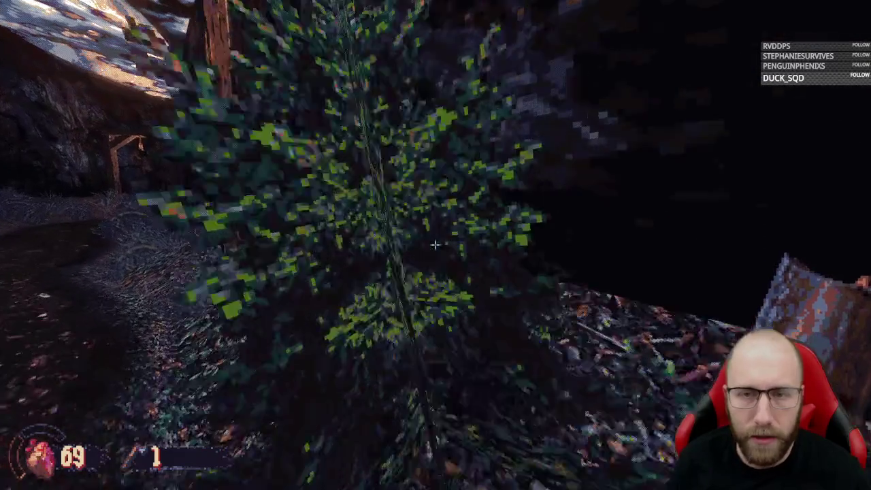
key(w)
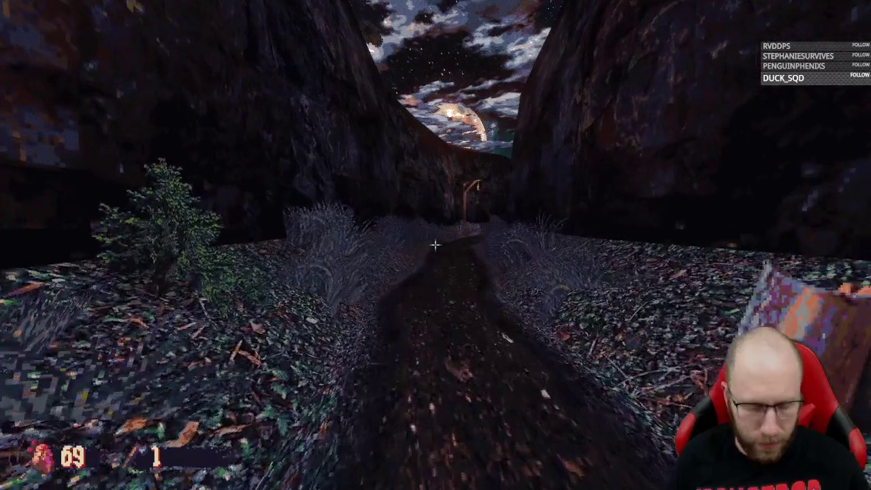
key(w)
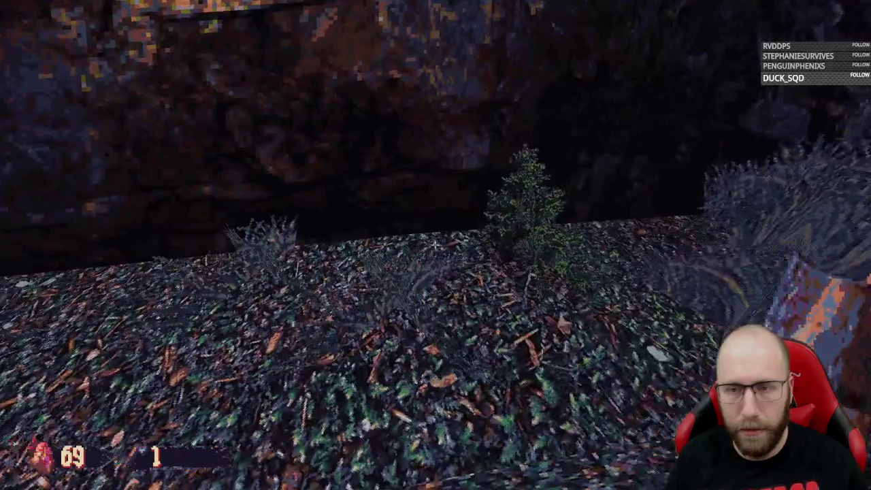
key(w)
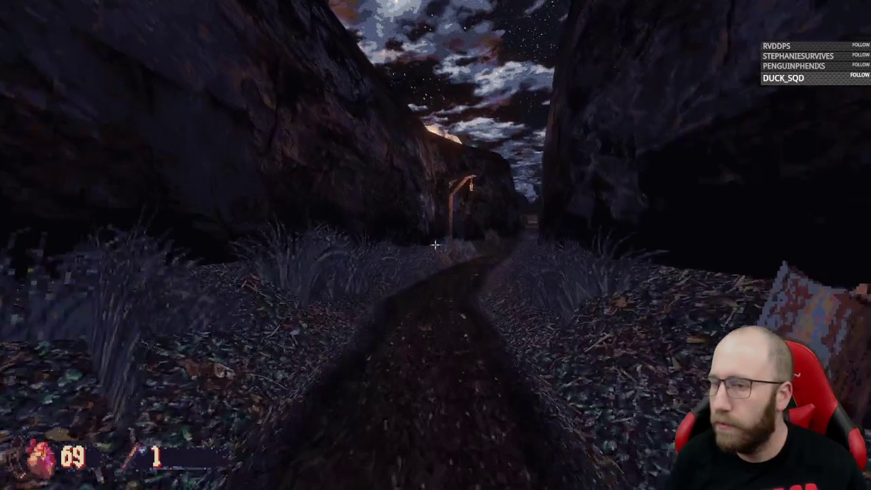
key(w)
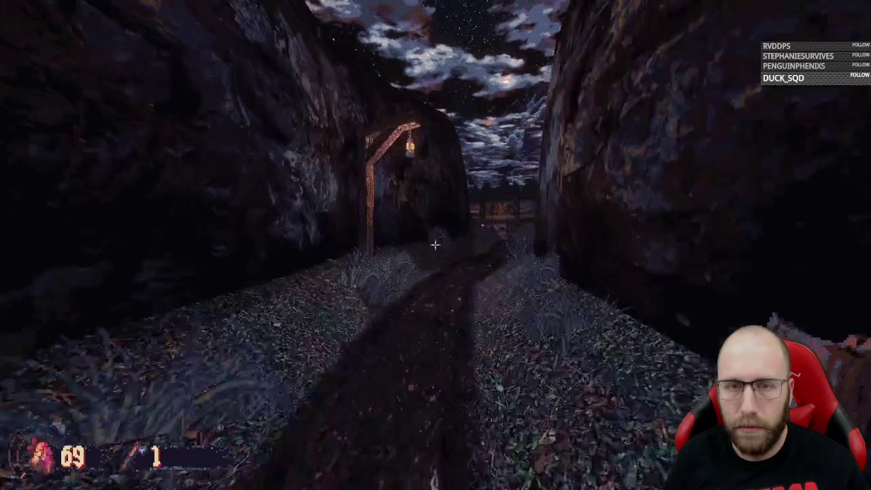
key(w)
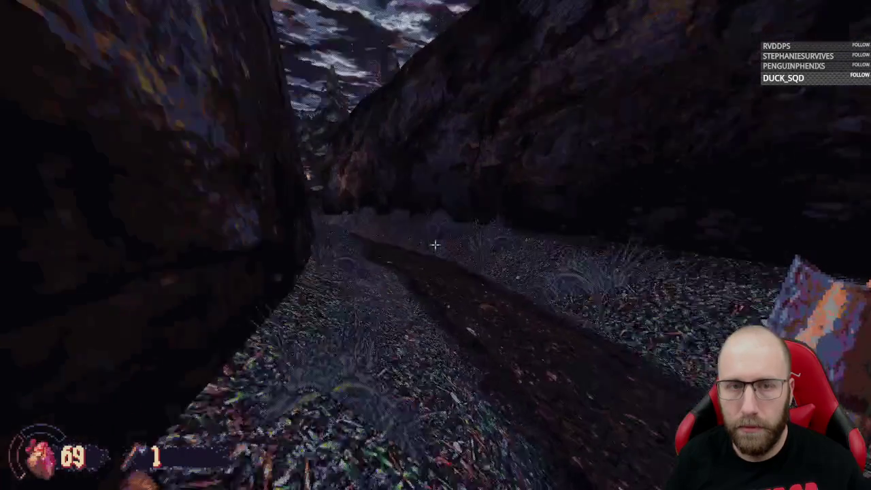
key(w)
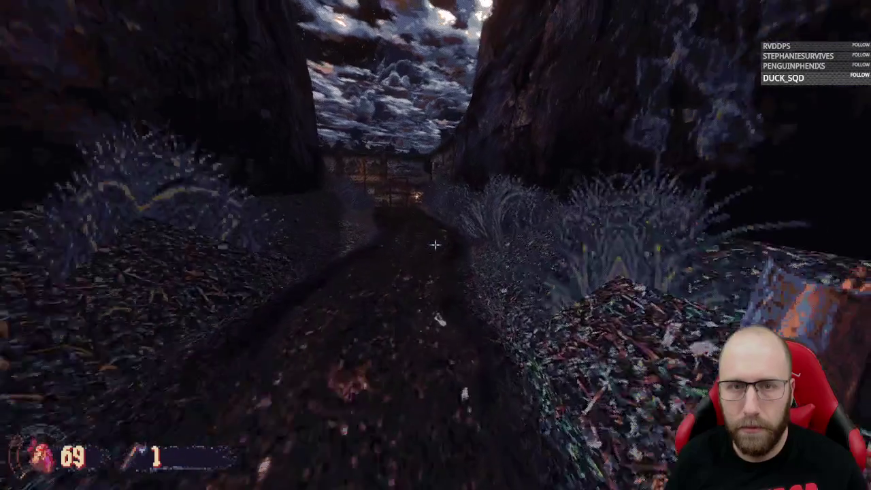
key(w)
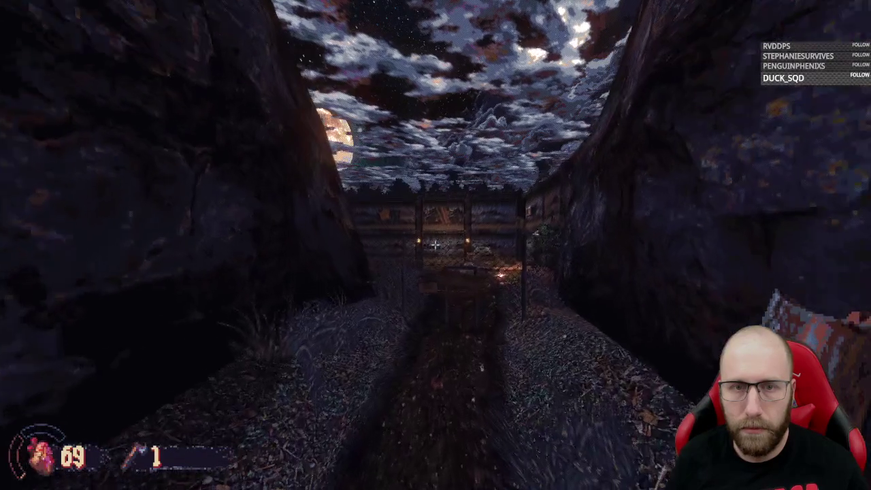
key(w)
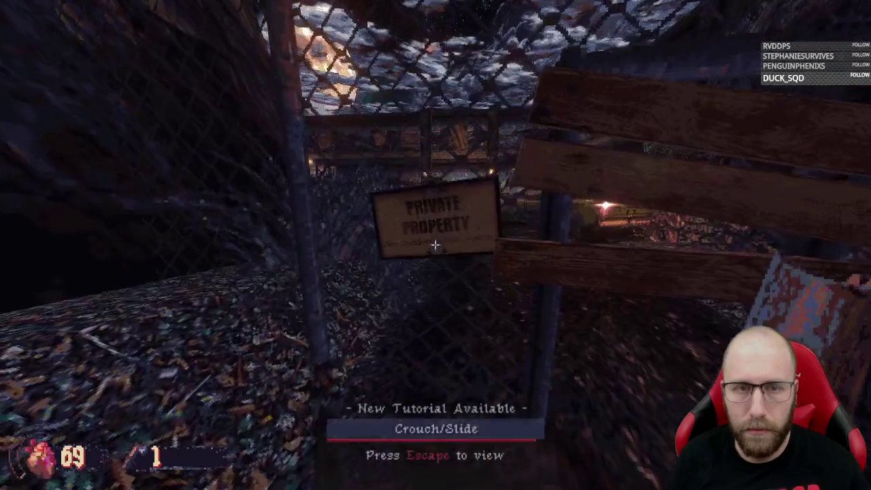
- Crouch under the fence boards and read the Crouch/Slide tutorial
key(ctrl)
key(s)
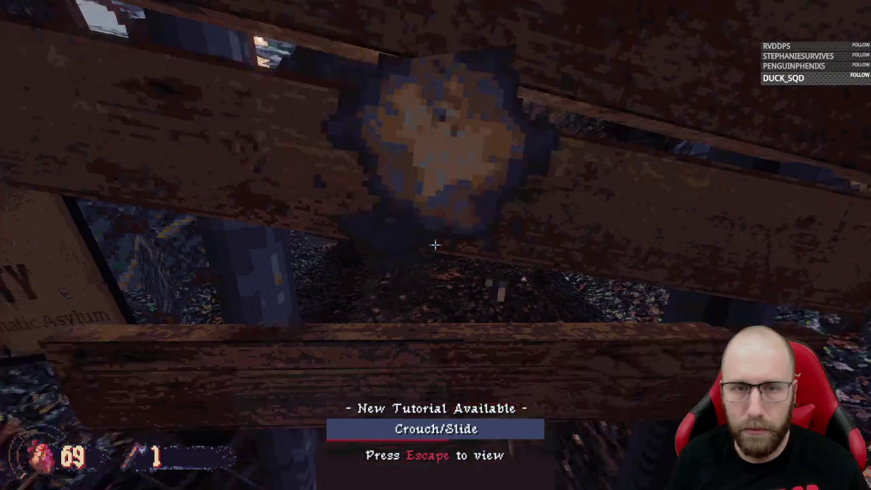
key(w)
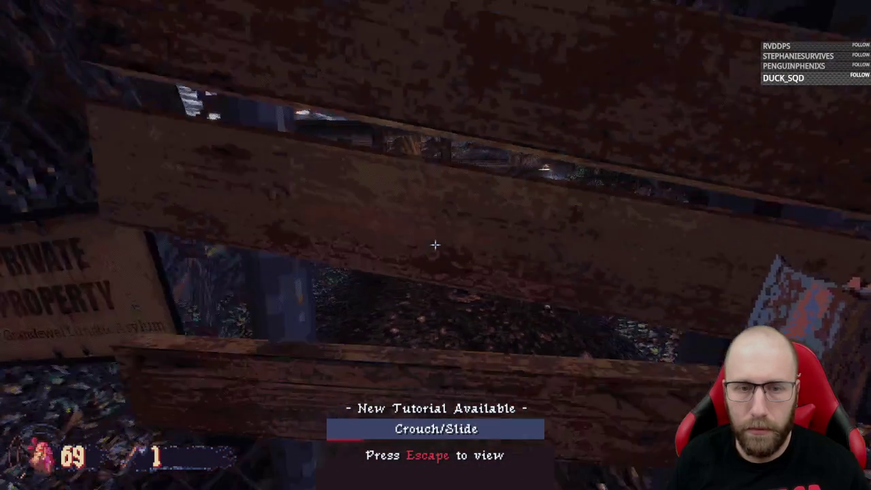
key(Escape)
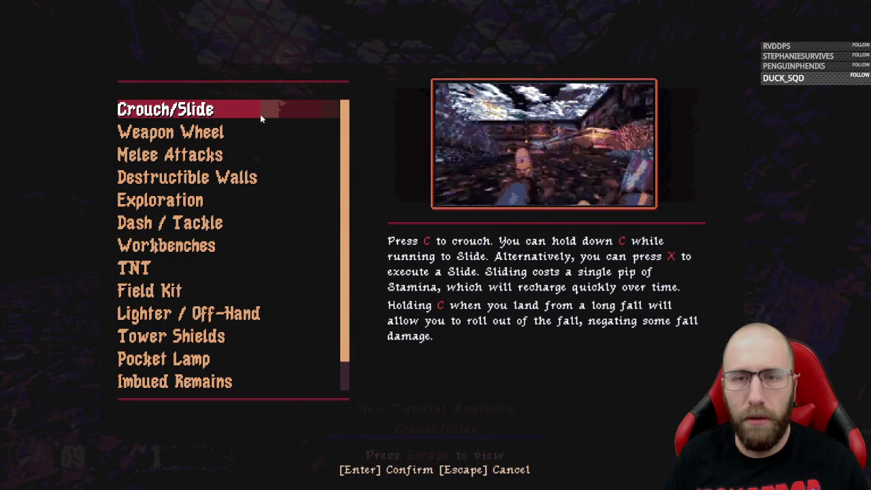
key(Escape)
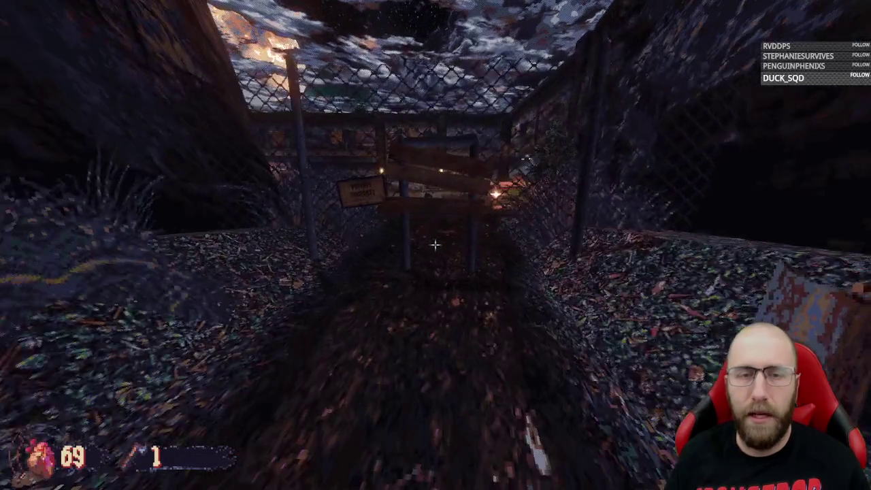
- Squeeze into the courtyard and punch the corpse by the barrier until it bursts
key(w)
key(s)
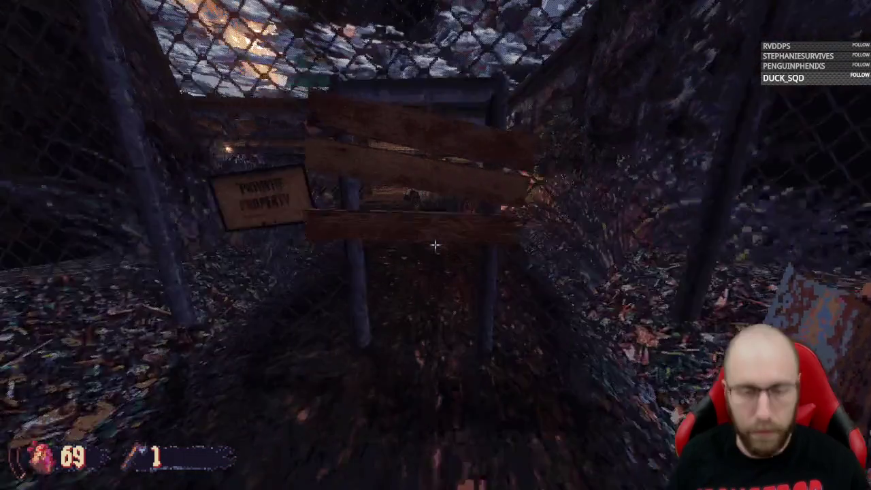
key(w)
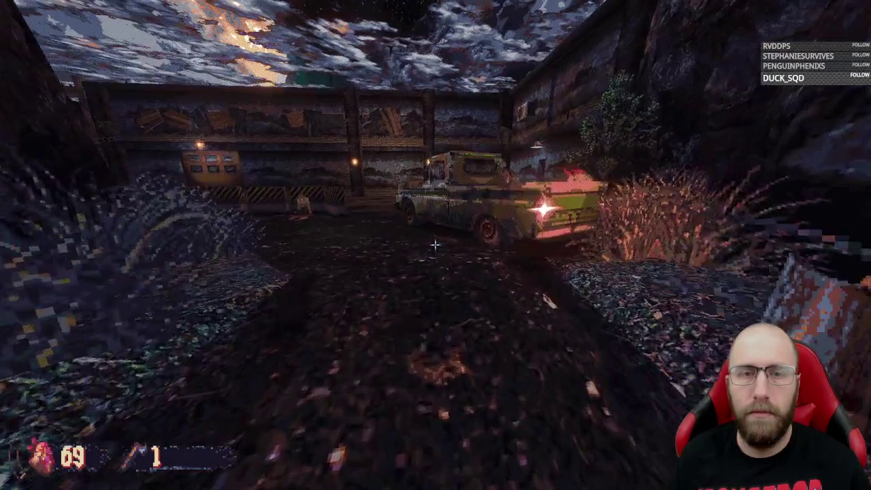
key(w)
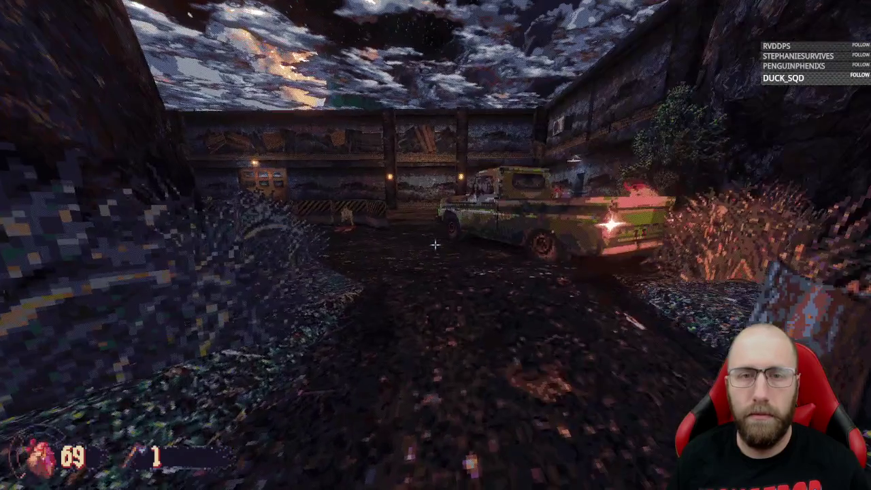
key(w)
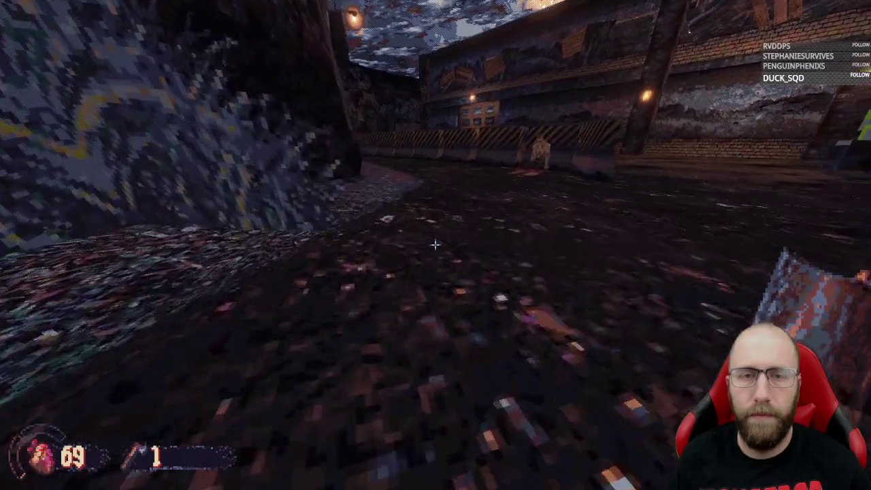
key(w)
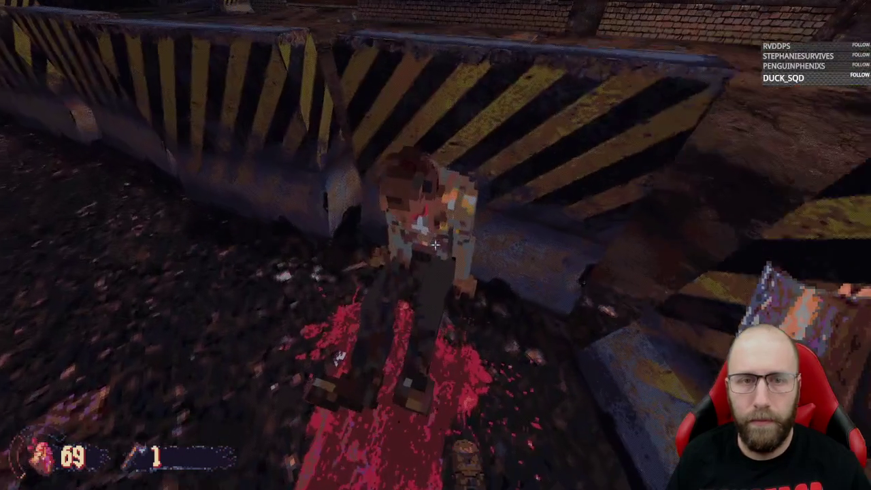
click(435, 245)
click(434, 245)
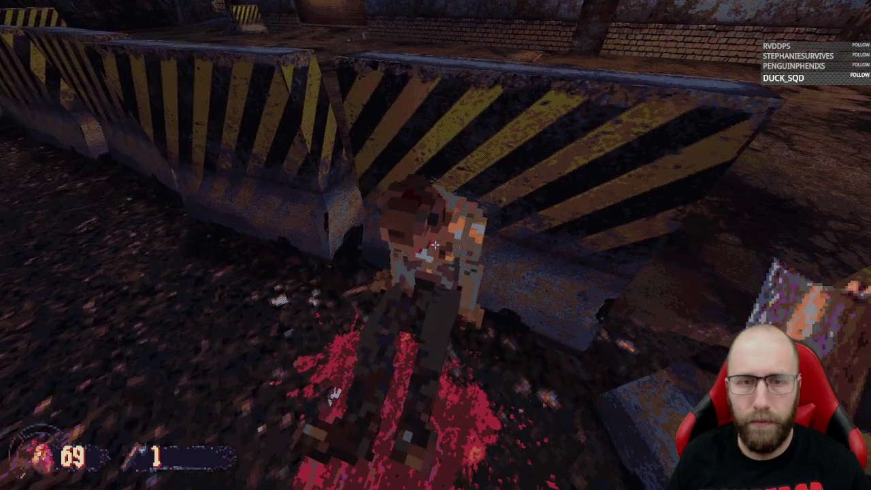
click(435, 245)
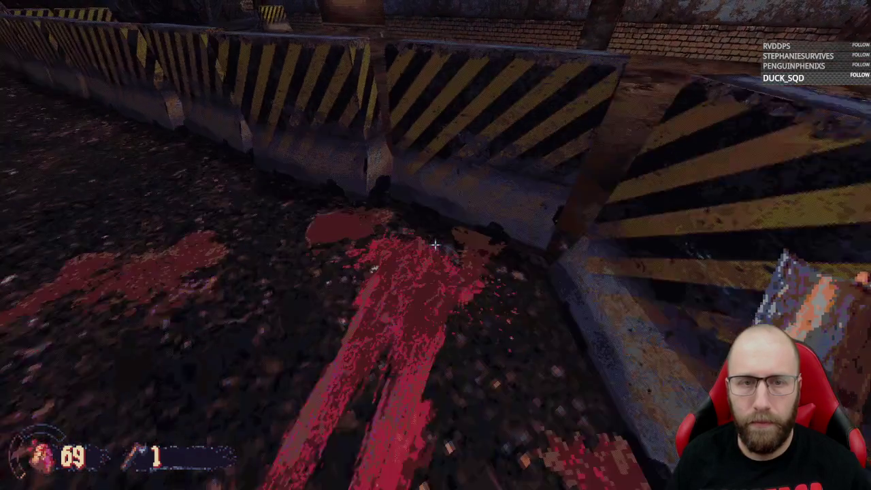
mouse_move(434, 244)
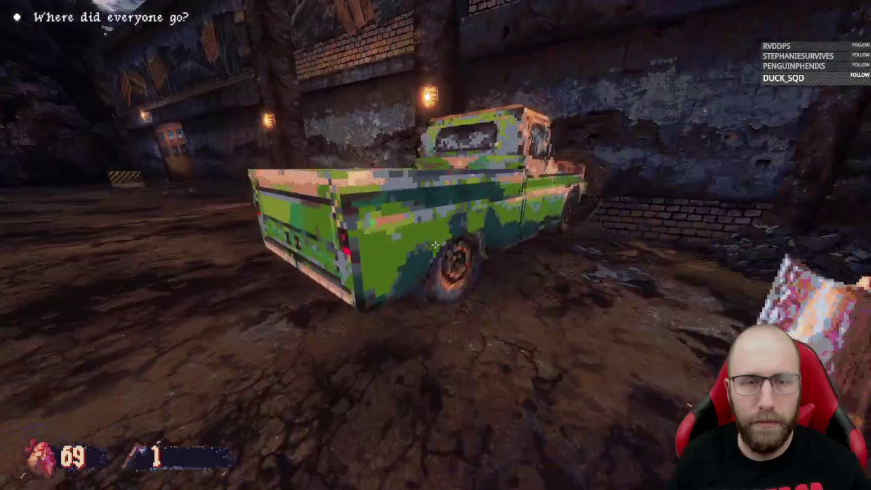
- Advance up the brick ramp into the corridor and start striking the Axe Cultist
key(w)
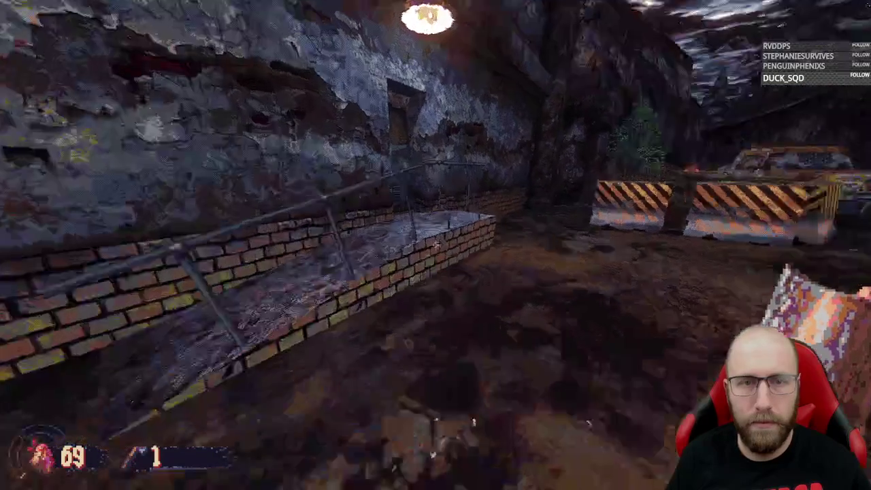
key(w)
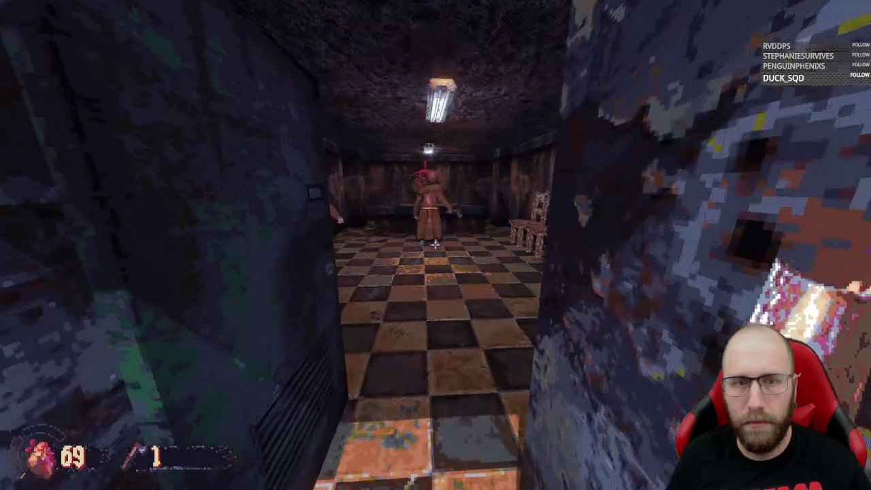
key(w)
click(434, 245)
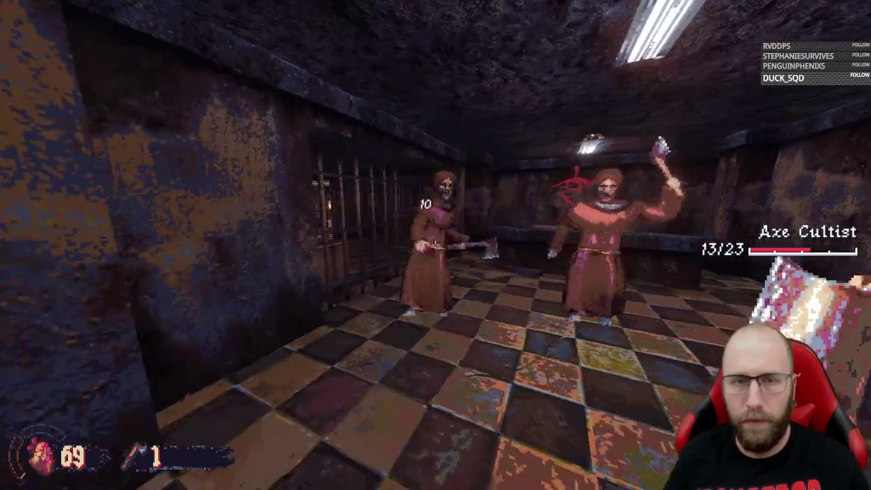
key(w)
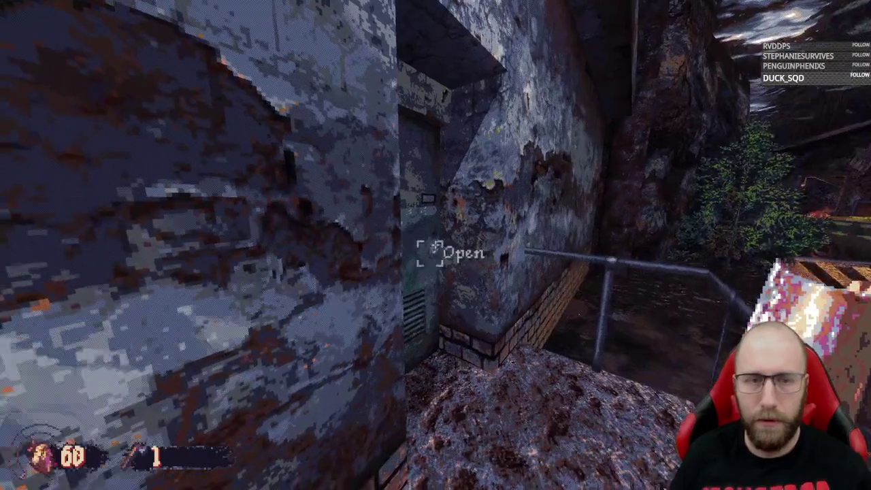
click(435, 245)
click(435, 245)
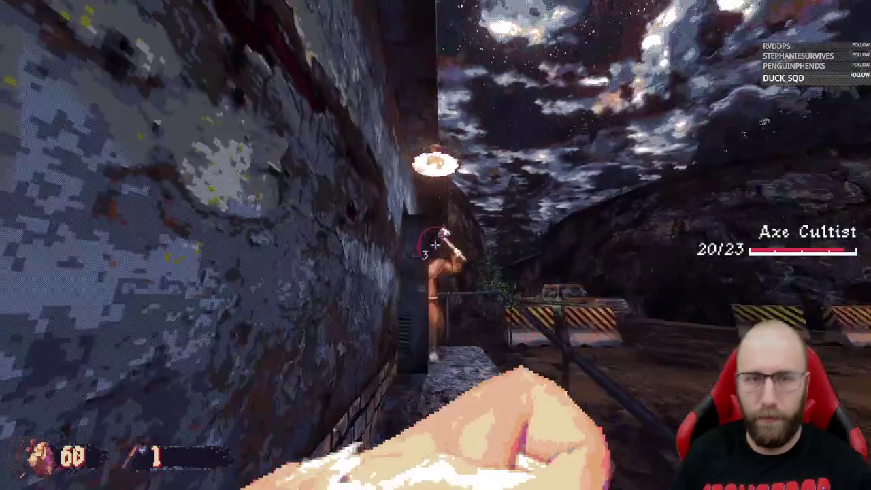
click(435, 245)
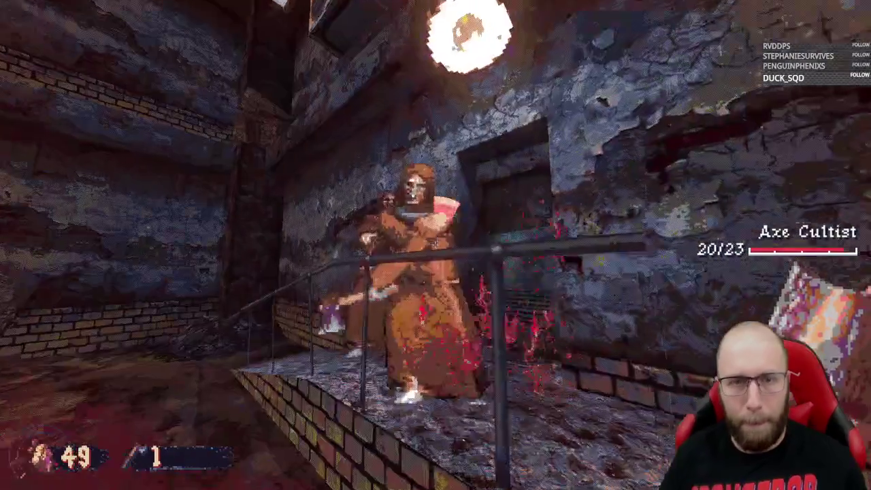
click(435, 244)
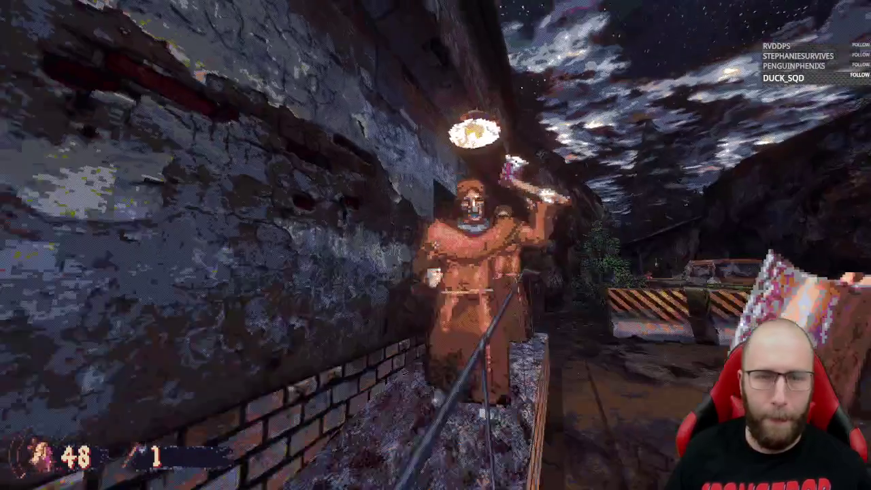
- Finish off the Axe Cultist on the ledge, then collect its hatchet and Small First Aid
click(435, 245)
click(435, 245)
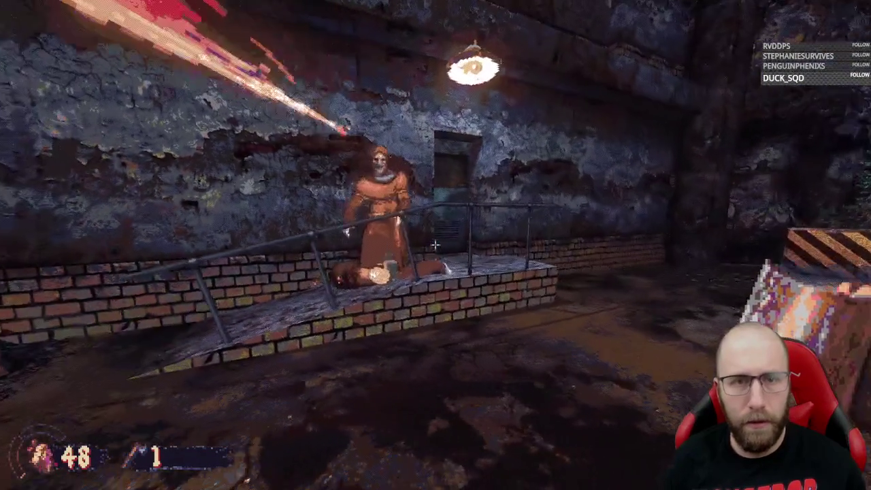
click(436, 245)
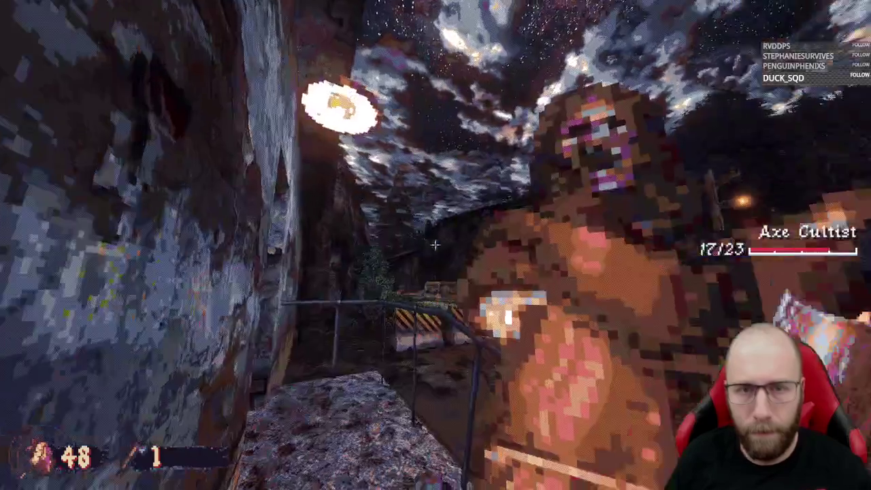
click(435, 245)
click(435, 244)
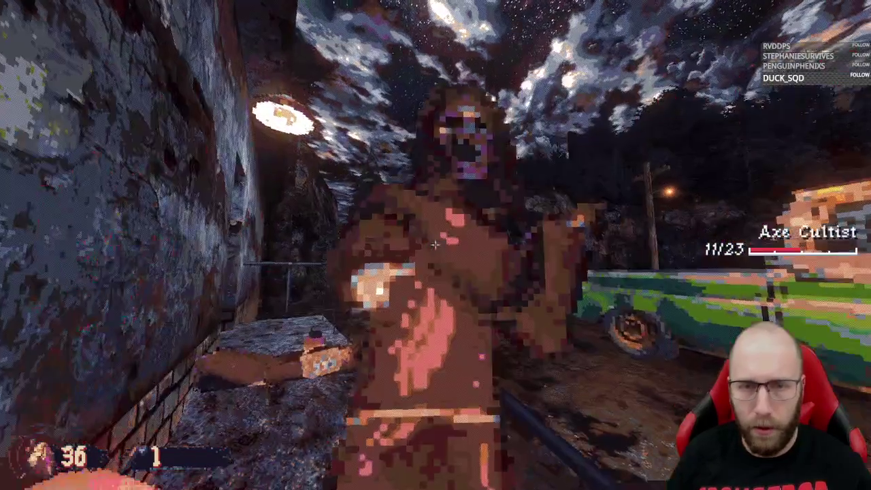
click(435, 245)
click(435, 245)
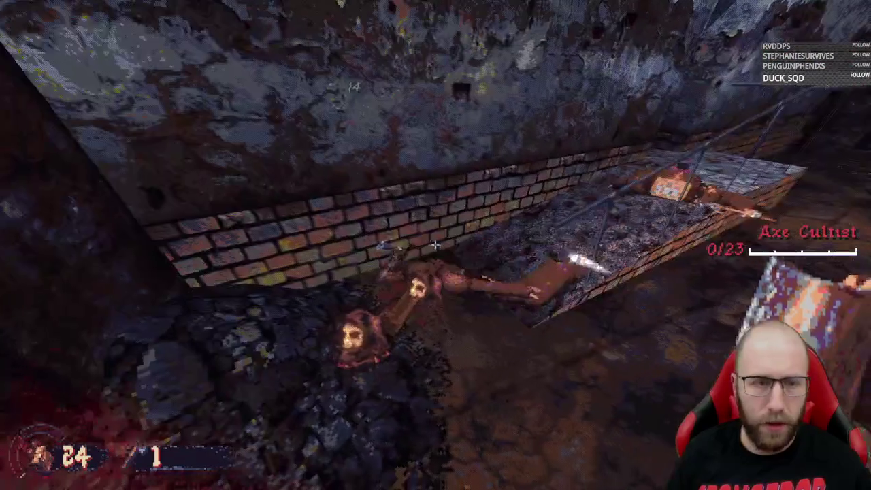
key(w)
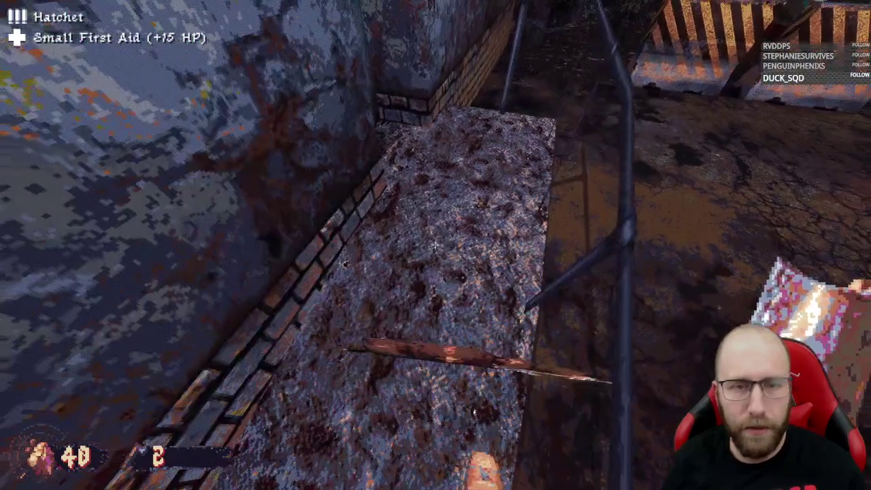
- Go through the metal door into the checkered room and pick up the handgun from the floor
click(435, 245)
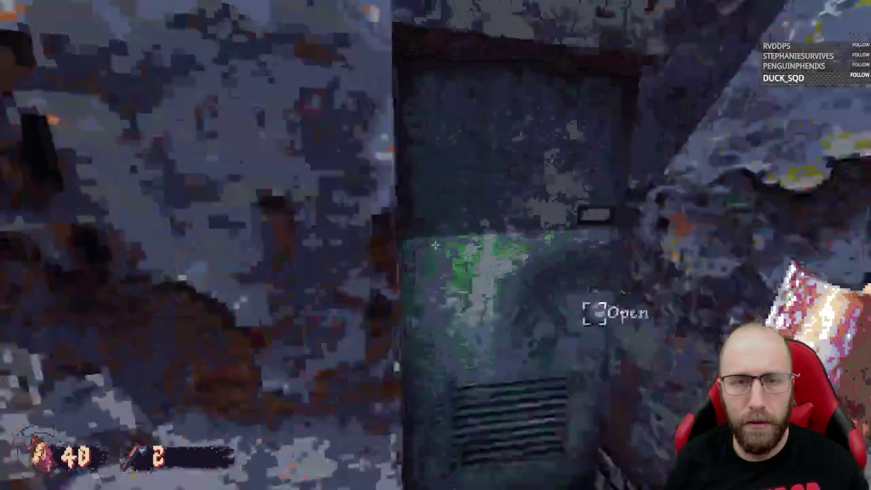
key(e)
key(w)
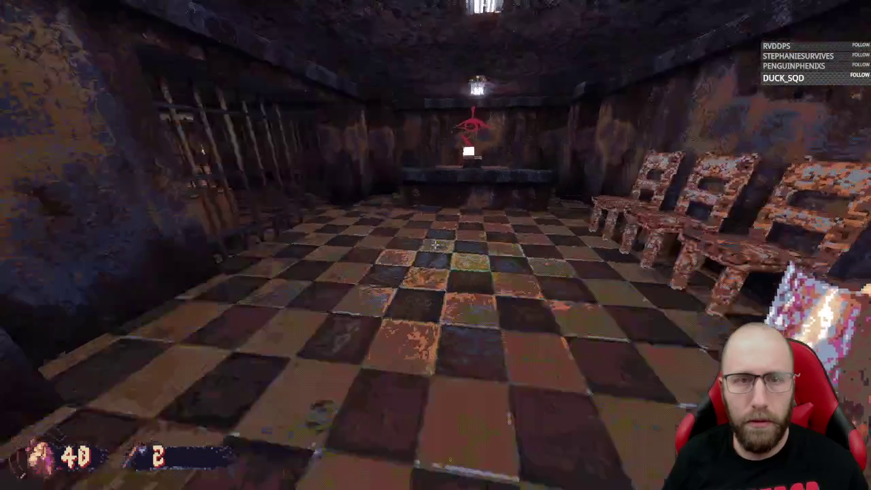
key(w)
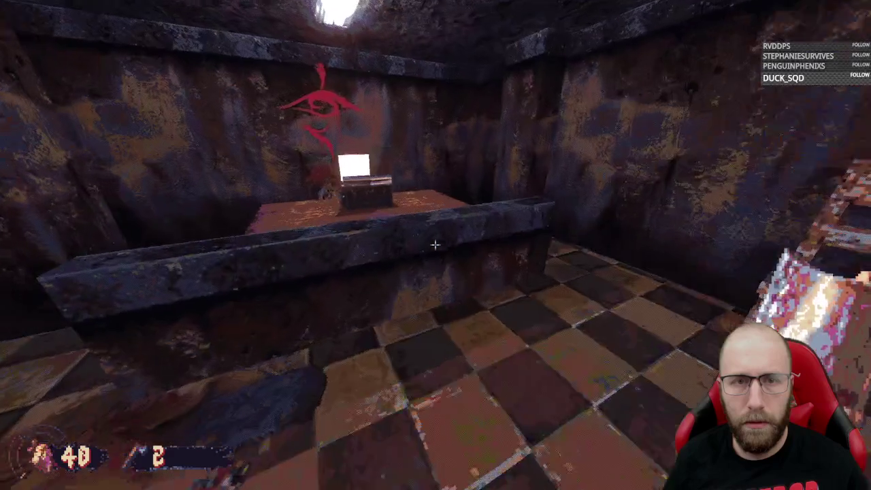
key(s)
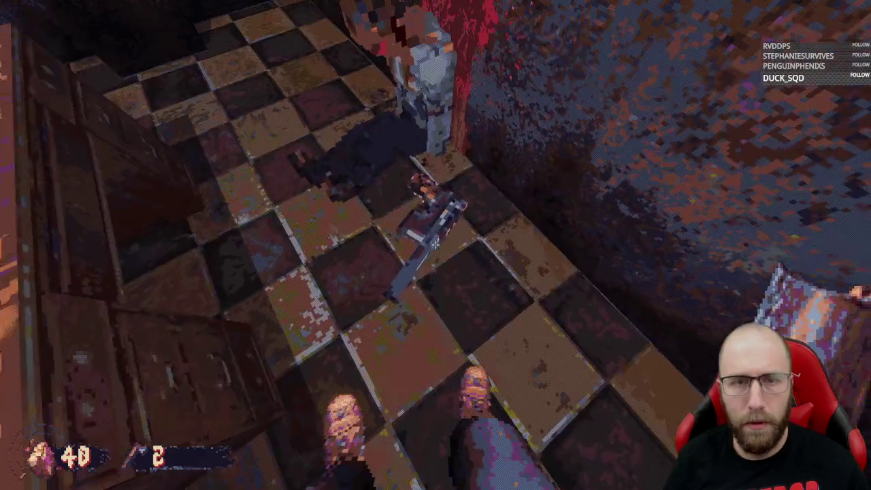
key(e)
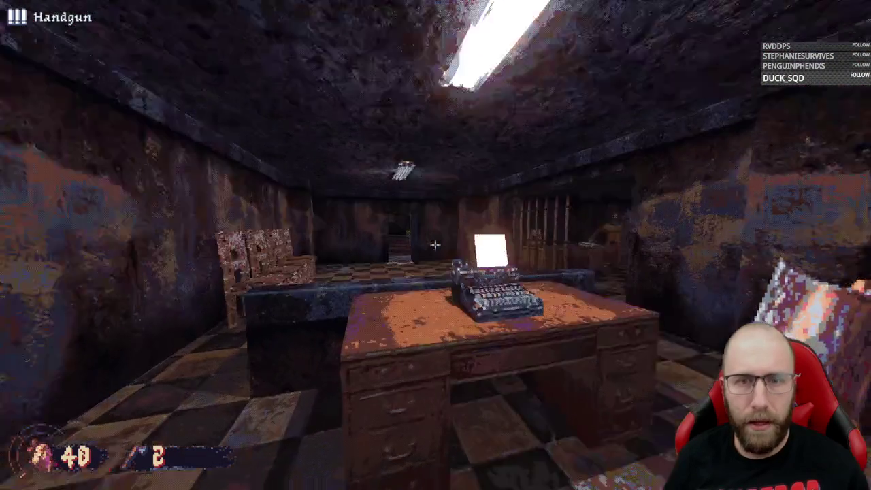
- Switch to the handgun and shoot the axe cultist three times until it falls
key(w)
key(s)
scroll(434, 245, down, 1)
scroll(435, 244, up, 1)
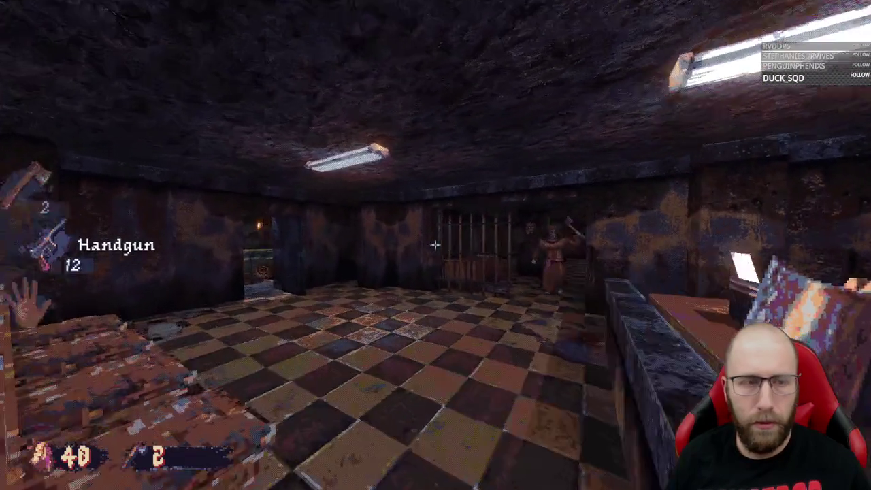
key(w)
click(435, 244)
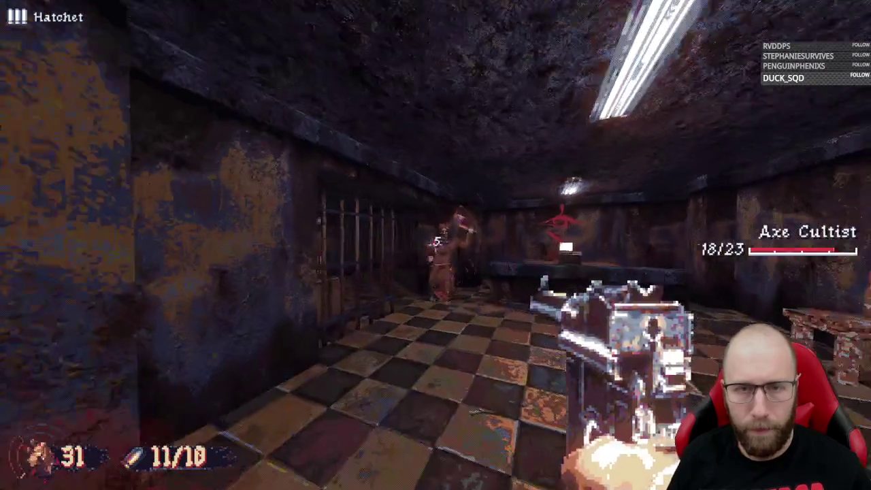
click(434, 245)
click(434, 245)
- Reload the handgun, take the extra handgun from the table for 12/17 ammo, and reach the typewriter desk
key(w)
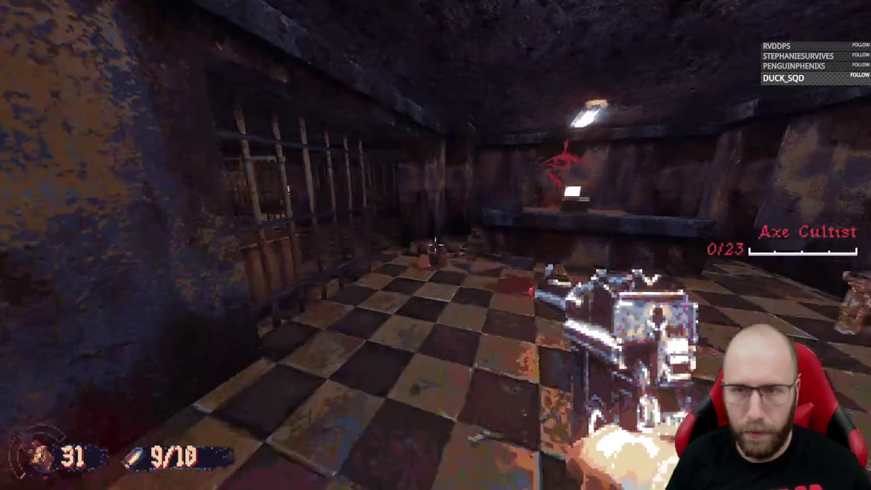
key(r)
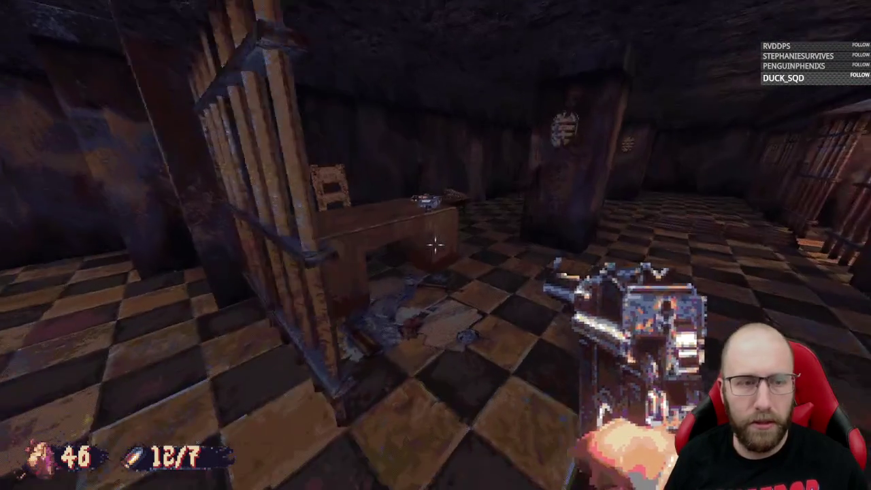
key(w)
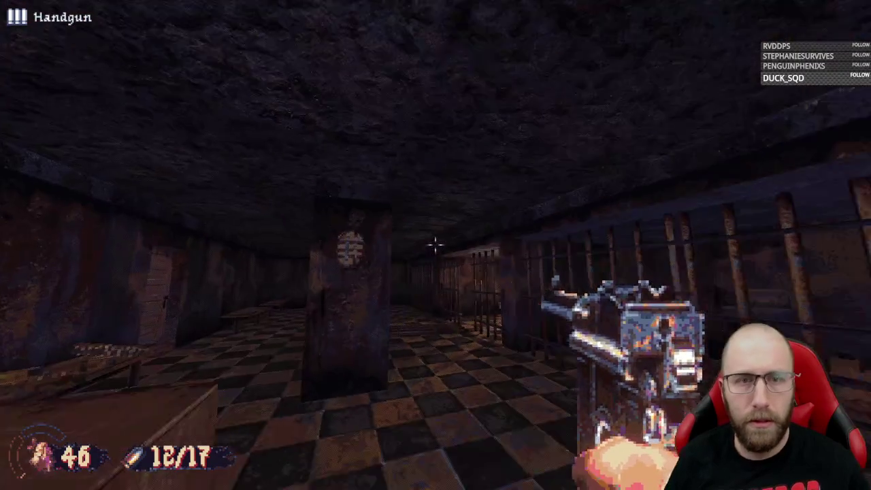
key(w)
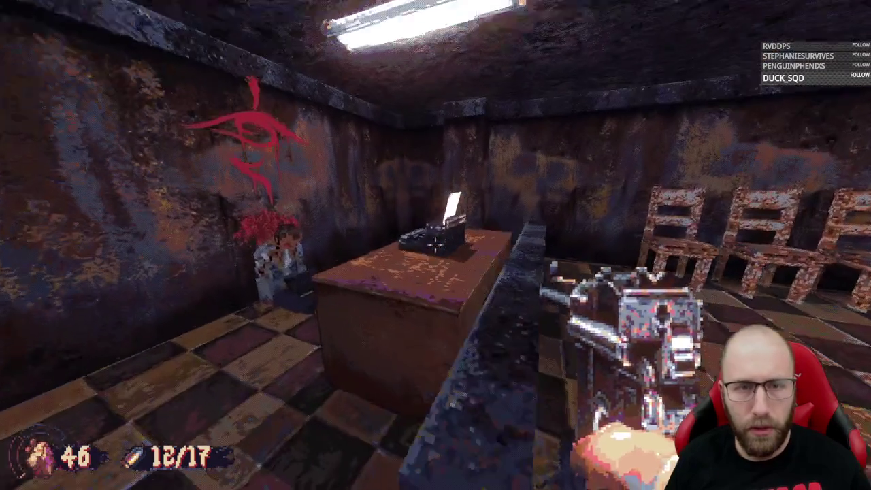
key(w)
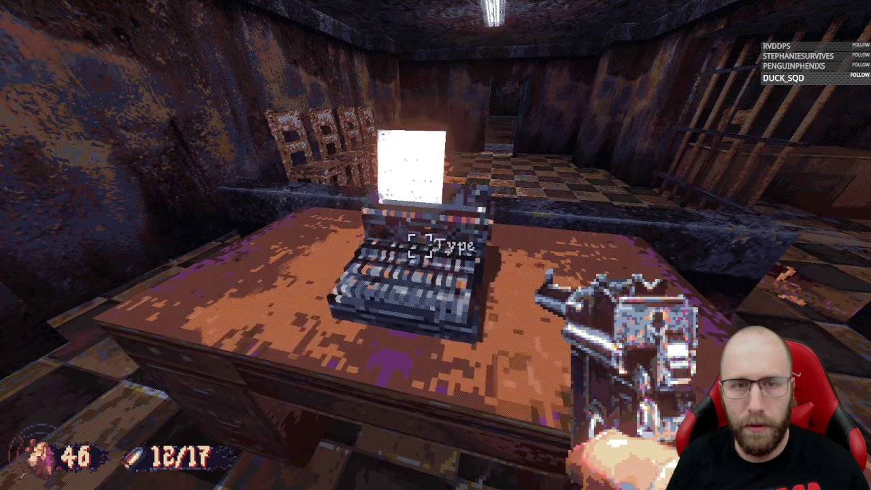
- Read the Gibberish Note in the typewriter, then take the Small First Aid to reach 61 health
key(s)
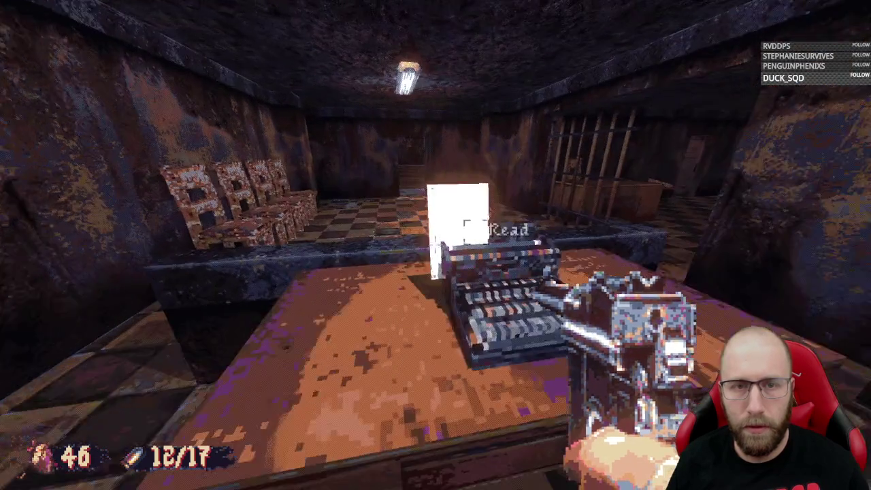
key(e)
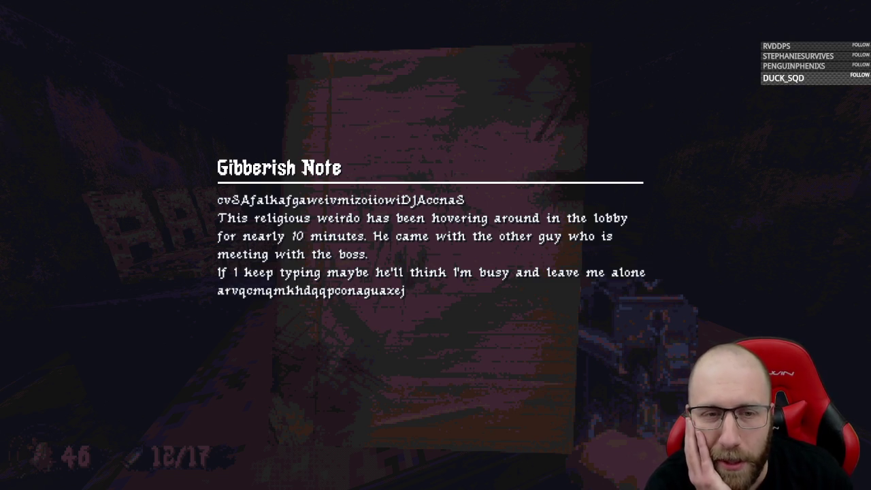
key(e)
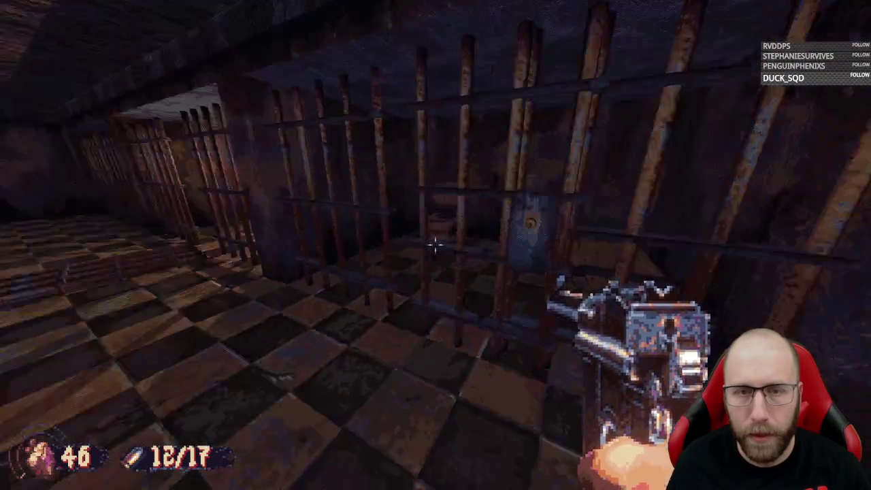
key(e)
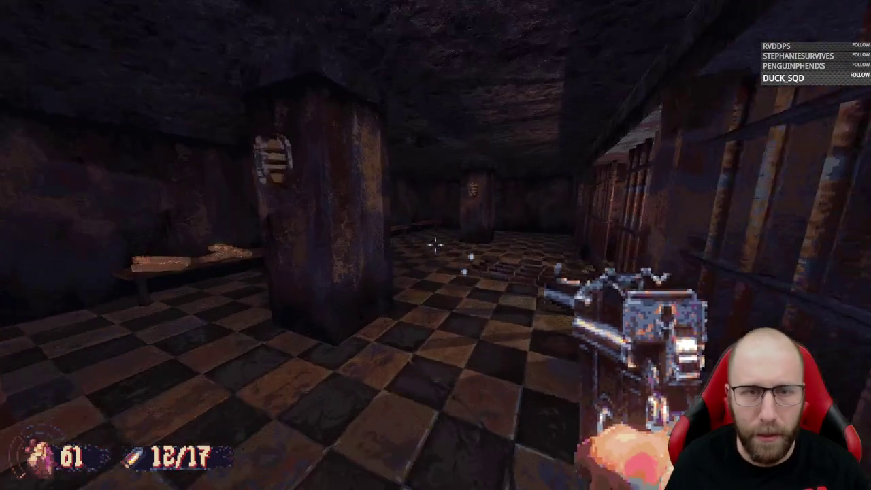
- Search the toilet cell and stall, then check another barred cell door, which is stuck
key(w)
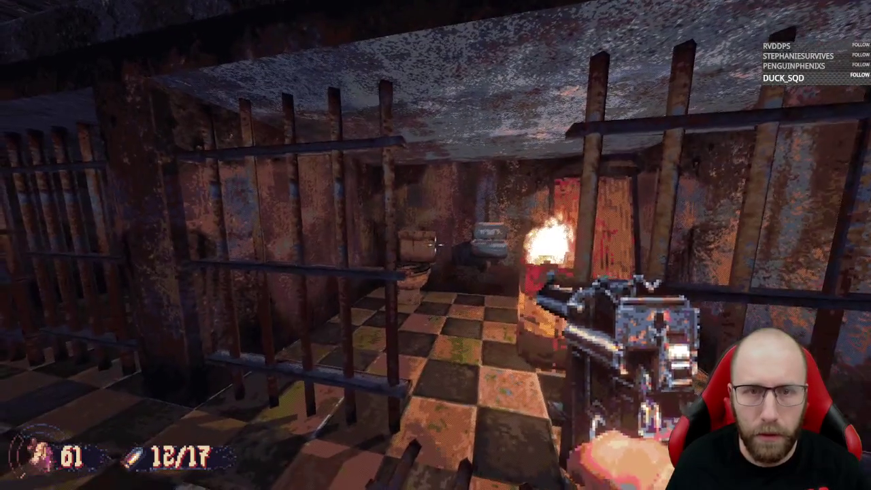
key(w)
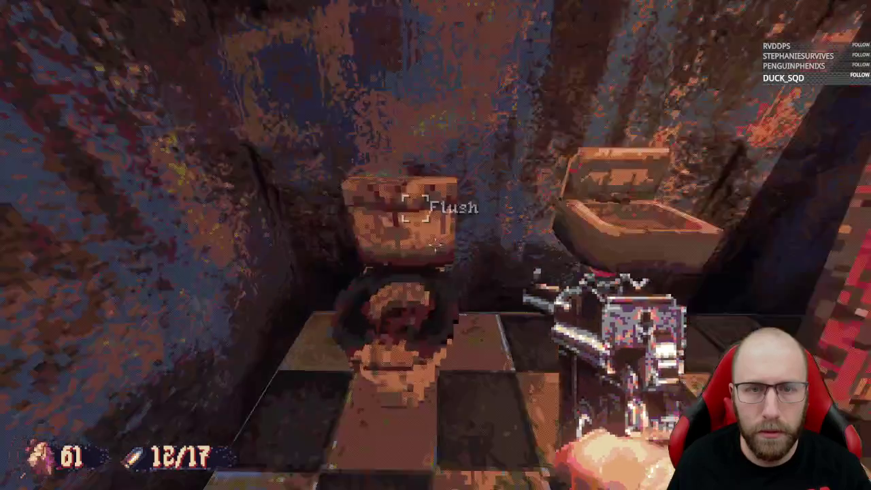
key(w)
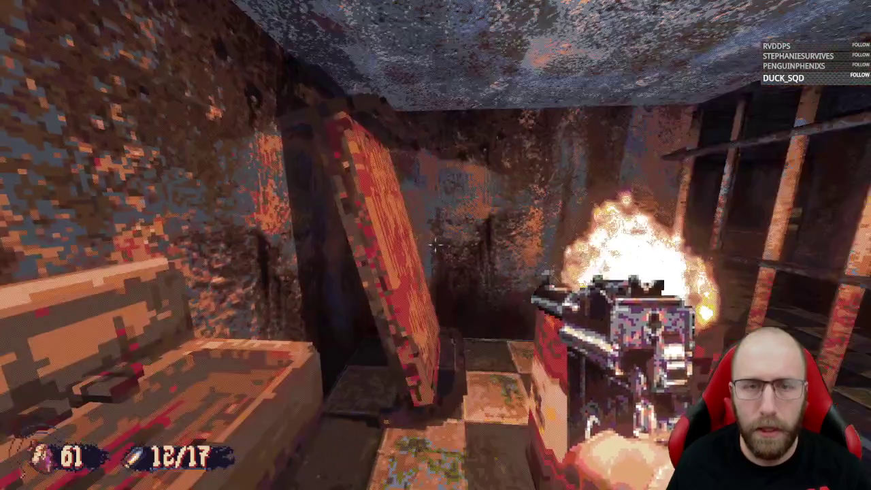
key(w)
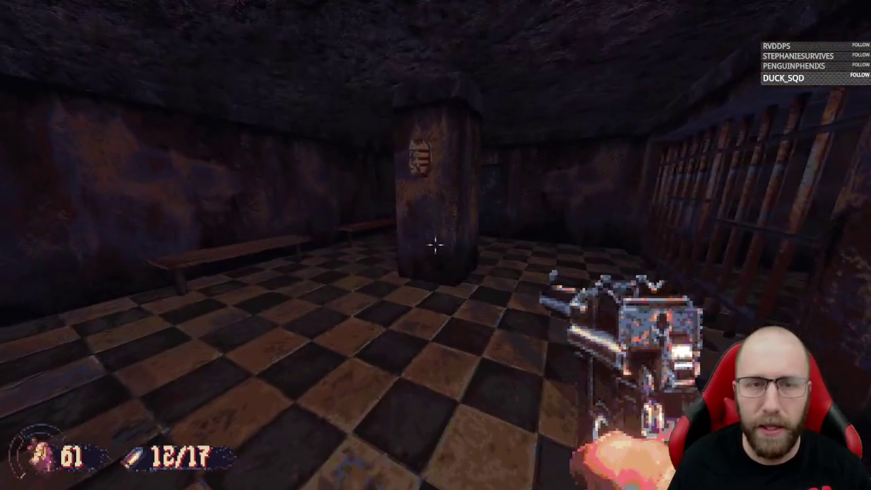
key(w)
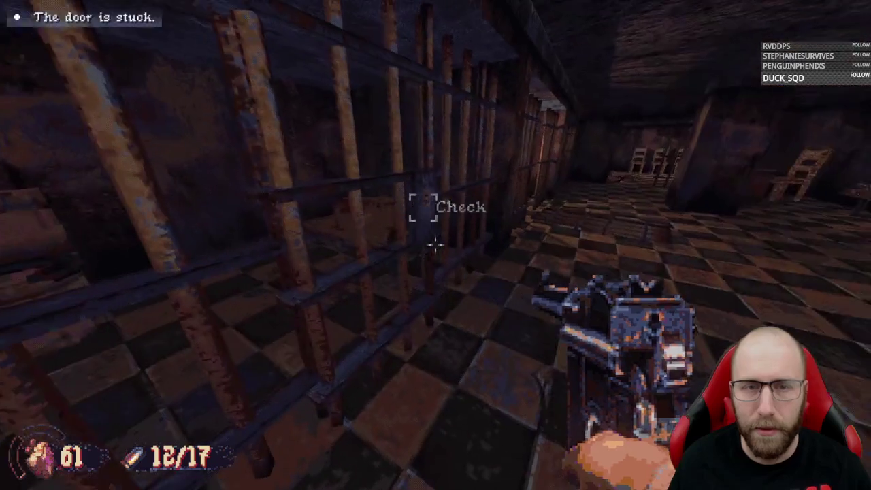